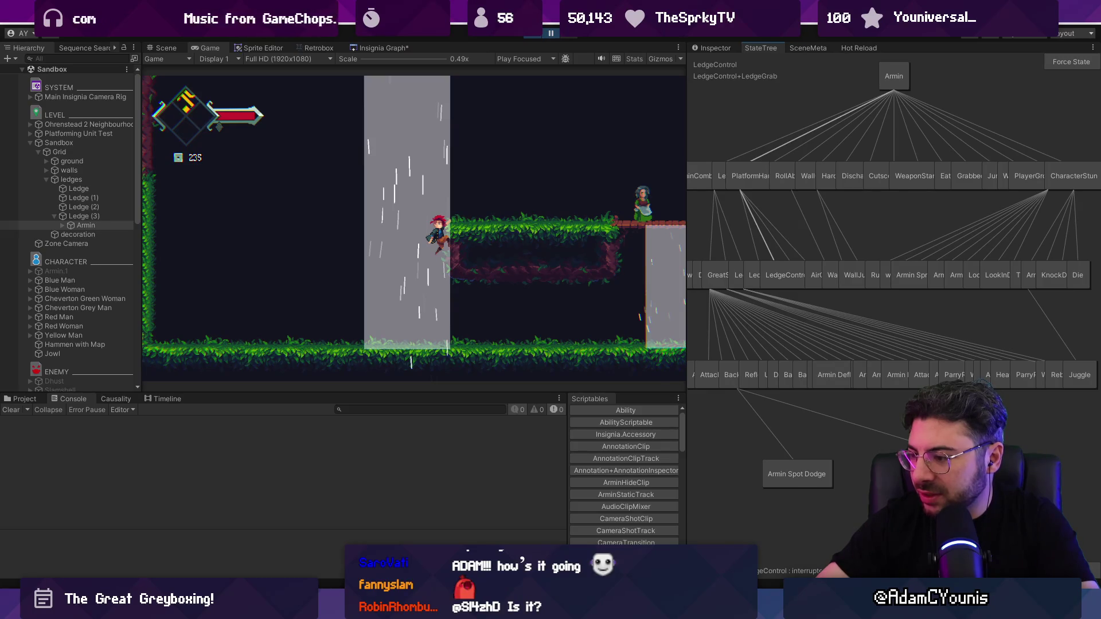
# Widen the Game view beside the StateTree panel, then search the VS Code project for 'liftstate'
pyautogui.moveTo(684, 331); pyautogui.dragTo(242, 311)
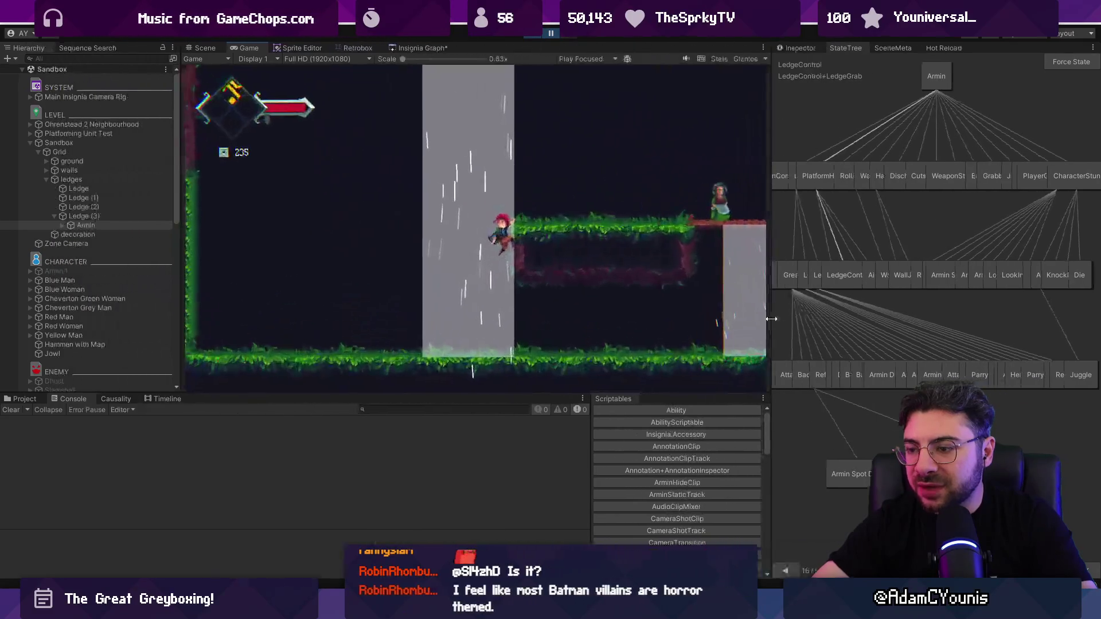
pyautogui.hotkey('alt', 'Tab')
pyautogui.hotkey('ctrl', 'shift', 'f')
pyautogui.write('lift')
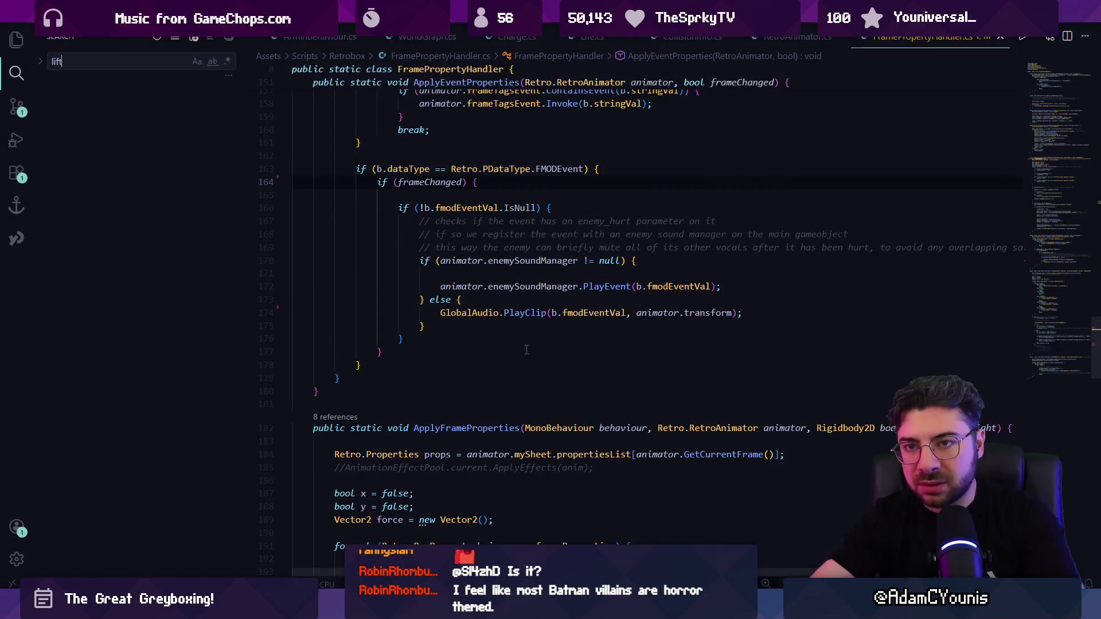
pyautogui.write('state')
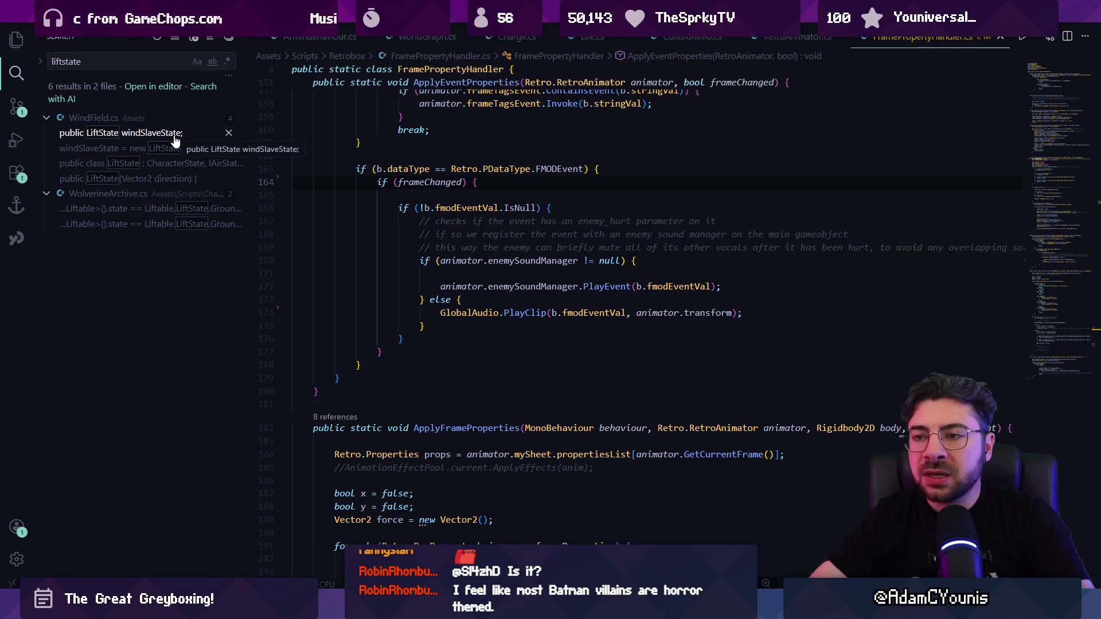
# Open WindField.cs at 'public LiftState windSlaveState;' from the 'liftstate' search results
pyautogui.click(175, 141)
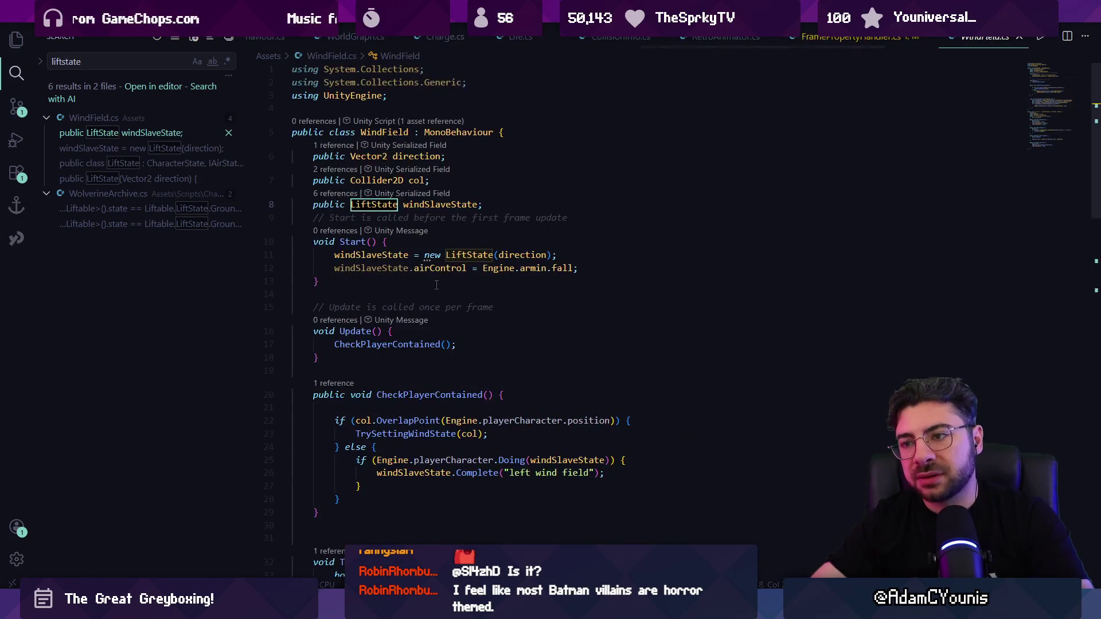
# Scroll through WindField.cs and try an in-file search for 'set(lif'
pyautogui.scroll(-10, 440, 291)
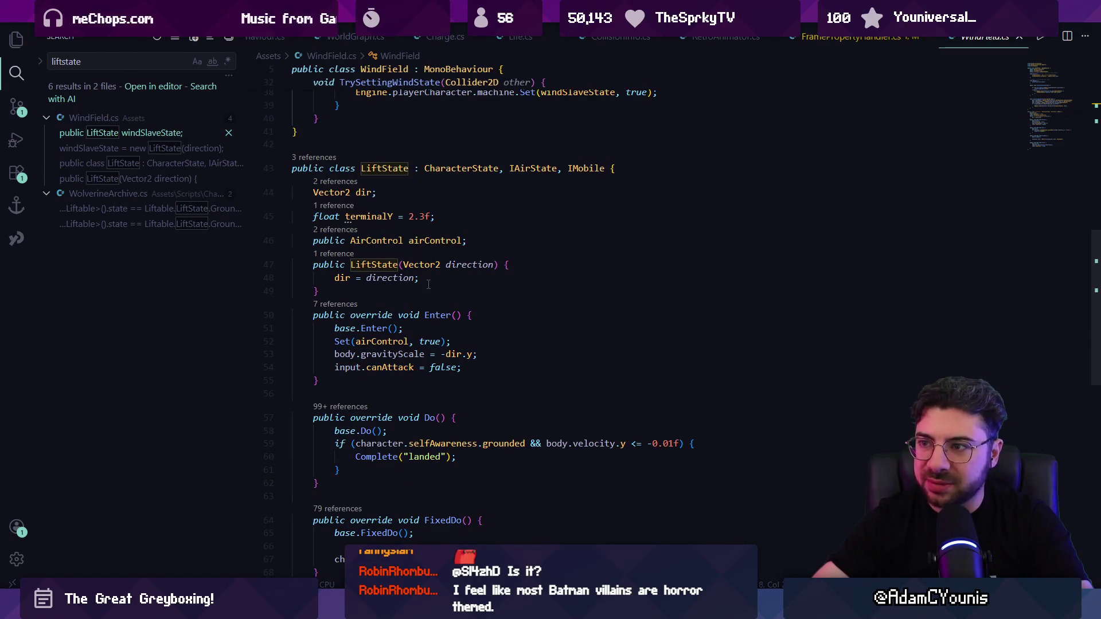
pyautogui.scroll(-5, 427, 281)
pyautogui.scroll(5, 448, 304)
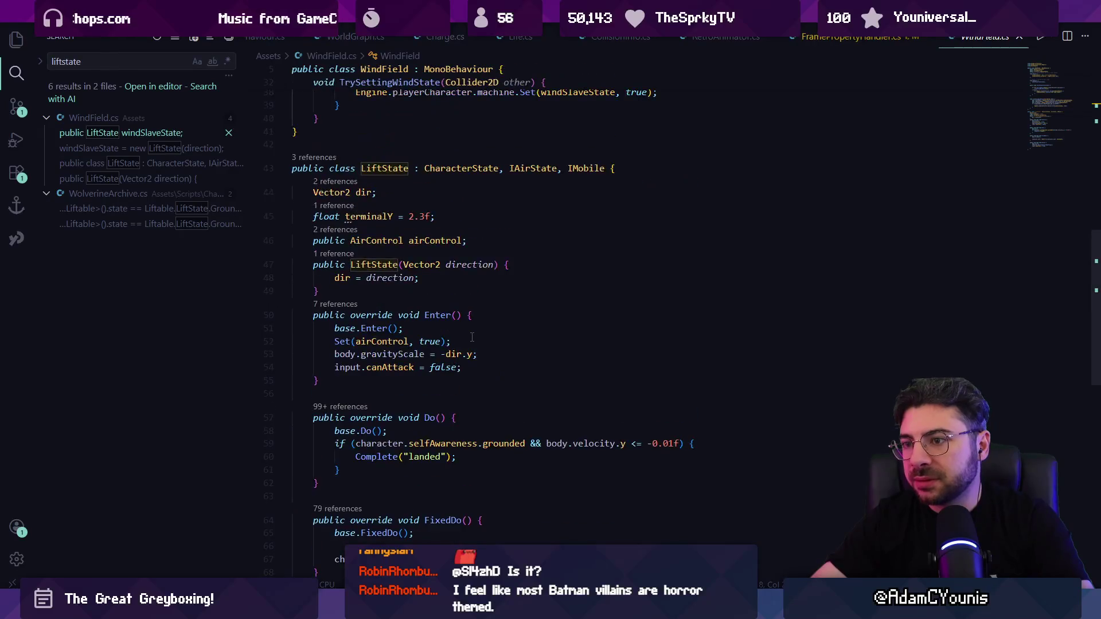
pyautogui.scroll(5, 472, 337)
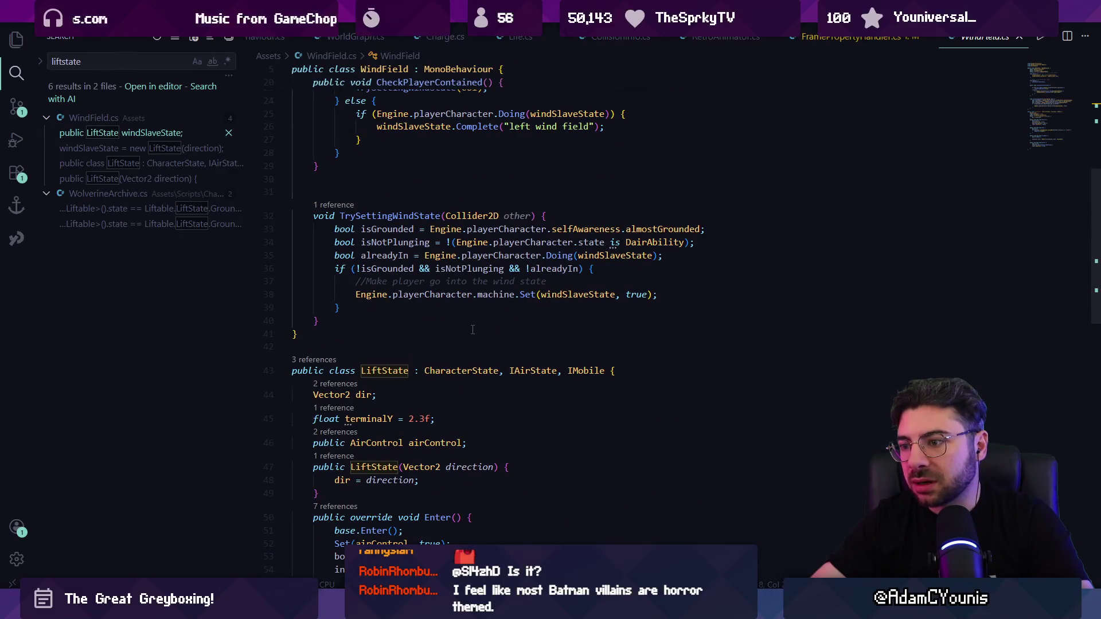
pyautogui.scroll(4, 472, 329)
pyautogui.hotkey('ctrl', 'f')
pyautogui.write('set(lif')
pyautogui.press('Escape')
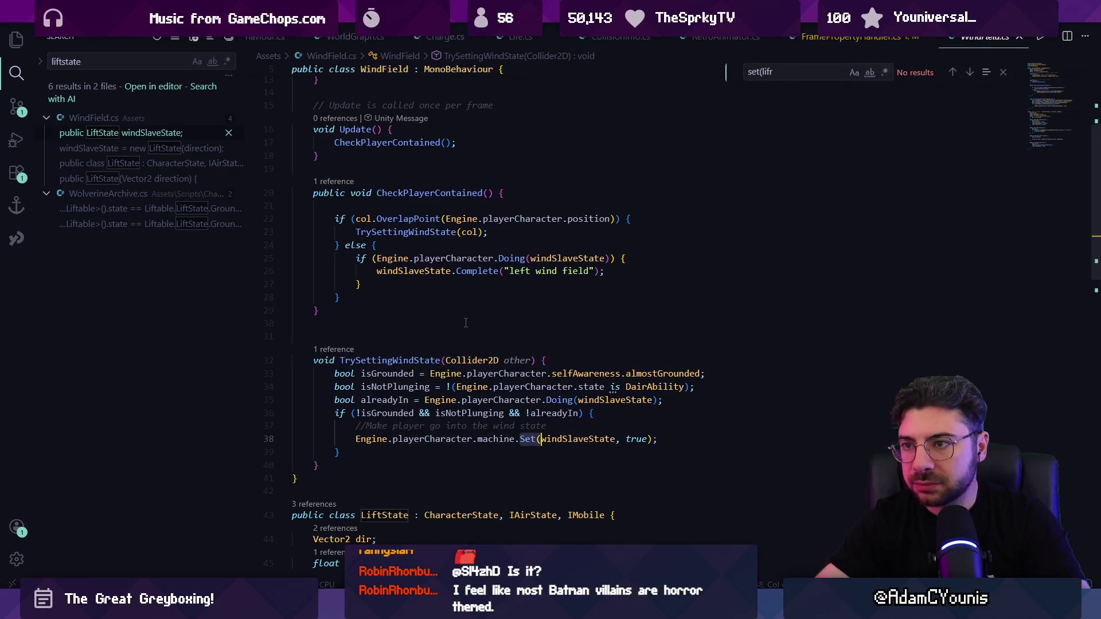
pyautogui.scroll(4, 458, 304)
# Search WindField.cs for 'windslavestate' and step through its matches
pyautogui.hotkey('ctrl', 'f')
pyautogui.write('windsl')
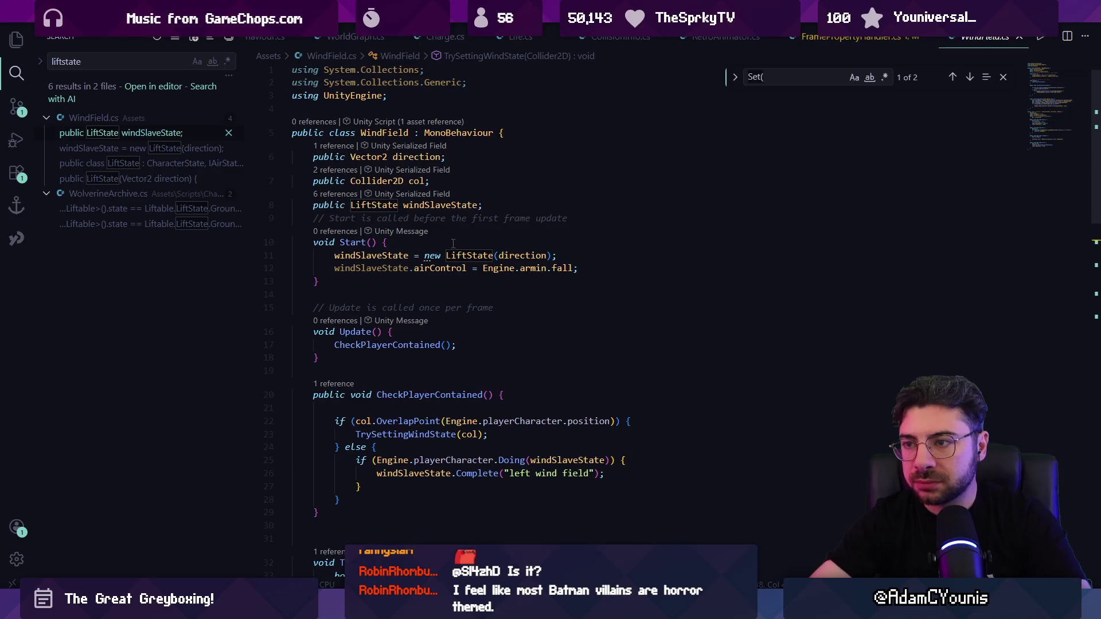
pyautogui.write('avestate')
pyautogui.hotkey('shift', 'Return')
pyautogui.press('Return')
pyautogui.press('Return')
# Find the 'trysetting' call and jump to the TrySettingWindState definition to edit it
pyautogui.hotkey('ctrl', 'BackSpace')
pyautogui.write('should')
pyautogui.hotkey('ctrl', 'BackSpace')
pyautogui.write('trysetting')
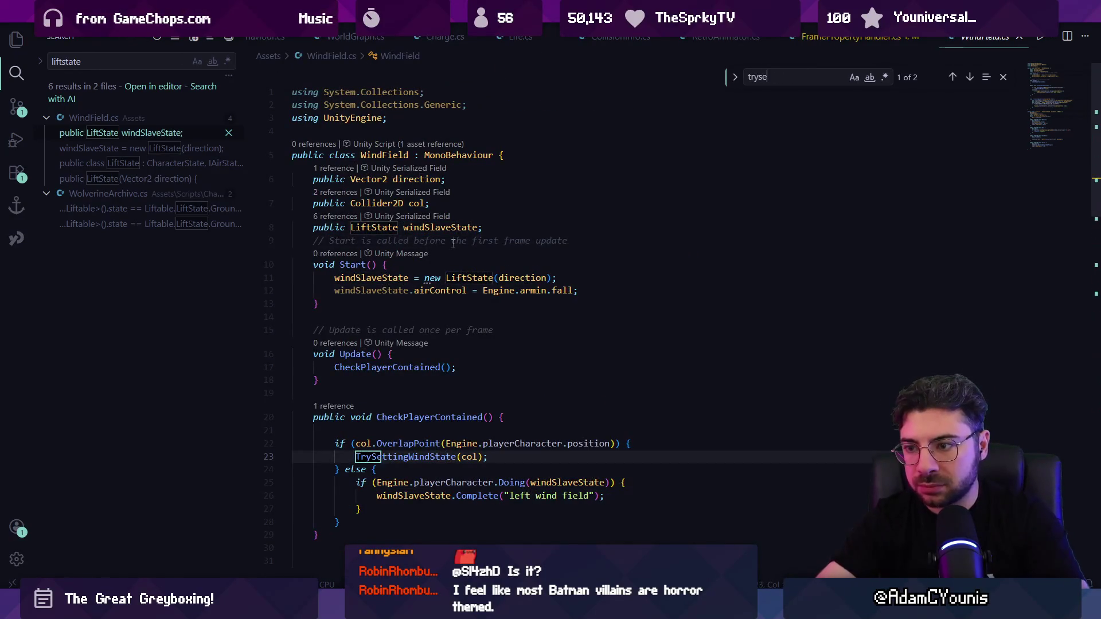
pyautogui.press('Escape')
pyautogui.press('F12')
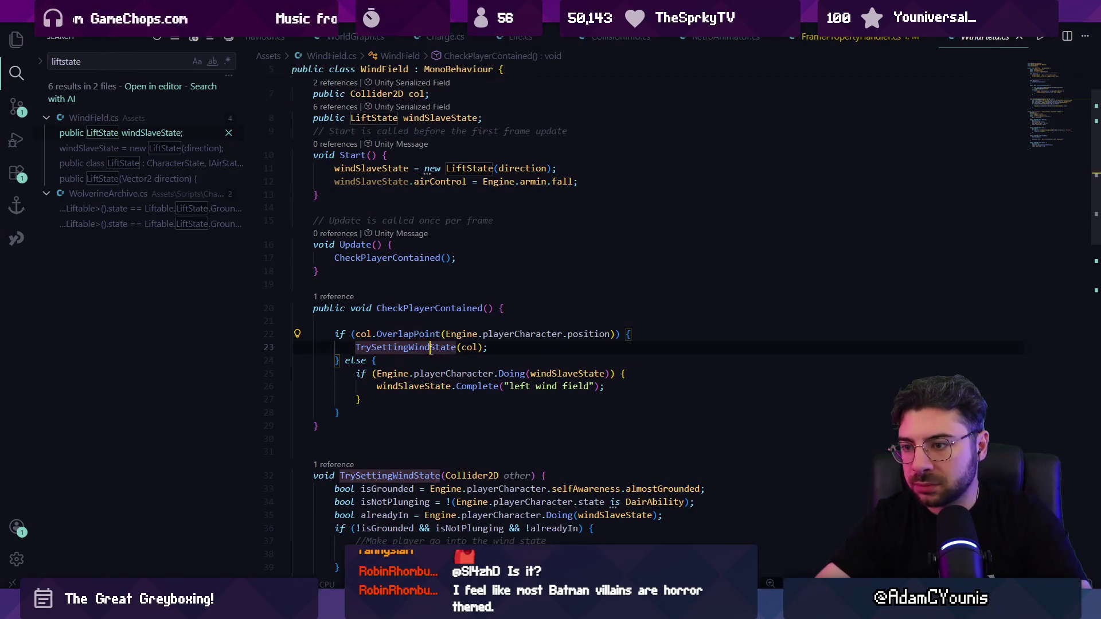
pyautogui.scroll(-3, 441, 245)
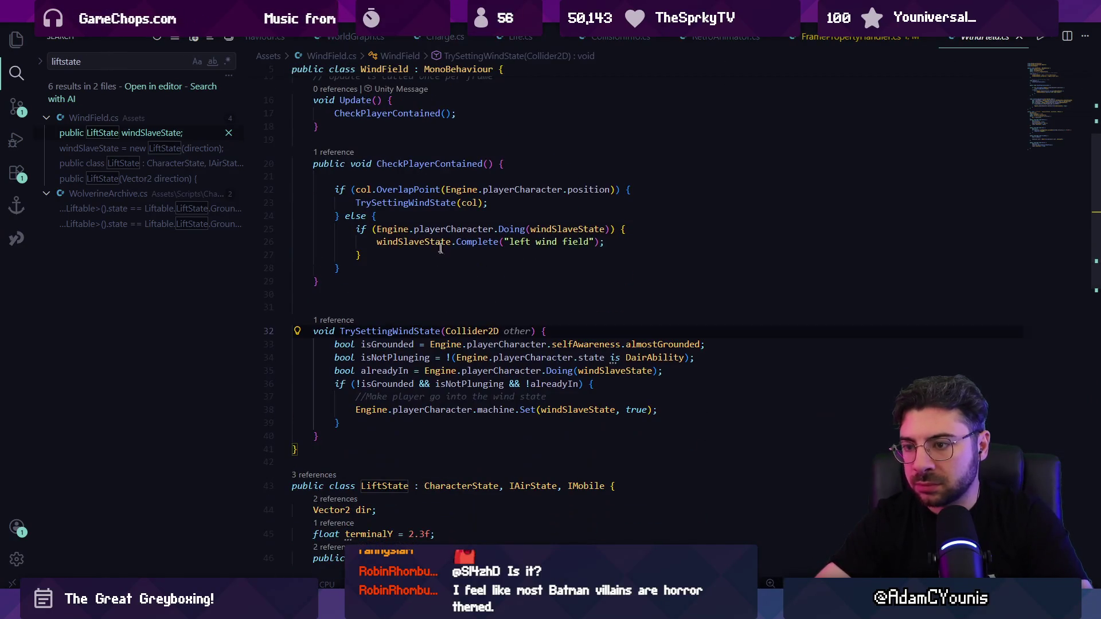
pyautogui.click(549, 331)
# Add a 'bool isOnLedge' line at the start of TrySettingWindState using the suggested assignment
pyautogui.press('Return')
pyautogui.write('bool is')
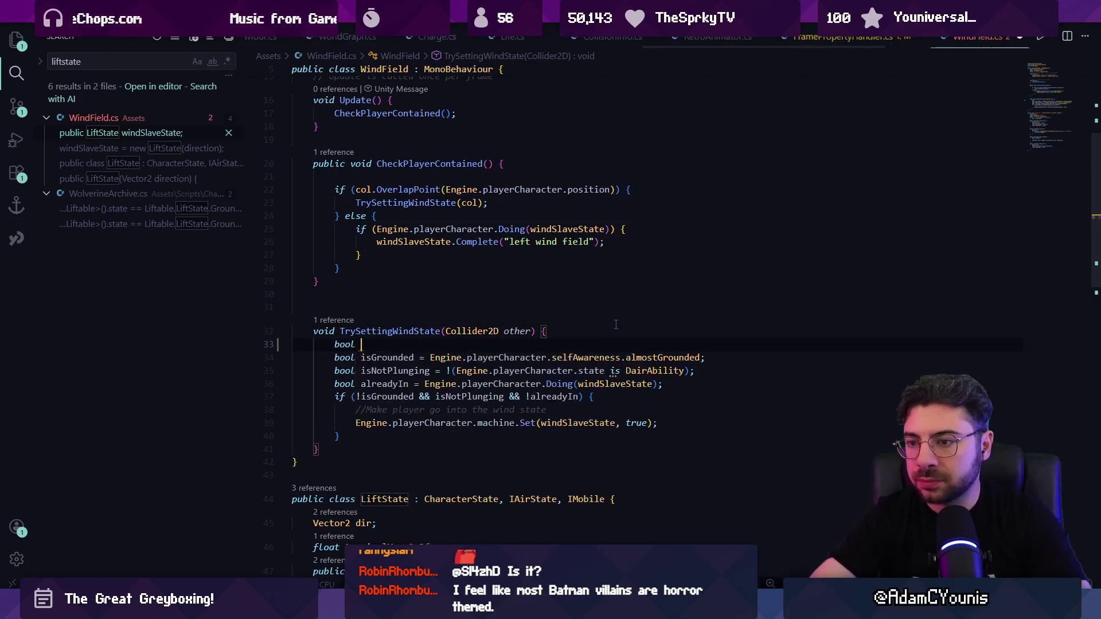
pyautogui.write('OnLedge')
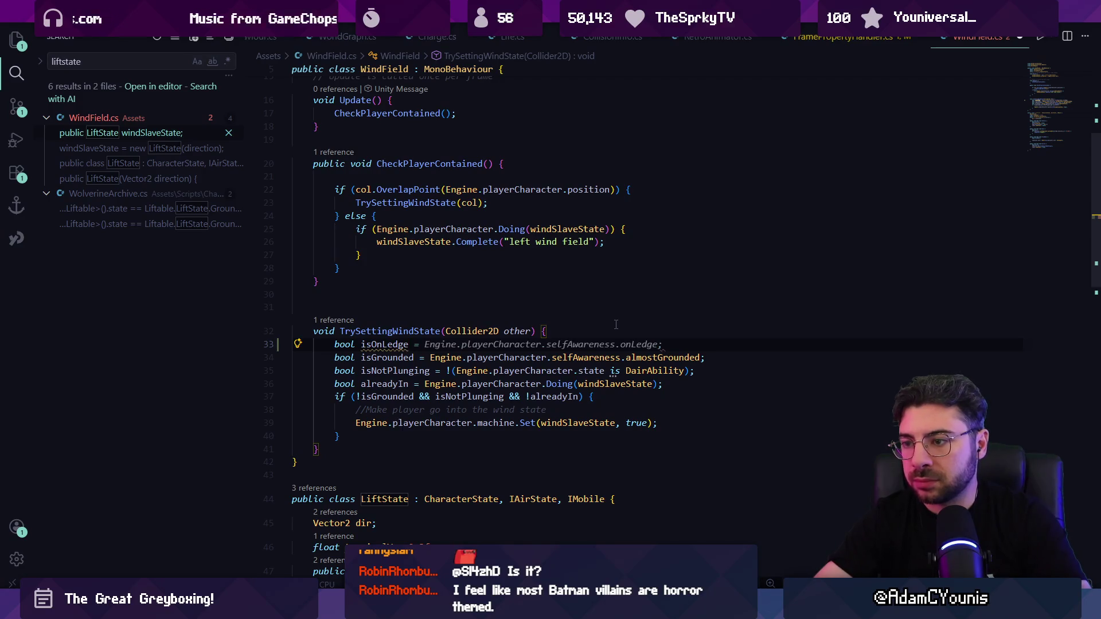
pyautogui.press('Tab')
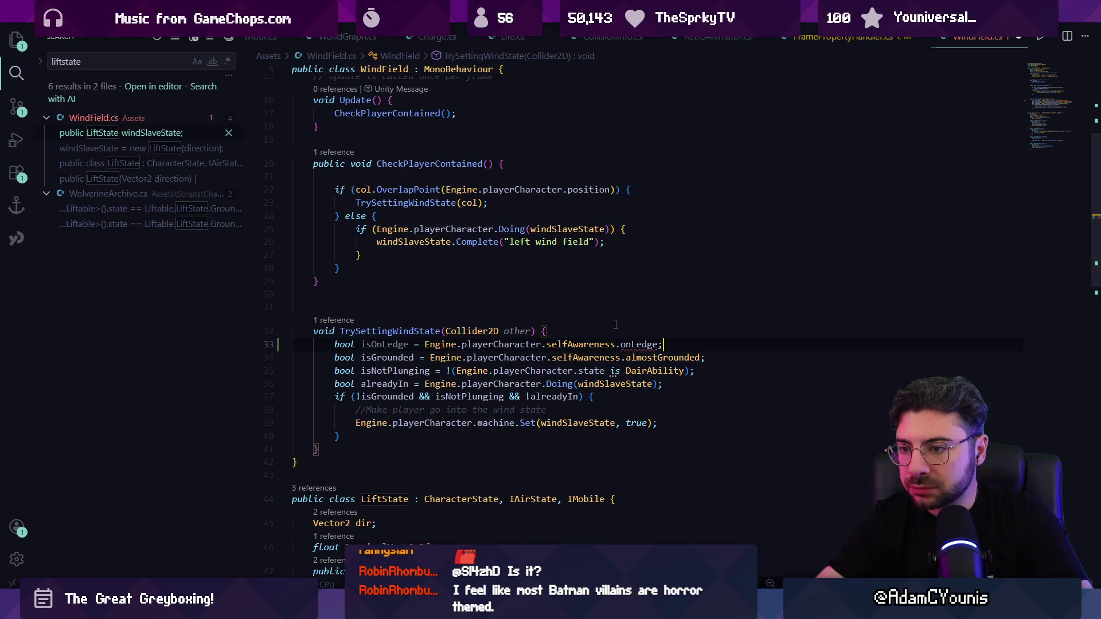
pyautogui.hotkey('shift', 'Home')
pyautogui.hotkey('ctrl', 'shift', 'Right')
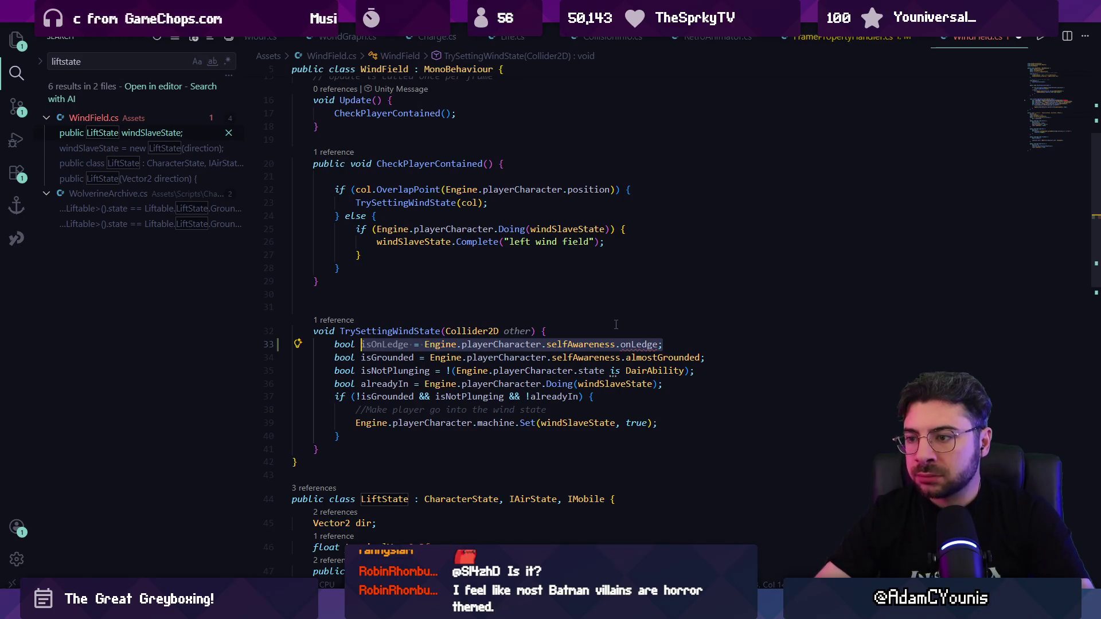
pyautogui.press('Right')
# Replace the selfAwareness.onLedge reference and retype the member after playerCharacter
pyautogui.hotkey('ctrl', 'shift', 'Left')
pyautogui.hotkey('ctrl', 'shift', 'Left')
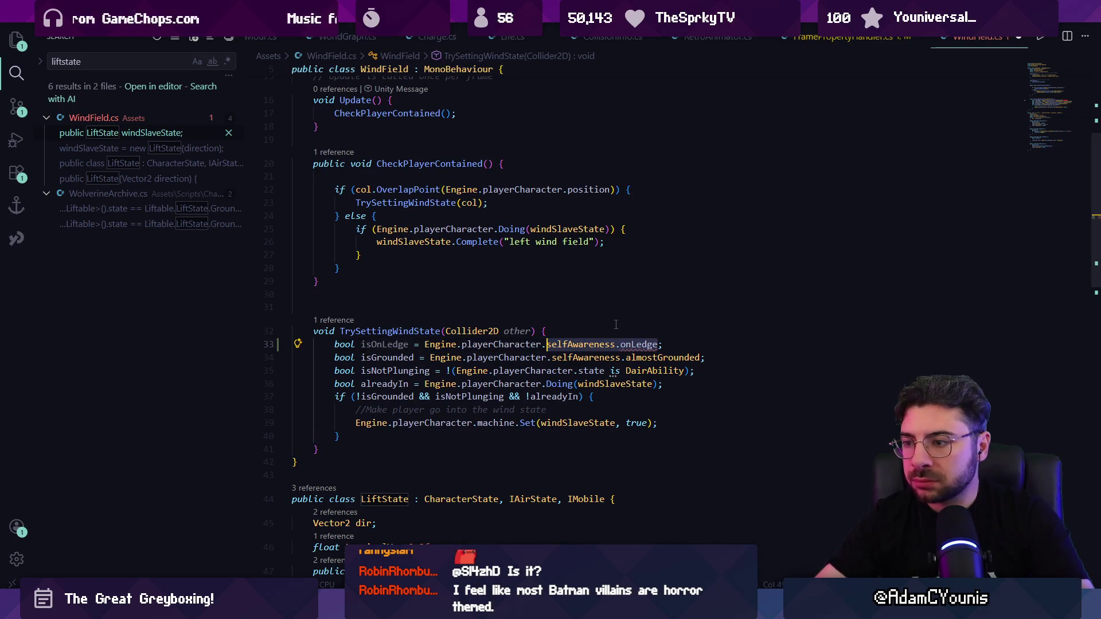
pyautogui.press('BackSpace')
pyautogui.write('led')
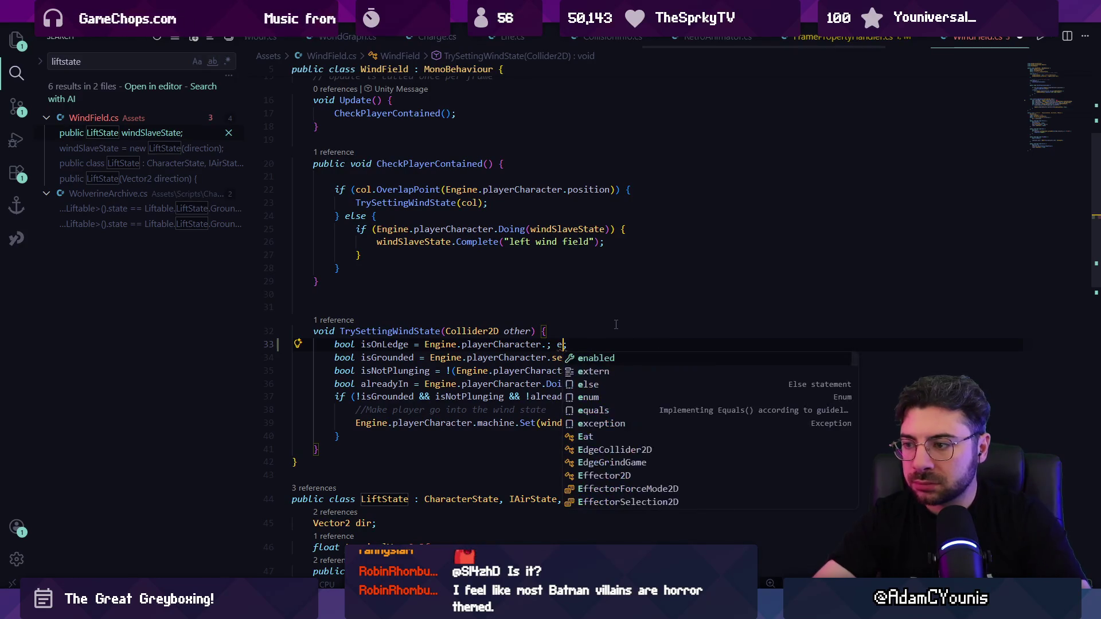
pyautogui.press('BackSpace')
pyautogui.press('BackSpace')
pyautogui.press('BackSpace')
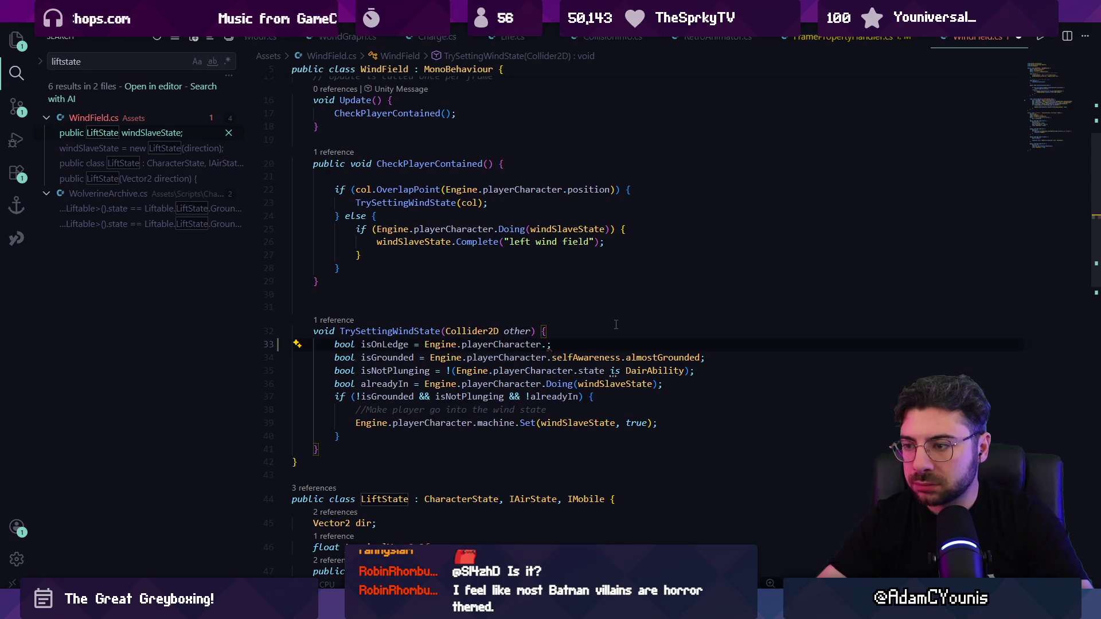
pyautogui.press('BackSpace')
pyautogui.write('.')
# Clear the isOnLedge line entirely and save WindField.cs
pyautogui.hotkey('shift', 'Home')
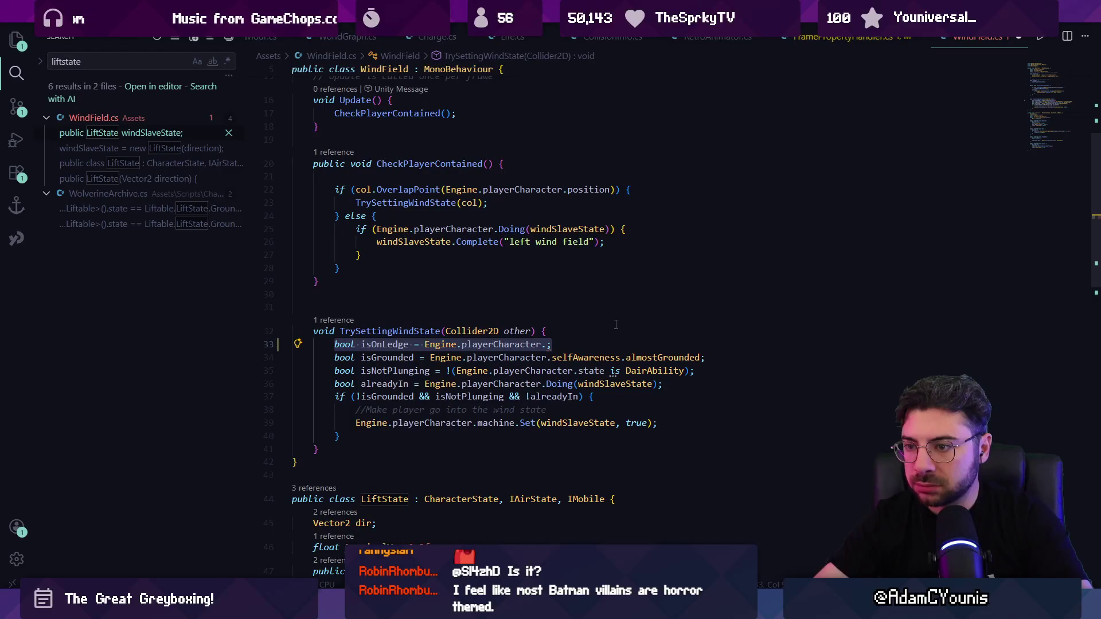
pyautogui.hotkey('ctrl', 'shift', 'Right')
pyautogui.hotkey('ctrl', 'shift', 'Right')
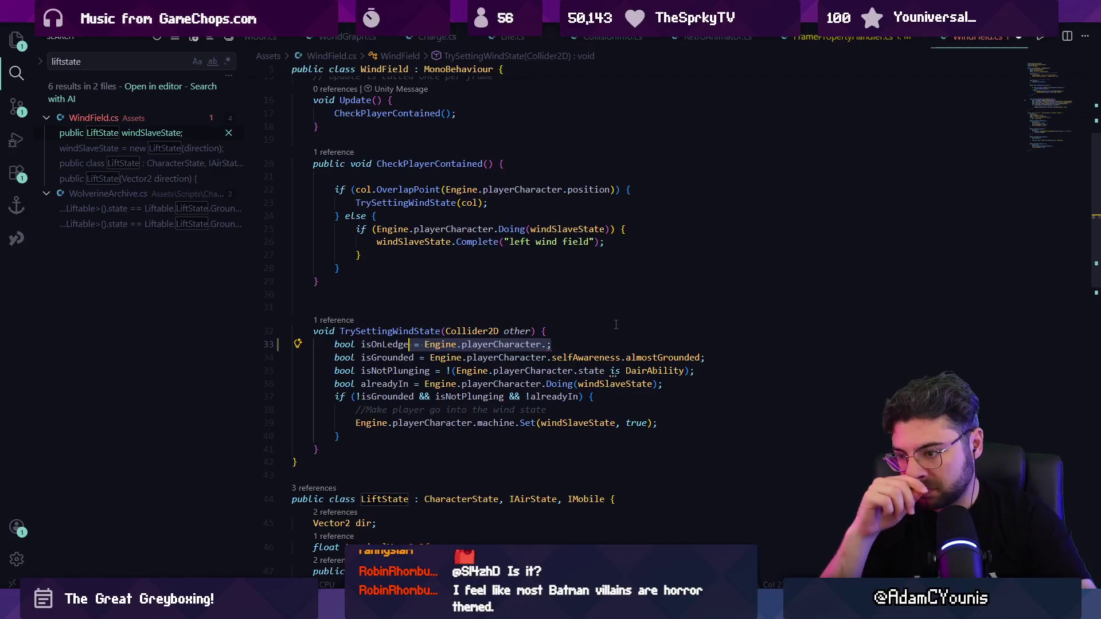
pyautogui.press('End')
pyautogui.hotkey('shift', 'Home')
pyautogui.hotkey('shift', 'Home')
pyautogui.press('BackSpace')
pyautogui.hotkey('ctrl', 's')
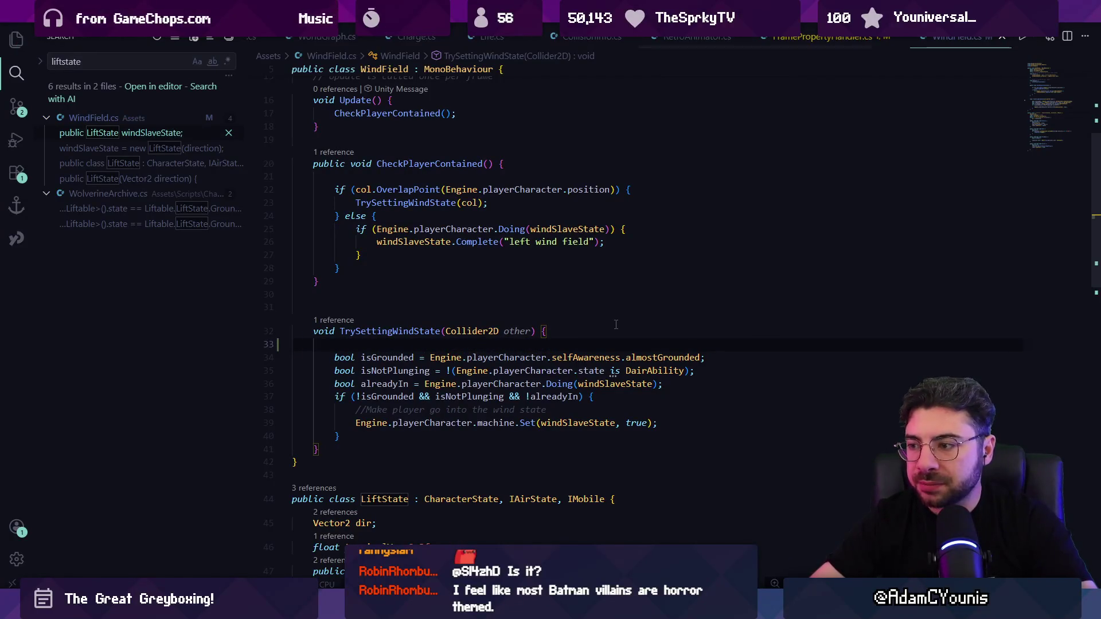
# Duplicate the isNotPlunging line and rename the copy's variable to isNotLedge
pyautogui.tripleClick(597, 372)
pyautogui.hotkey('ctrl', 'c')
pyautogui.hotkey('ctrl', 'v')
pyautogui.press('Return')
pyautogui.hotkey('ctrl', 'Right')
pyautogui.press('Right')
pyautogui.hotkey('ctrl', 'Delete')
pyautogui.write('isNotAir')
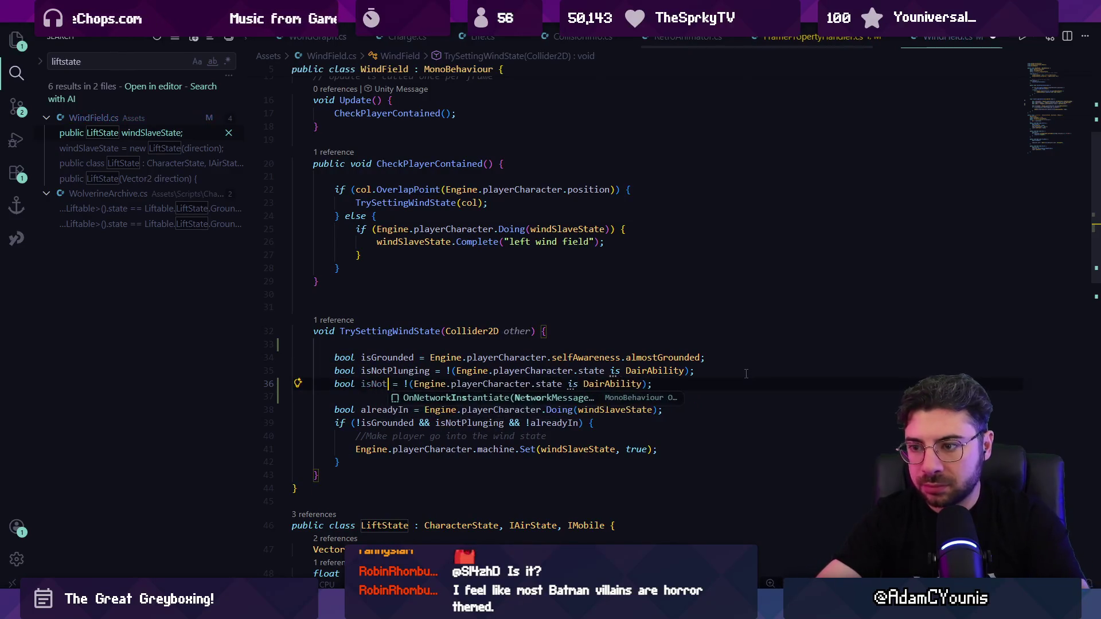
pyautogui.write('Control')
pyautogui.hotkey('ctrl', 'Left')
pyautogui.press('Right')
pyautogui.press('Right')
pyautogui.hotkey('ctrl', 'Delete')
pyautogui.write('NotLedge')
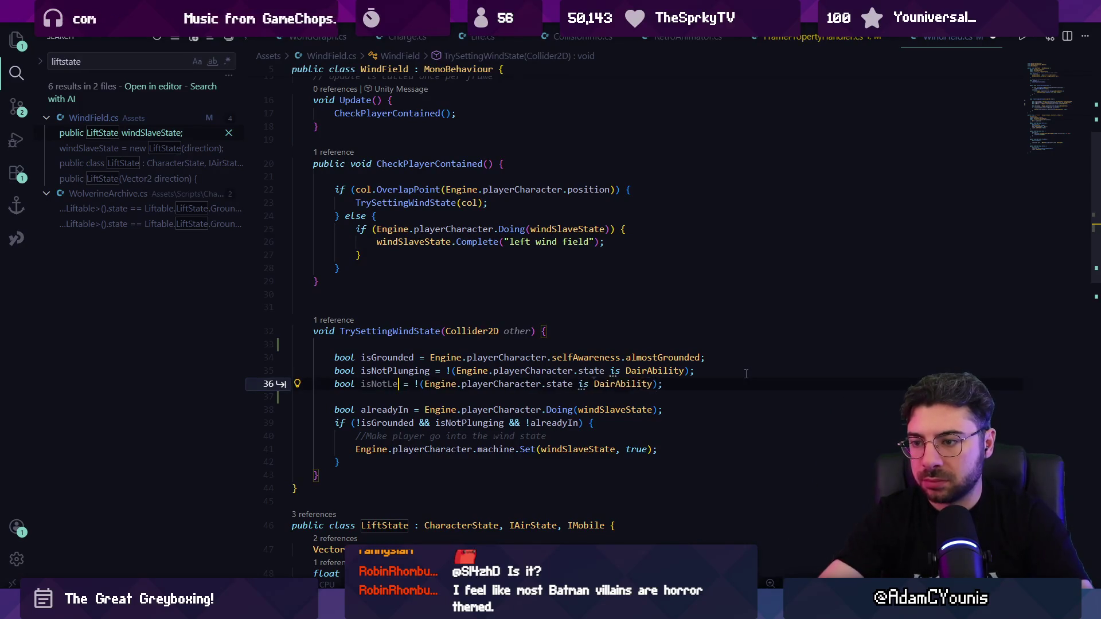
# Make isNotLedge check LedgeControl, add '&& isNotLedge' to the if, save, and stop Unity's game
pyautogui.hotkey('ctrl', 'Delete')
pyautogui.write('ly')
pyautogui.write('edge')
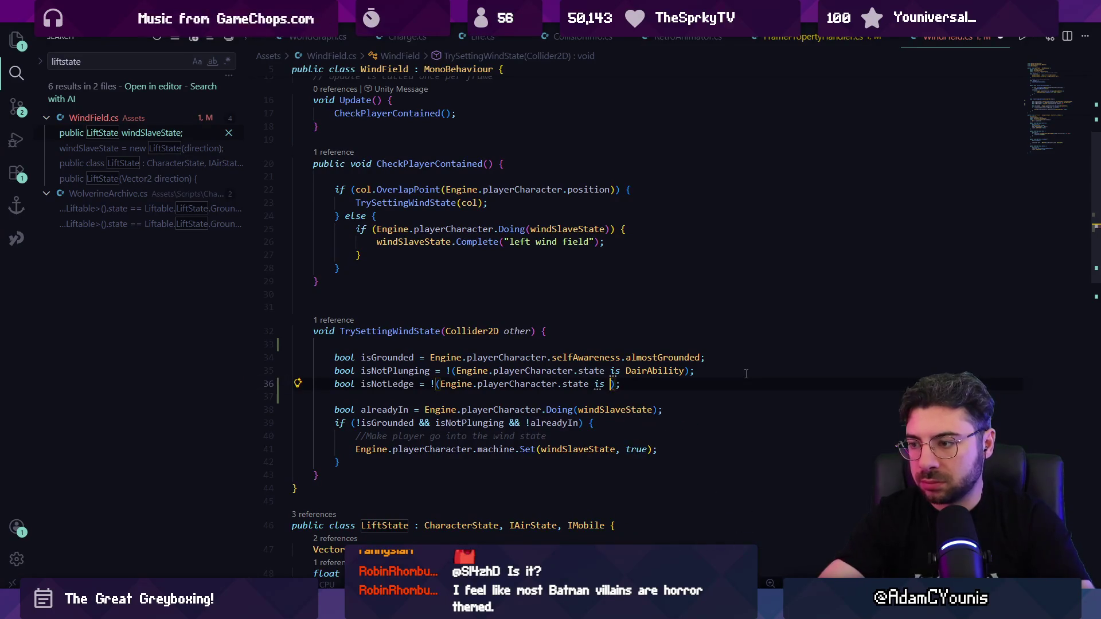
pyautogui.hotkey('ctrl', 'BackSpace')
pyautogui.write('LedgeC')
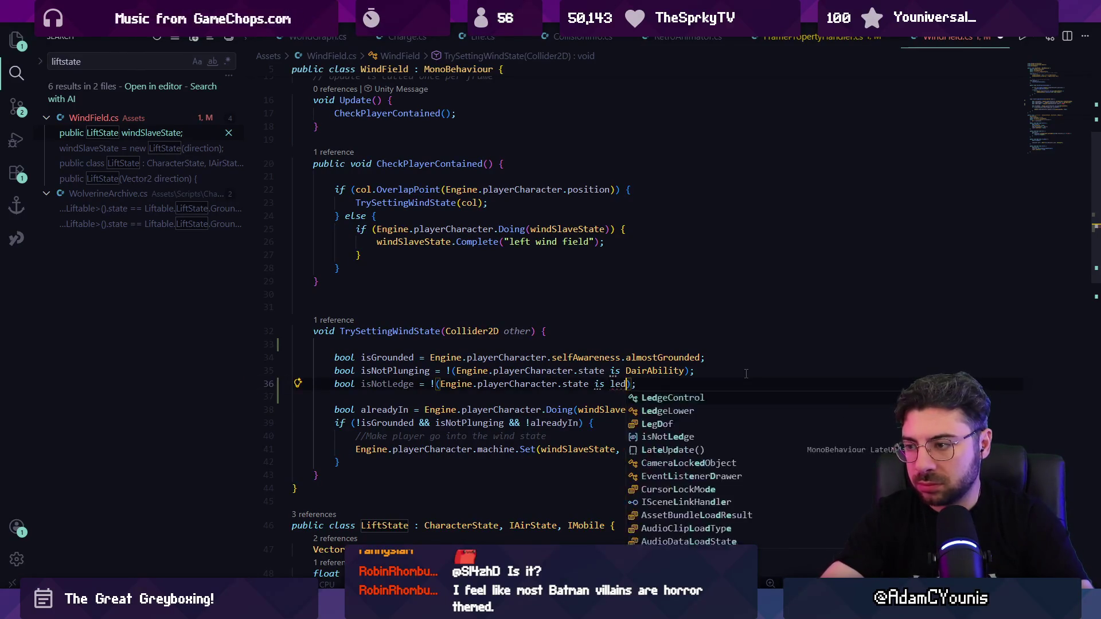
pyautogui.press('Tab')
pyautogui.hotkey('ctrl', 's')
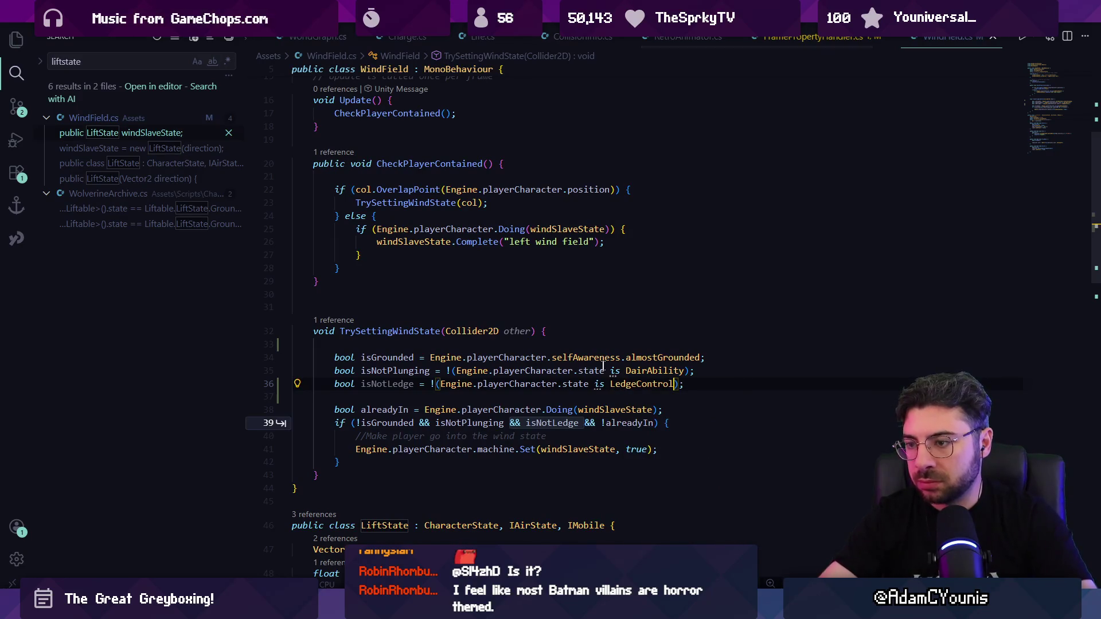
pyautogui.press('Tab')
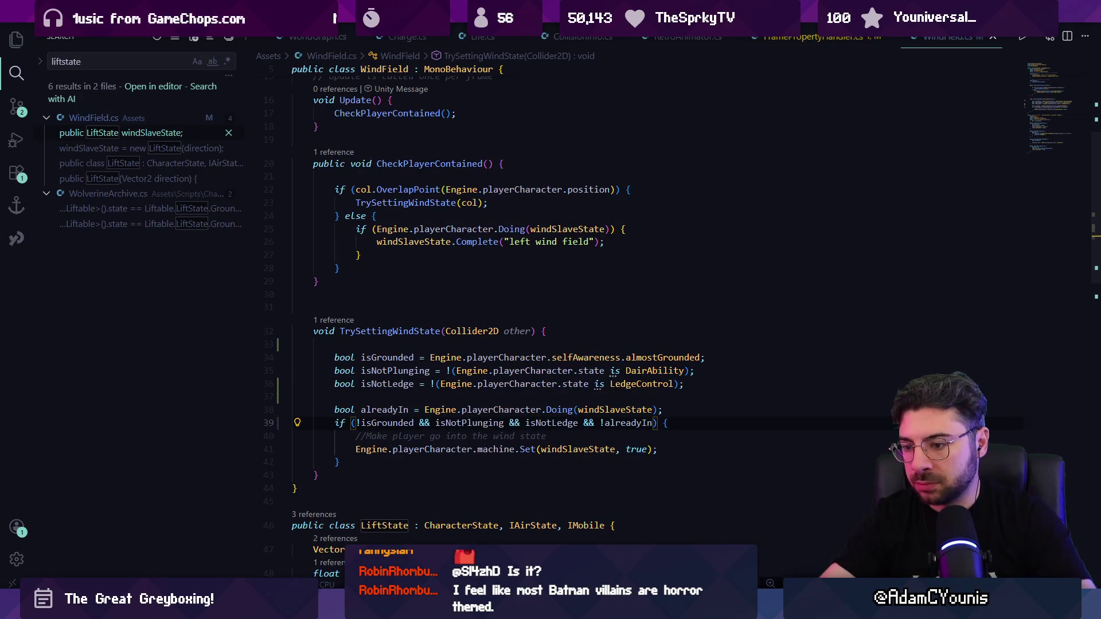
pyautogui.hotkey('alt', 'Tab')
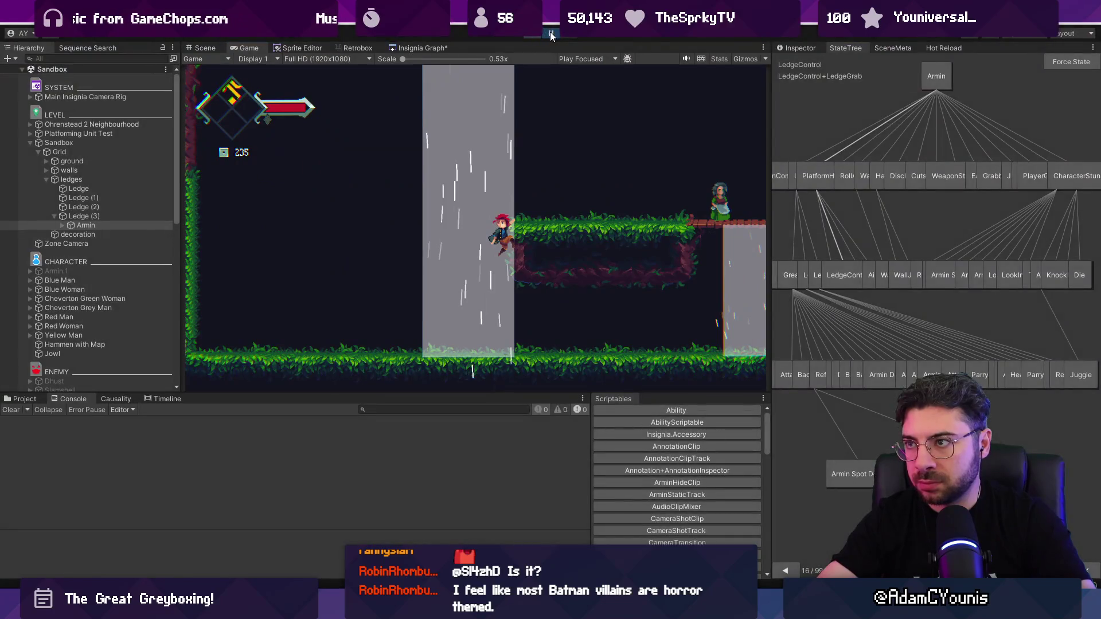
pyautogui.click(541, 33)
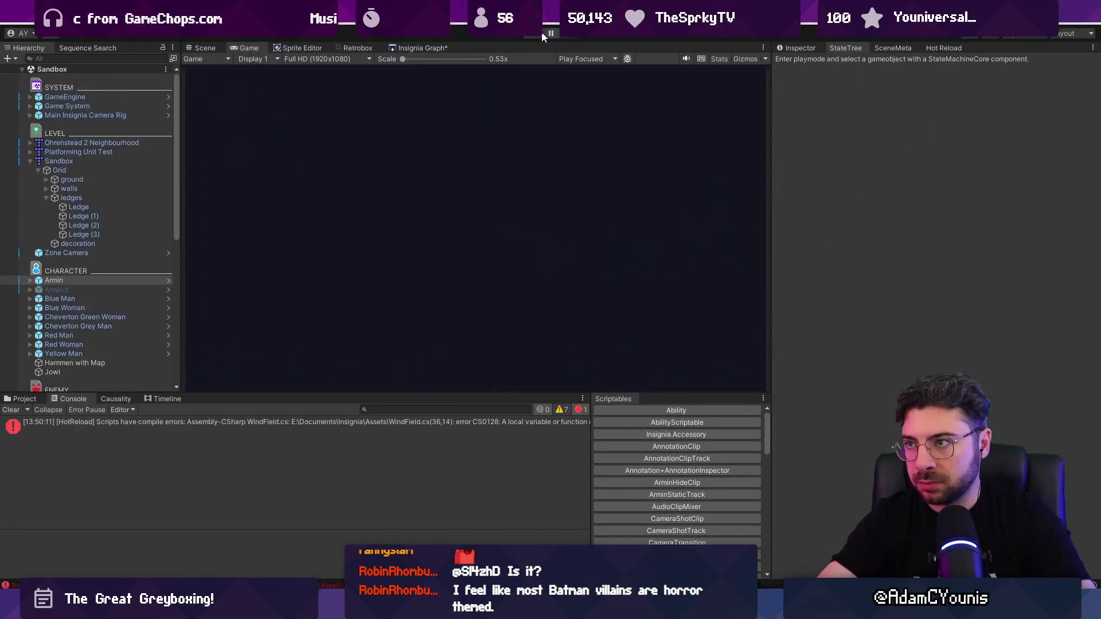
# Start Play mode and run through the waterfall, climbing onto the grassy ledge
pyautogui.click(540, 33)
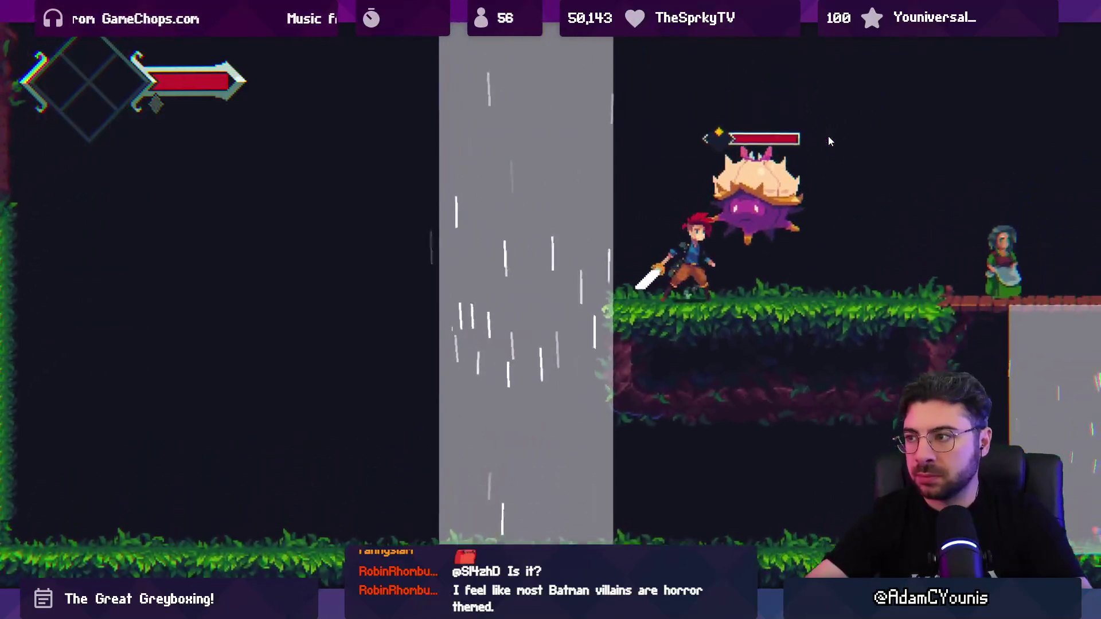
pyautogui.press('x')
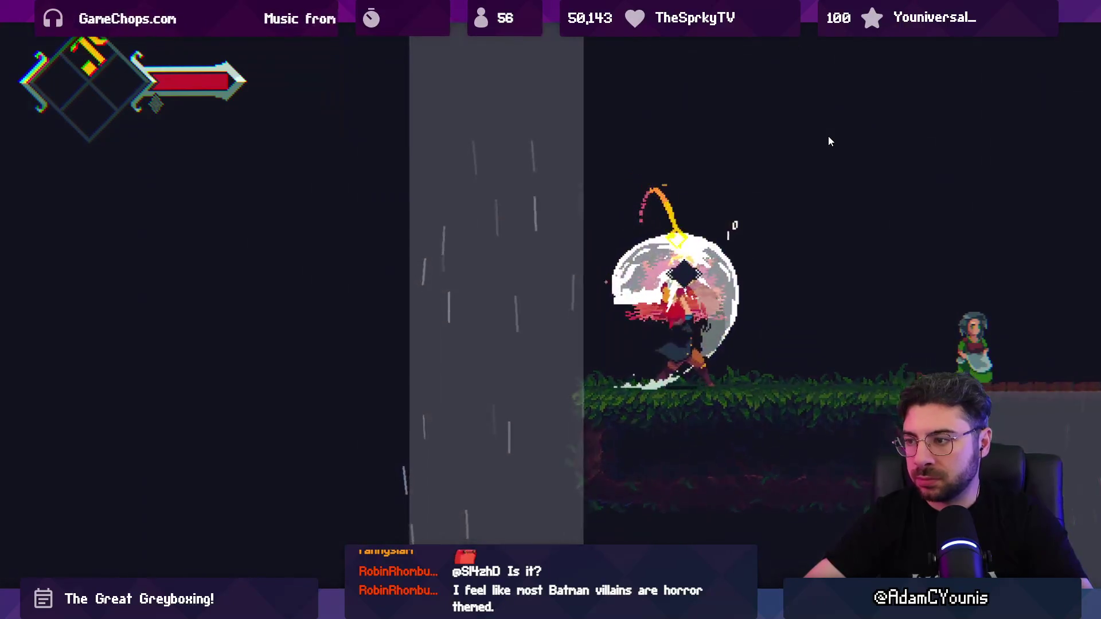
pyautogui.press('Left')
pyautogui.press('z')
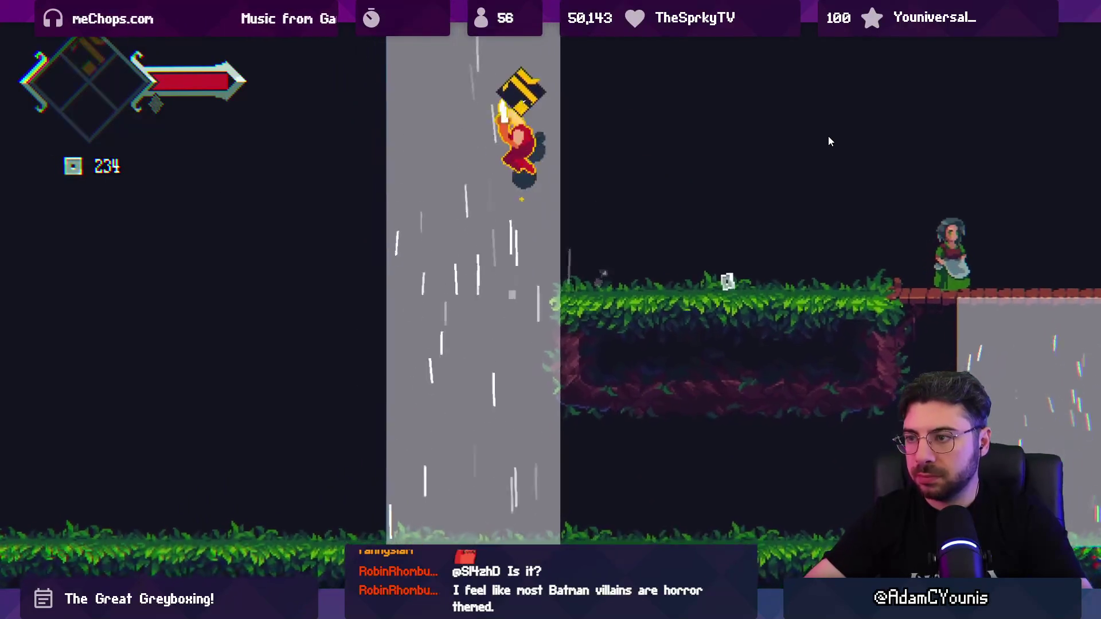
pyautogui.press('Down')
pyautogui.press('z')
pyautogui.press('Right')
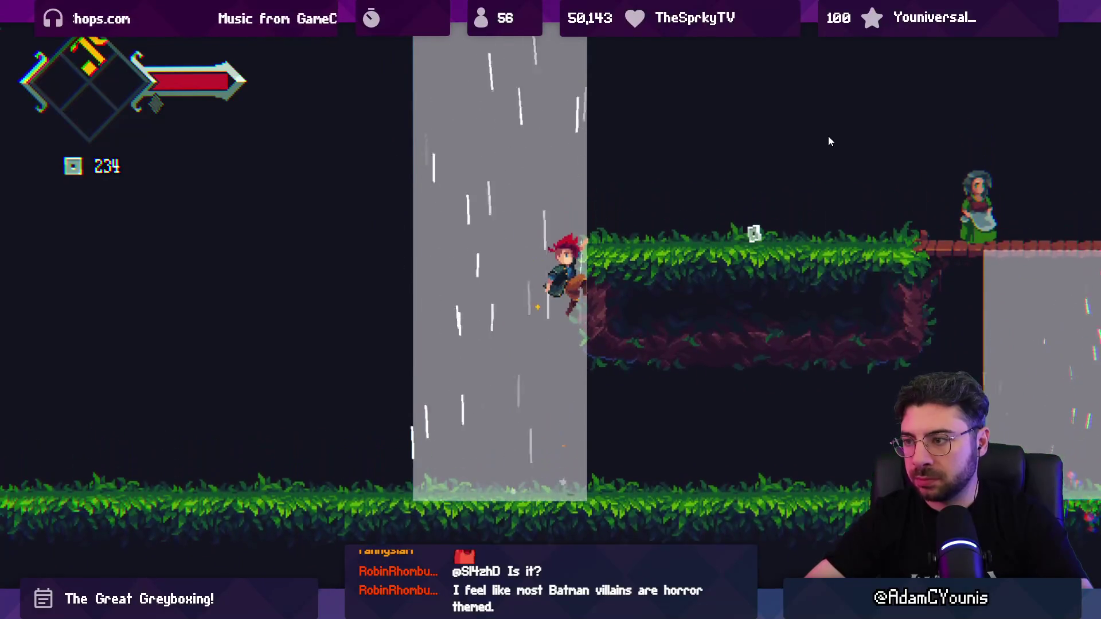
pyautogui.press('Left')
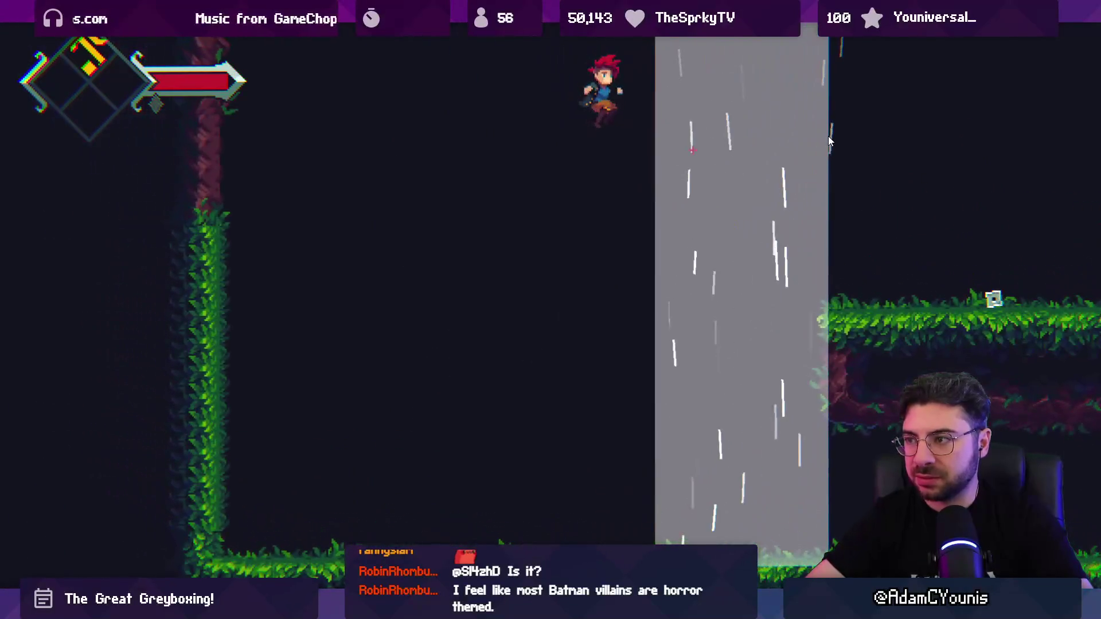
pyautogui.press('Right')
pyautogui.press('z')
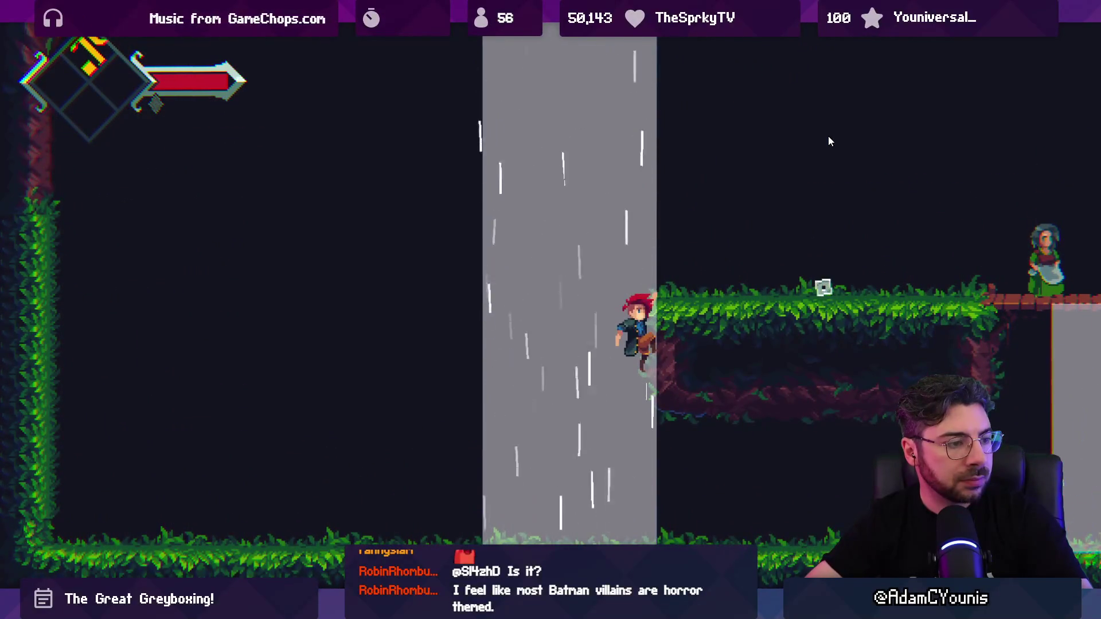
pyautogui.press('z')
pyautogui.press('Right')
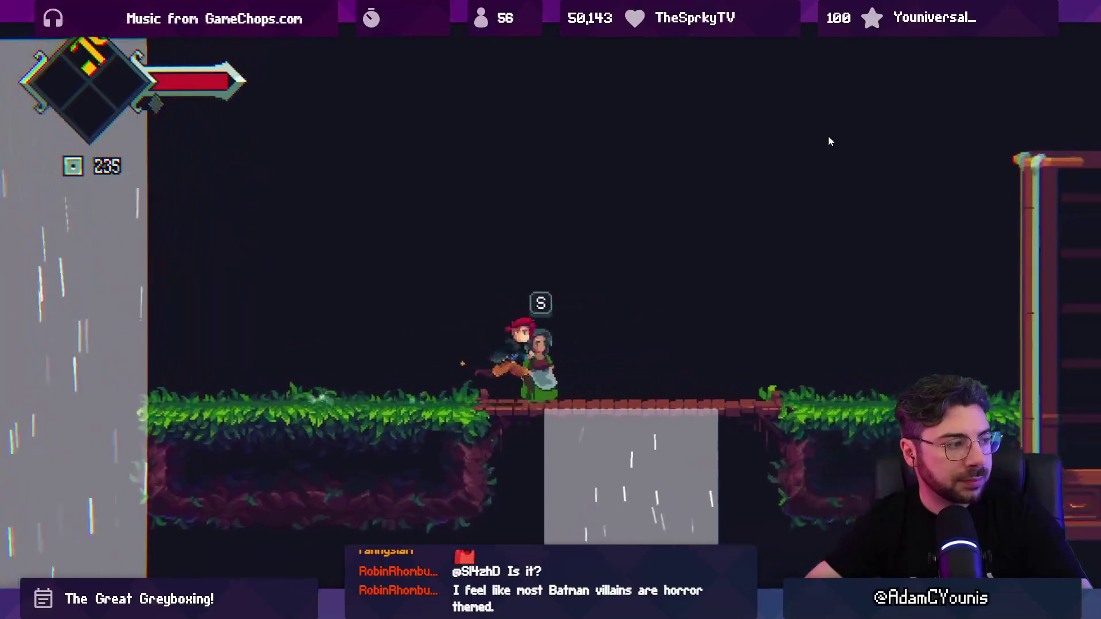
# Drop from the bridge into the waterfall and practise jumps and sword plunges inside it
pyautogui.press('z')
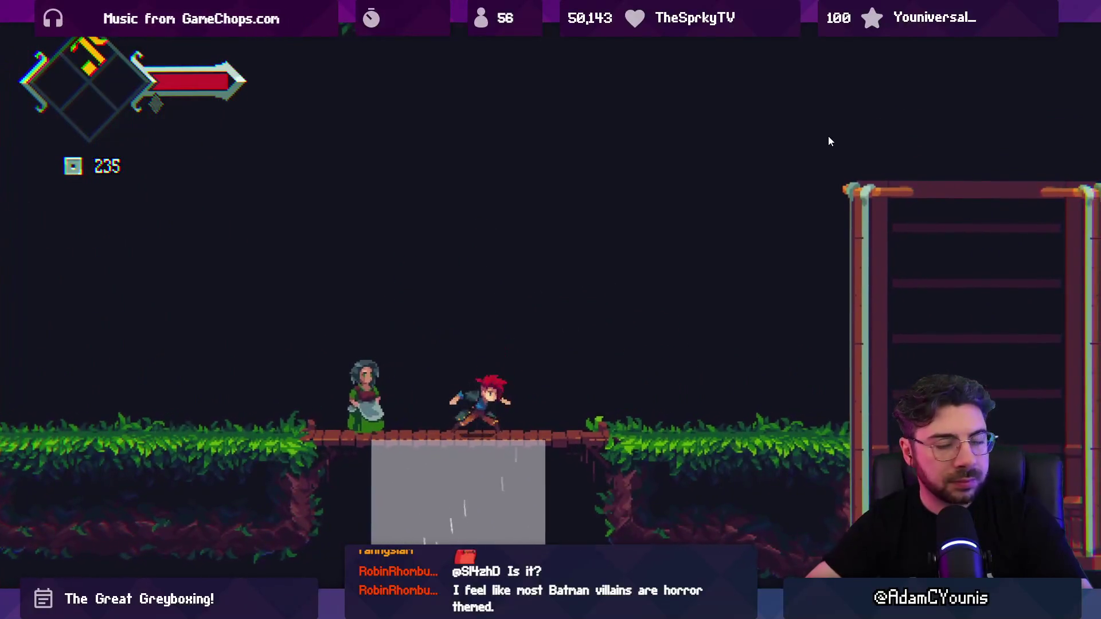
pyautogui.press('Down')
pyautogui.press('x')
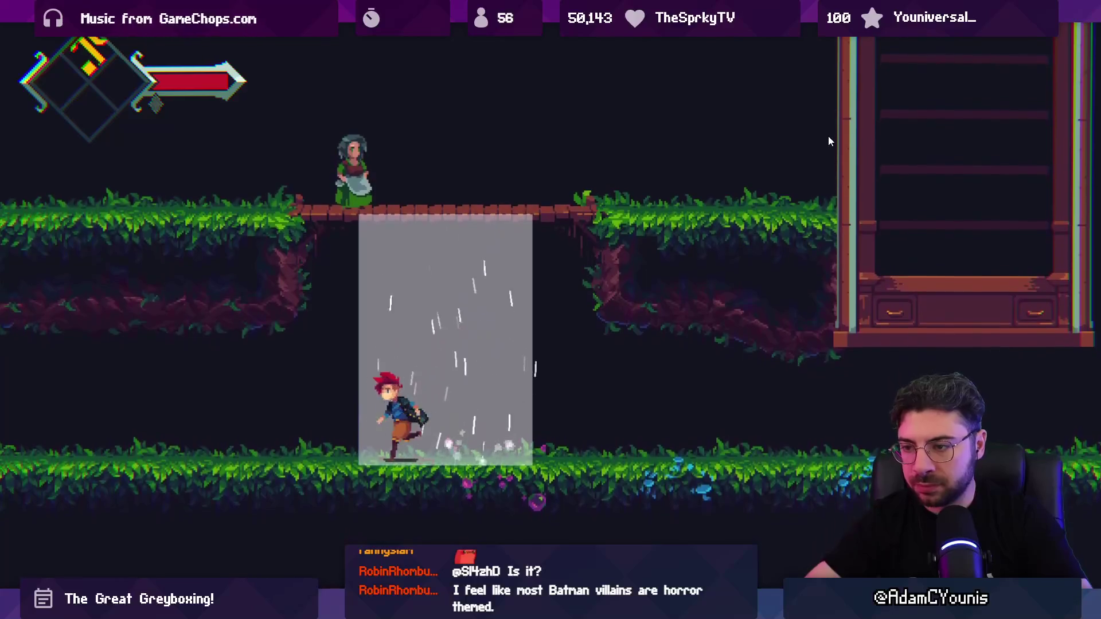
pyautogui.press('Left')
pyautogui.press('Left')
pyautogui.press('x')
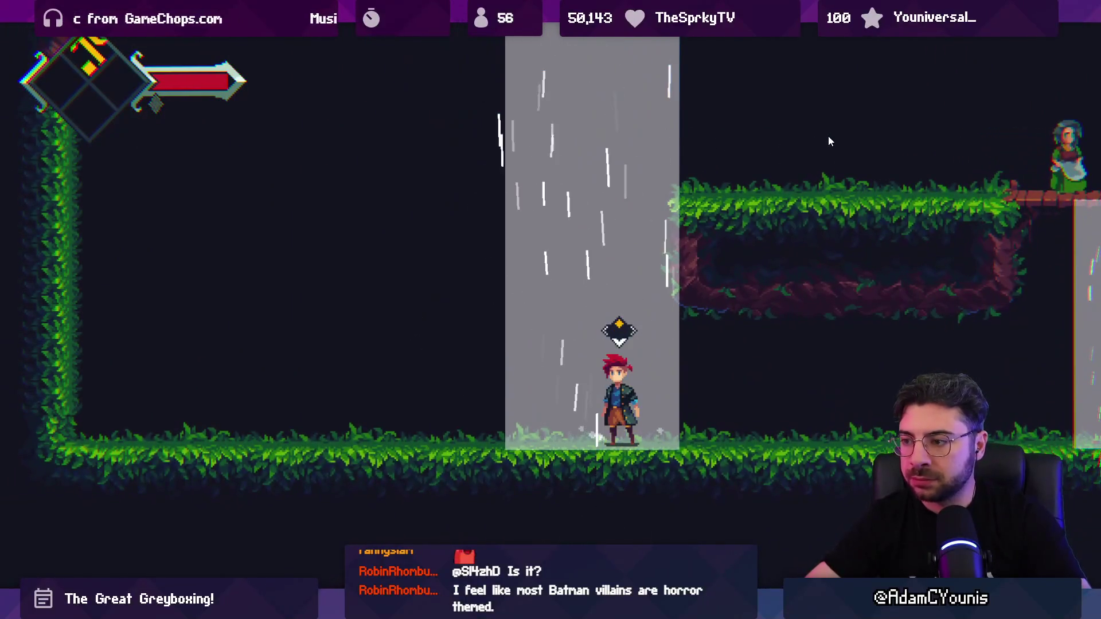
pyautogui.press('z')
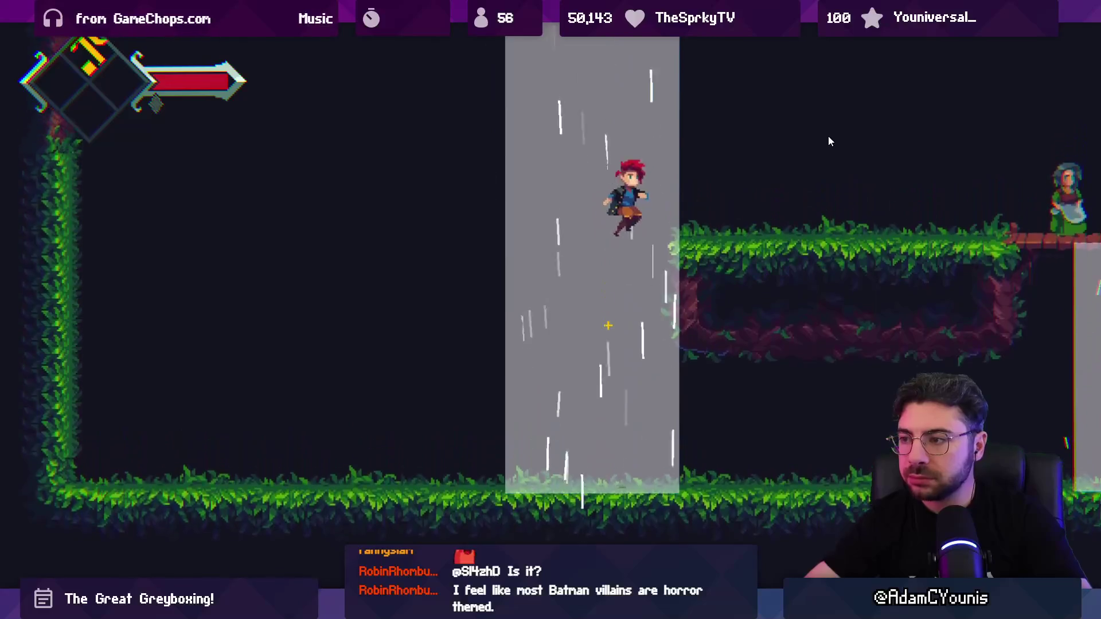
pyautogui.press('Down')
pyautogui.press('x')
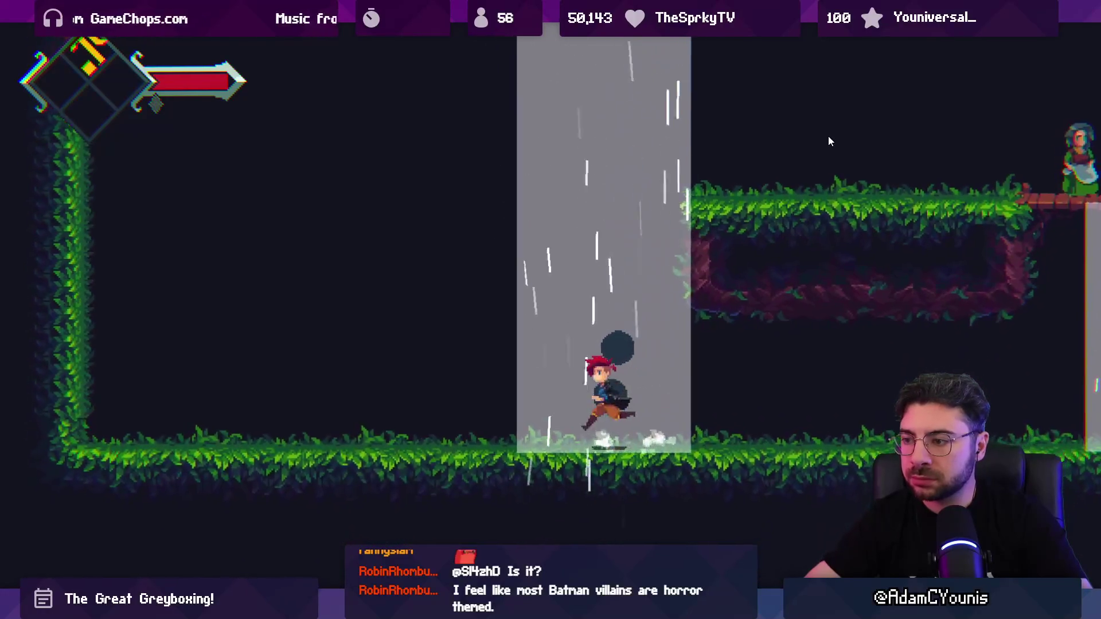
pyautogui.press('z')
pyautogui.press('Left')
pyautogui.press('x')
# Stop the game, inspect and clear the console errors, and return to the code editor
pyautogui.hotkey('shift', 'space')
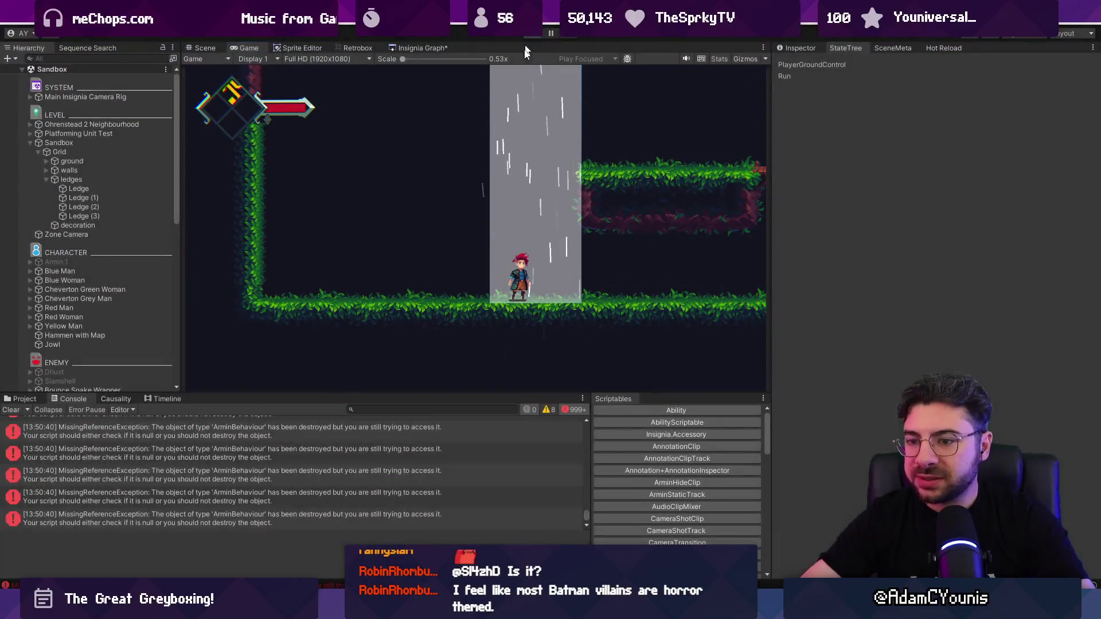
pyautogui.hotkey('ctrl', 'p')
pyautogui.click(361, 453)
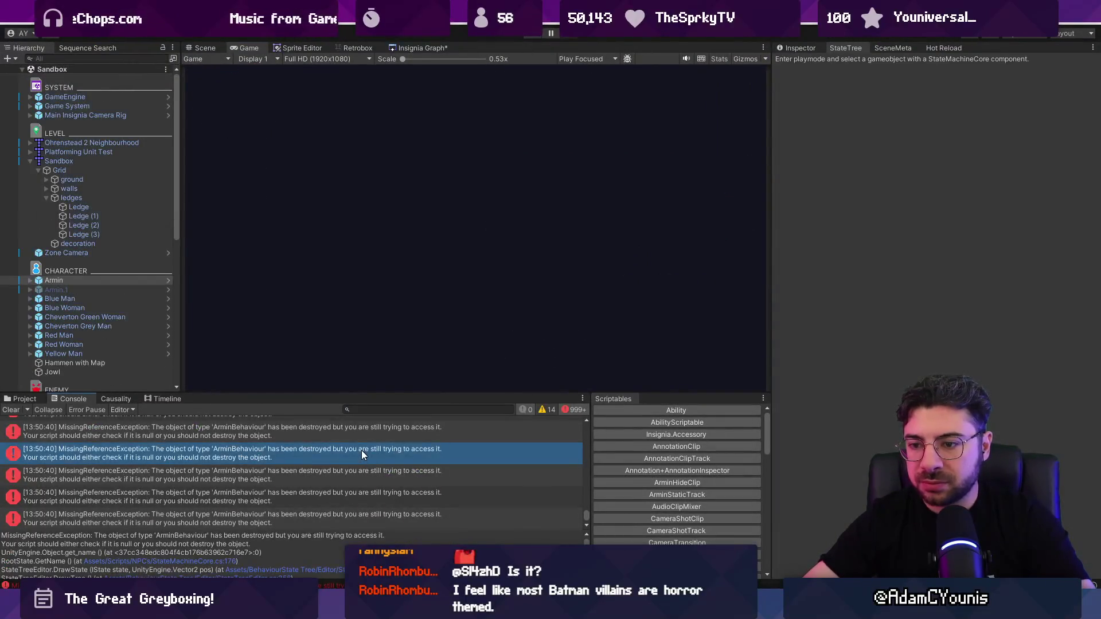
pyautogui.click(11, 410)
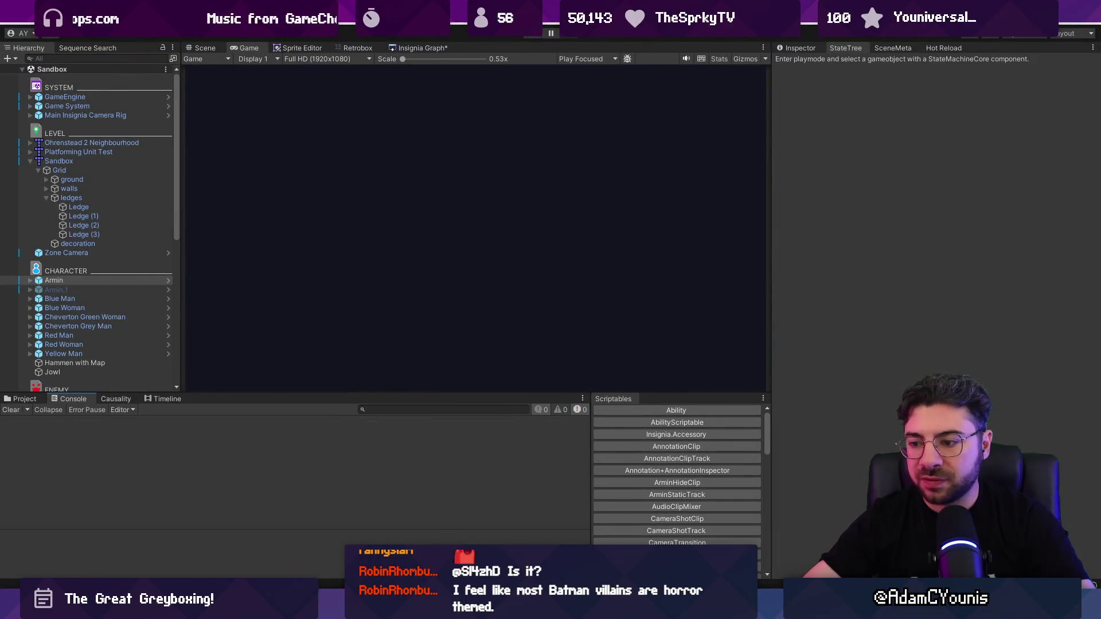
pyautogui.hotkey('alt', 'Tab')
pyautogui.click(495, 383)
pyautogui.hotkey('ctrl', 'p')
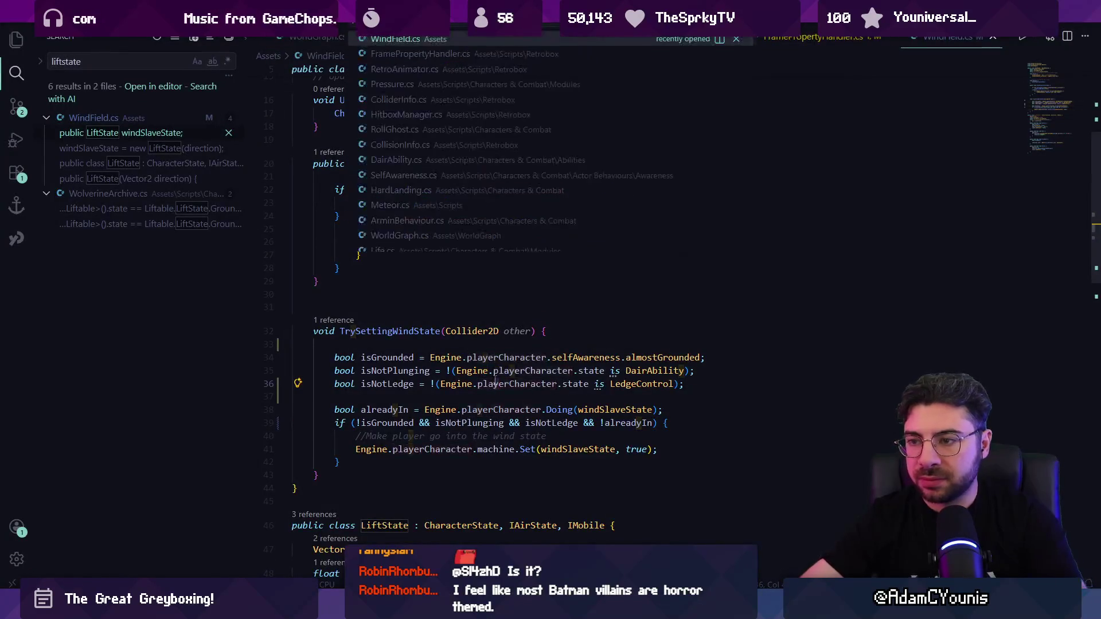
# Quick-open Meteor.cs, then AirControl.cs
pyautogui.write('meteor')
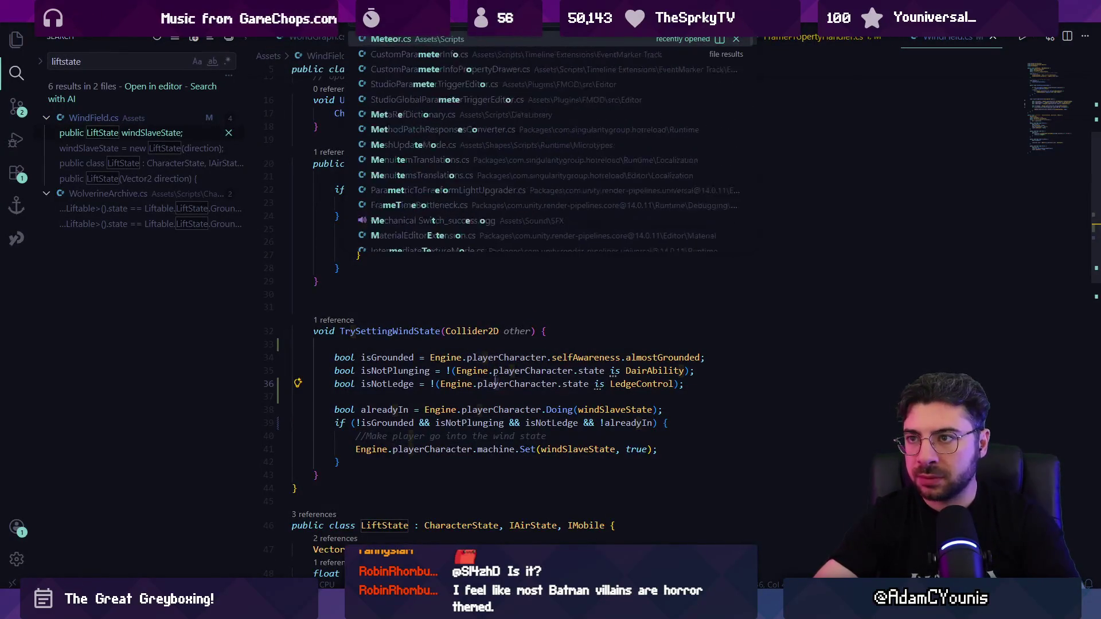
pyautogui.press('Return')
pyautogui.hotkey('ctrl', 'p')
pyautogui.write('aircontrol')
pyautogui.press('Return')
# Delete blank line 69 in FixedDo, change the comment to '//moving laterally', and save
pyautogui.hotkey('ctrl', 'f')
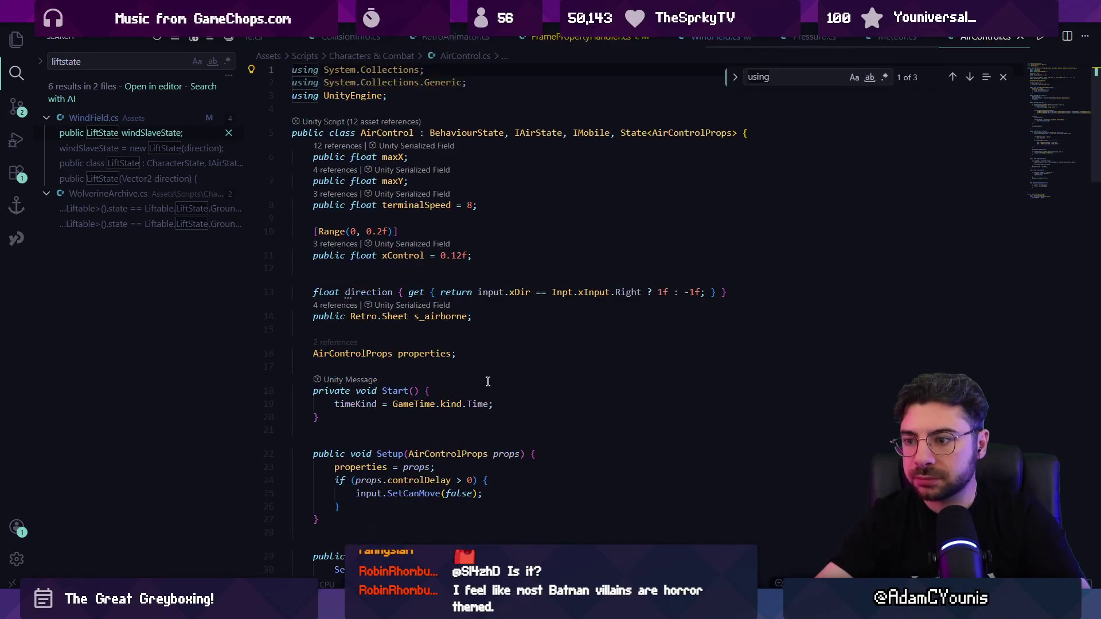
pyautogui.scroll(-3, 476, 369)
pyautogui.scroll(-3, 476, 369)
pyautogui.scroll(-6, 453, 365)
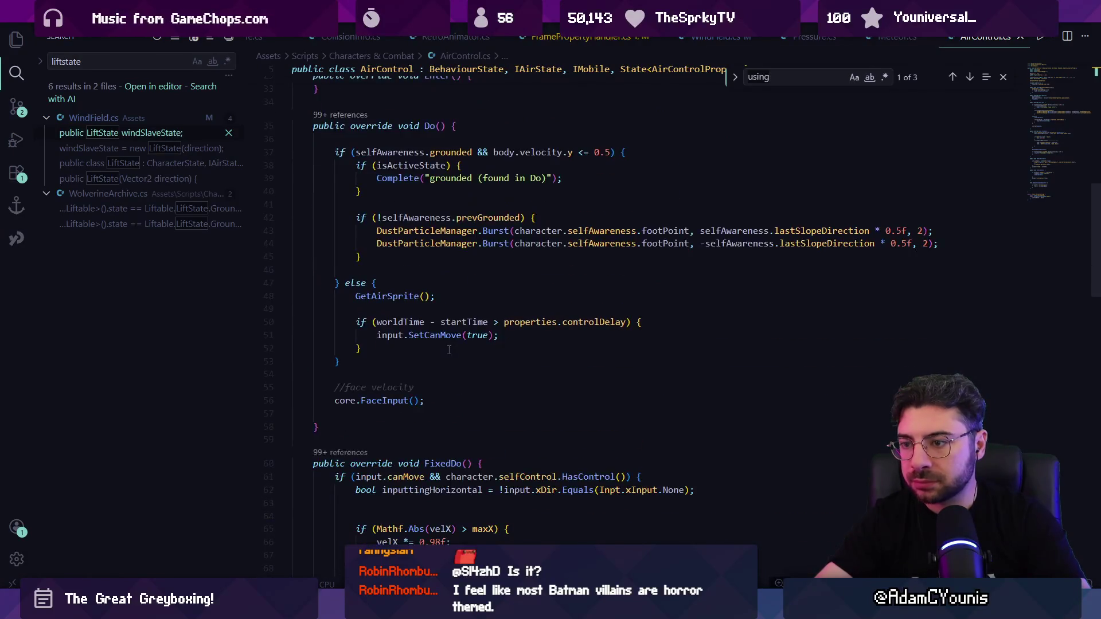
pyautogui.scroll(-2, 449, 363)
pyautogui.click(535, 406)
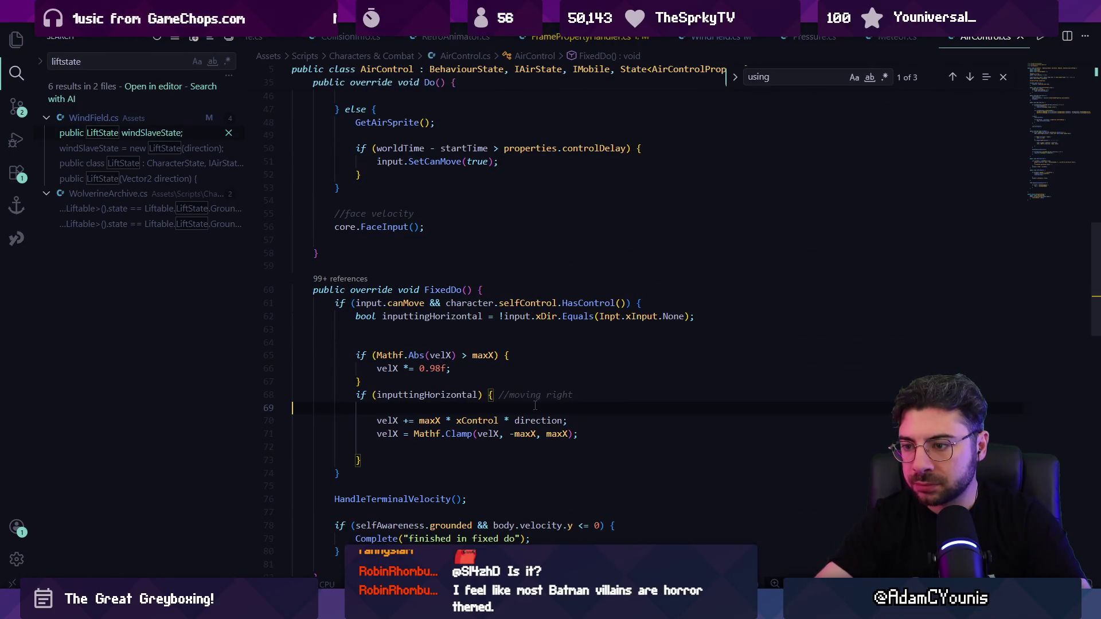
pyautogui.press('BackSpace')
pyautogui.press('BackSpace')
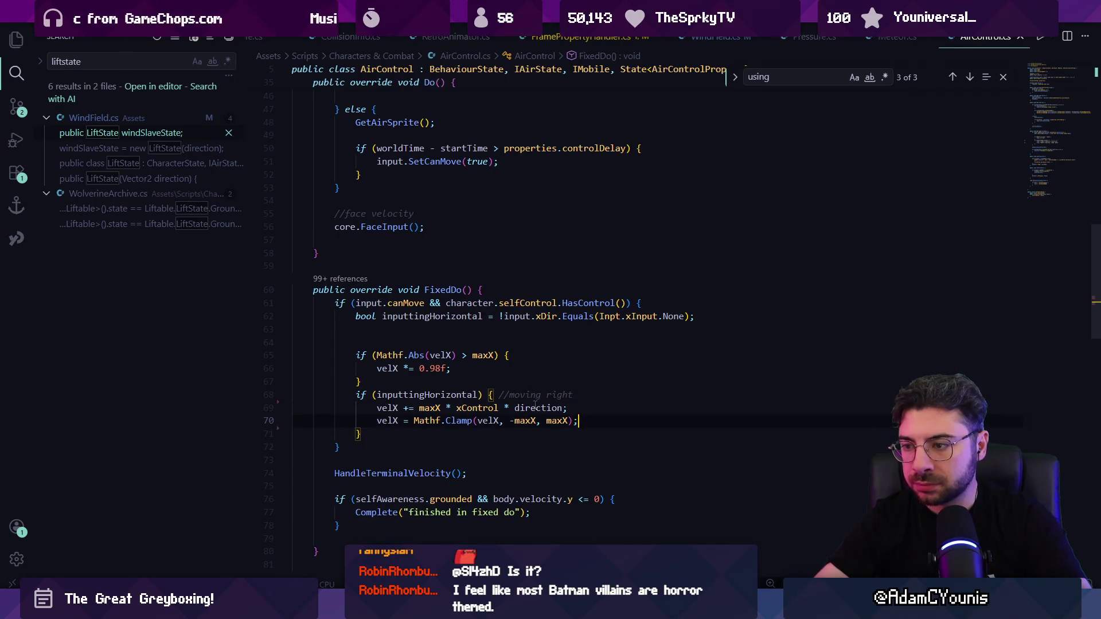
pyautogui.press('End')
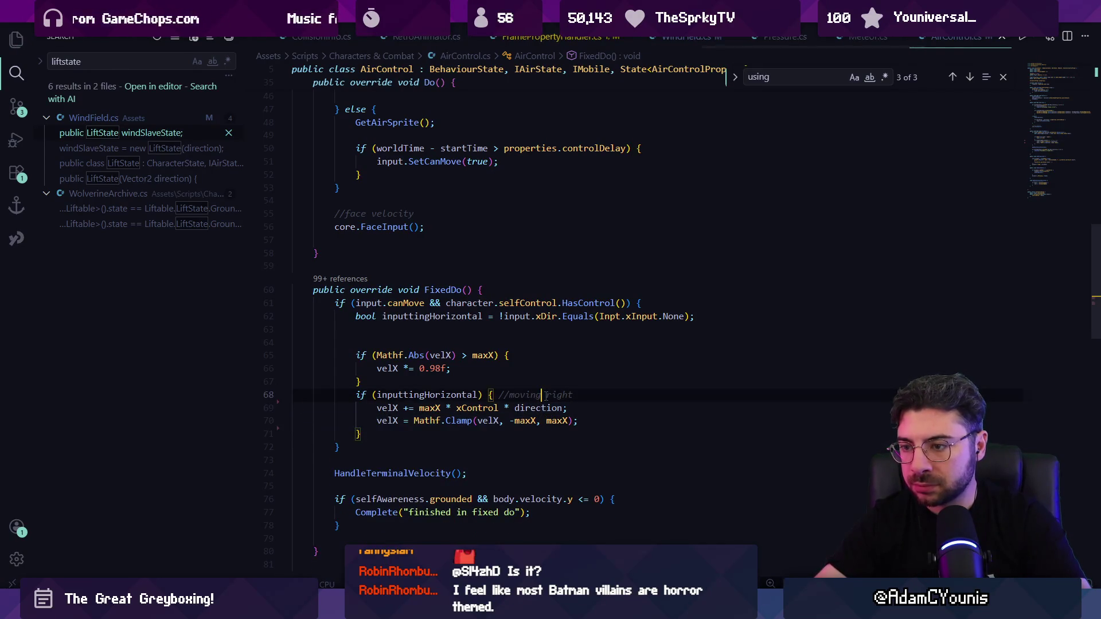
pyautogui.hotkey('ctrl', 'shift', 'Left')
pyautogui.write('laterally')
pyautogui.hotkey('ctrl', 's')
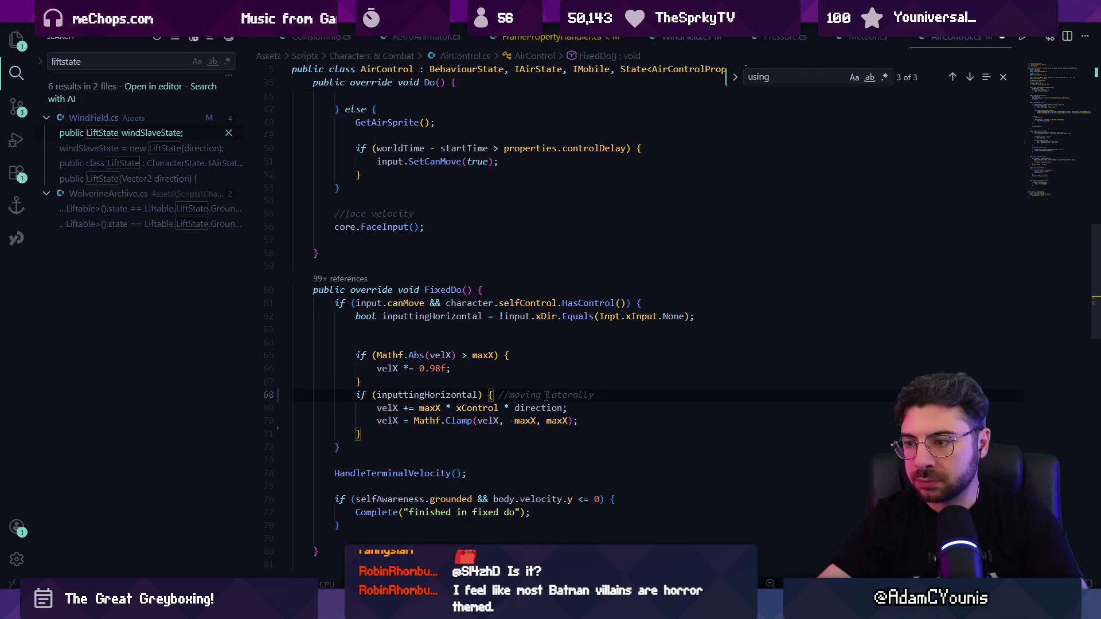
# Select the whole FixedDo method in AirControl.cs and search for the Meteor file
pyautogui.click(420, 331)
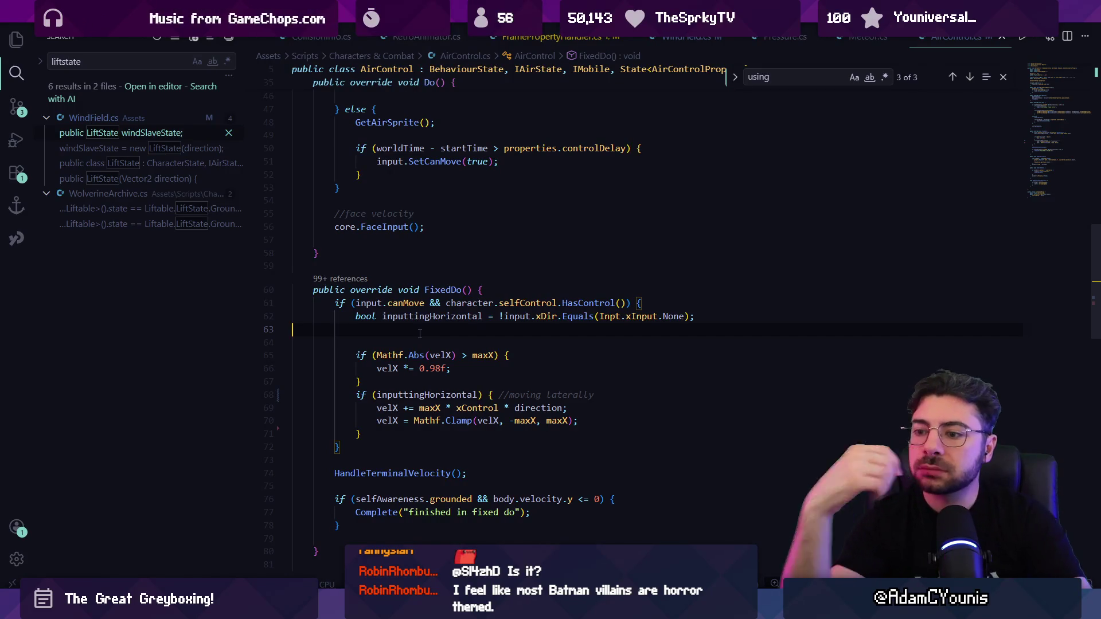
pyautogui.scroll(-2, 446, 459)
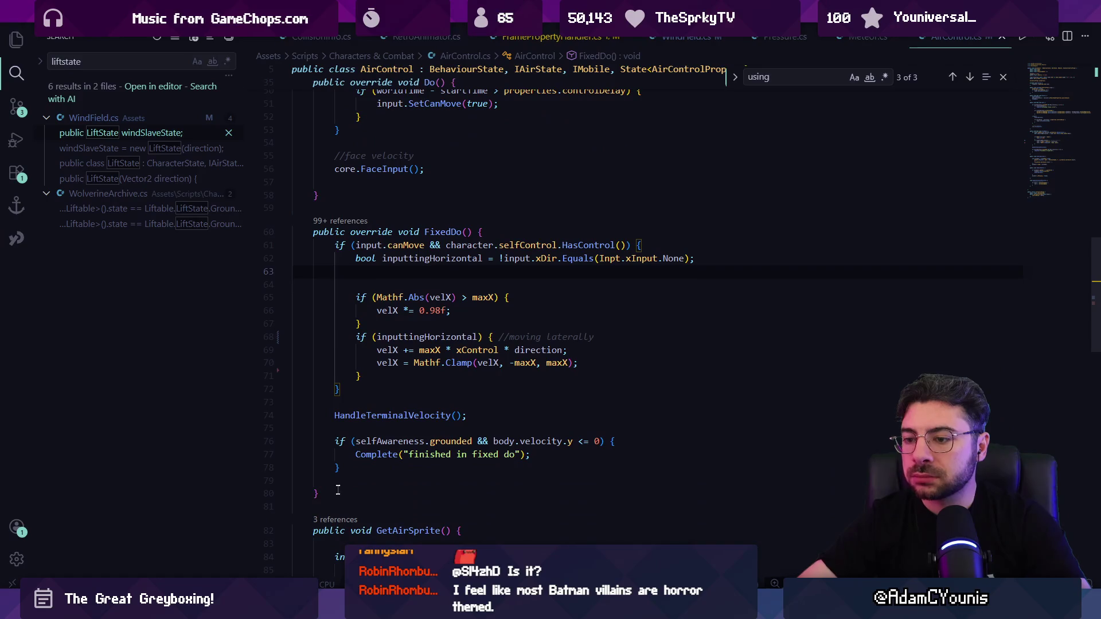
pyautogui.click(445, 467)
pyautogui.moveTo(324, 482); pyautogui.dragTo(294, 232)
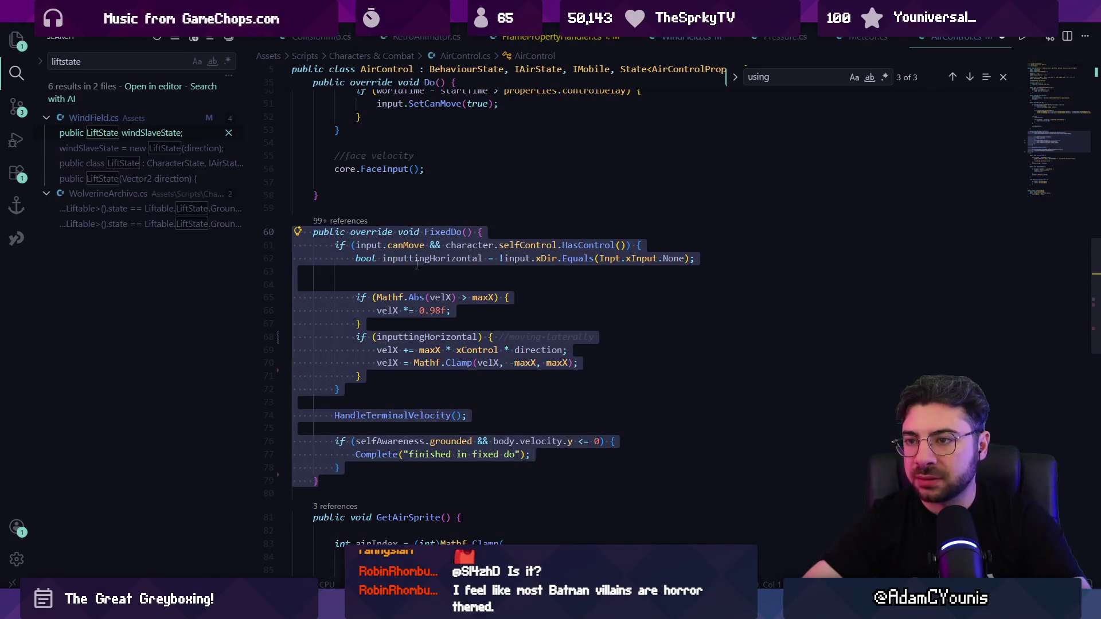
pyautogui.write('mete')
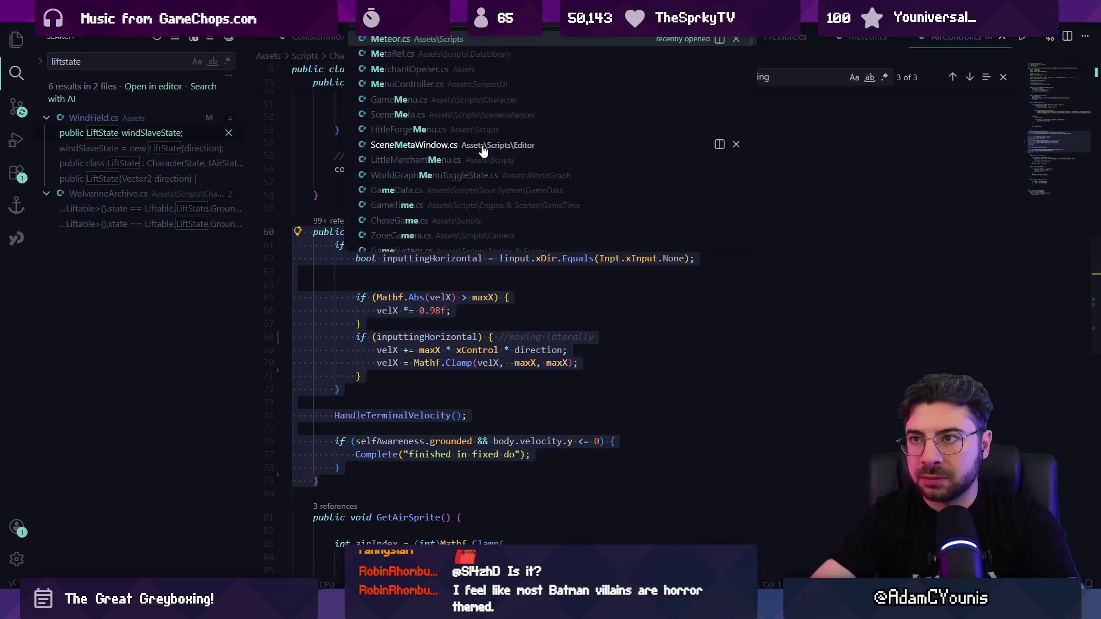
pyautogui.write('or')
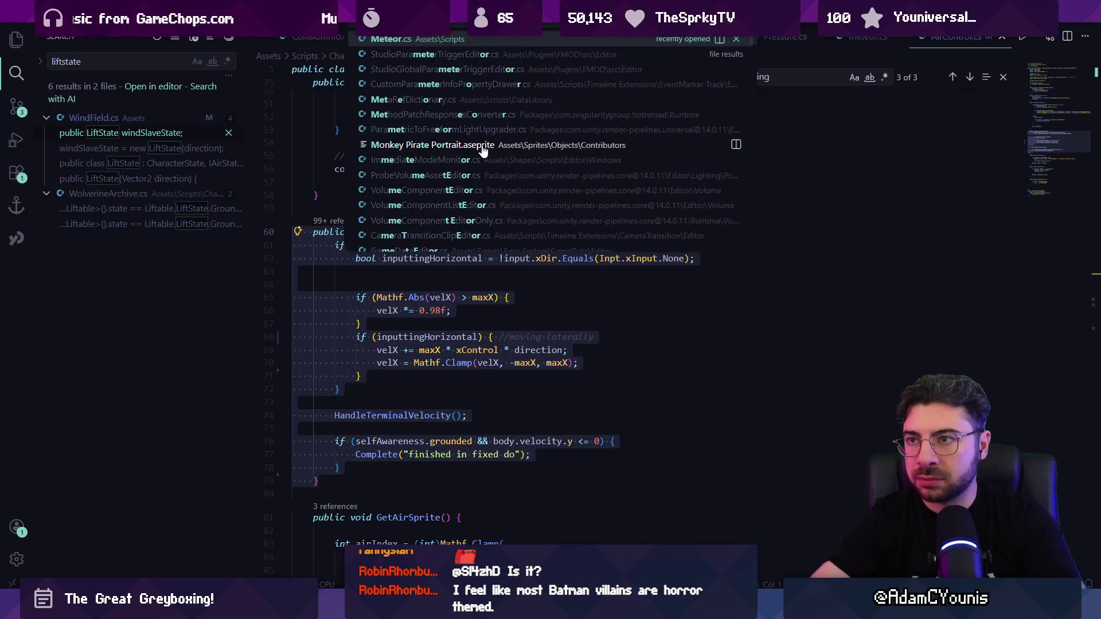
# In Meteor.cs FixedDo, add 'if (core is ArminBehaviour a) { a.fall.FixedDo(); }' and save
pyautogui.press('Return')
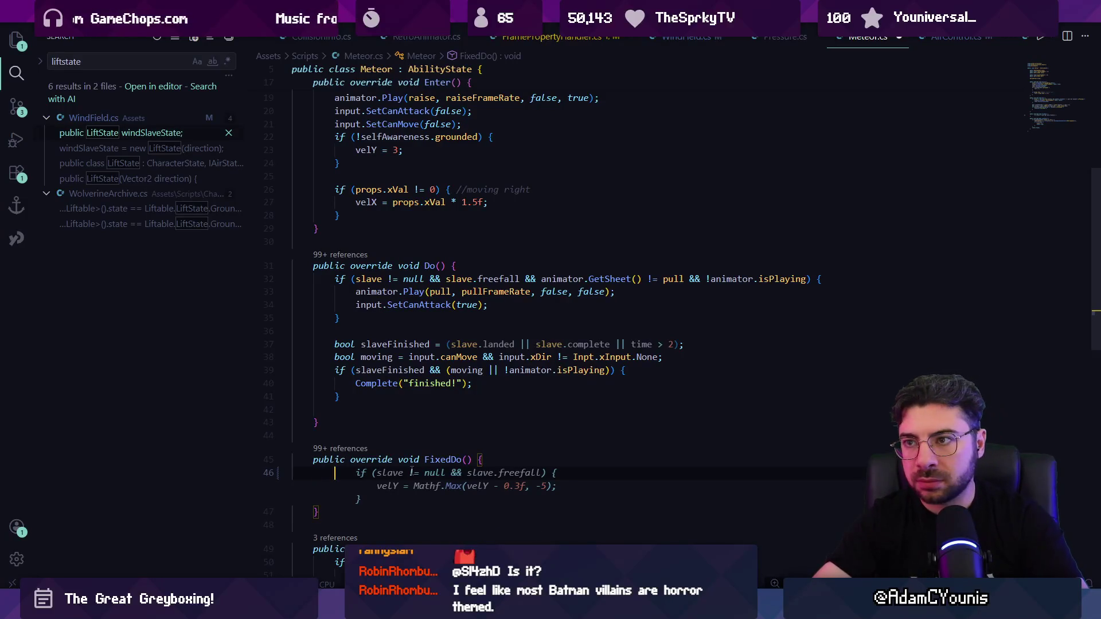
pyautogui.write('if(')
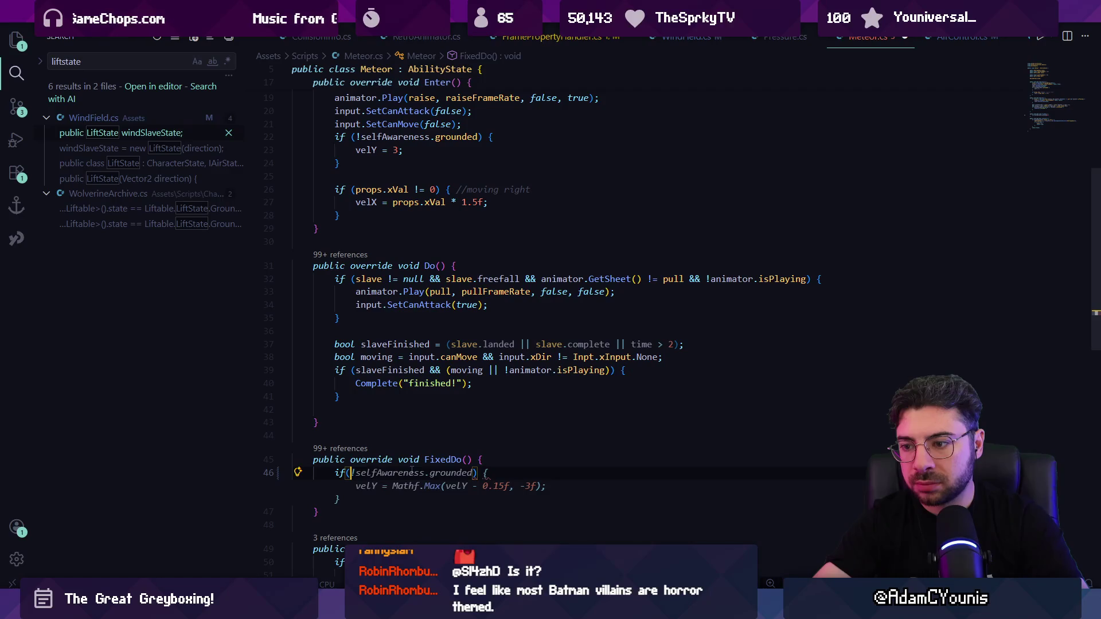
pyautogui.write('core is ent')
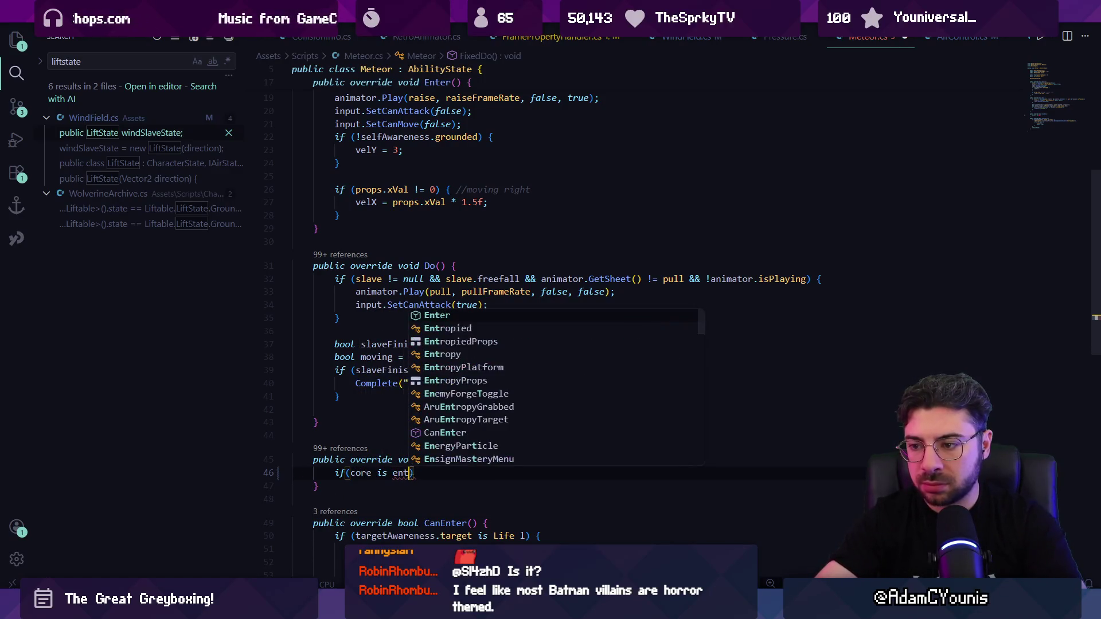
pyautogui.press('BackSpace')
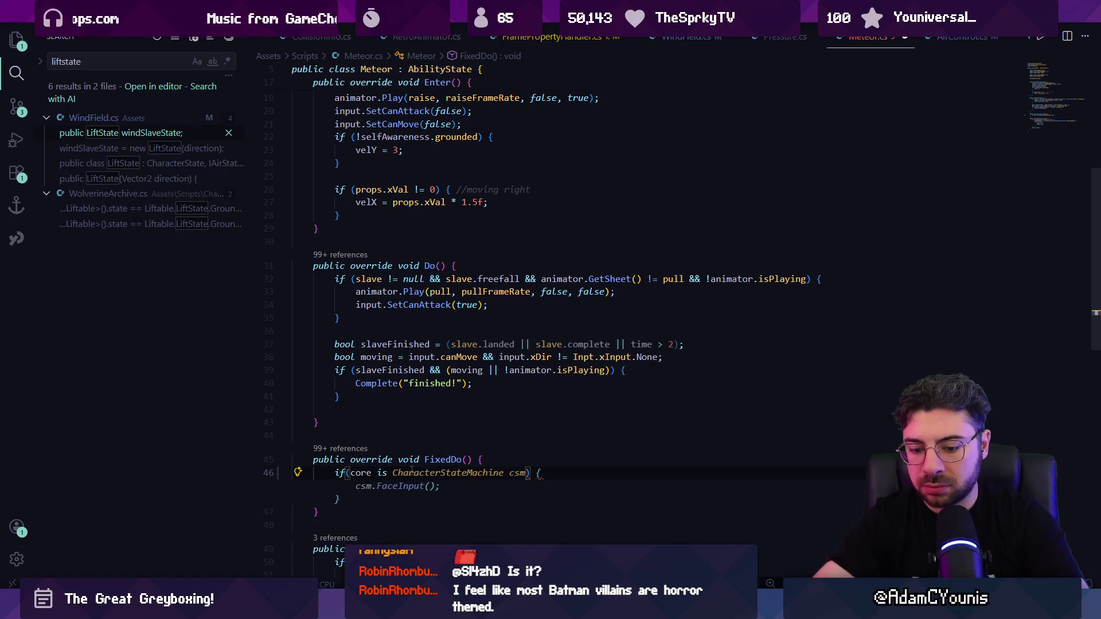
pyautogui.write('Arminbve)')
pyautogui.press('Tab')
pyautogui.write('a) {')
pyautogui.press('Return')
pyautogui.write('a.aircontro')
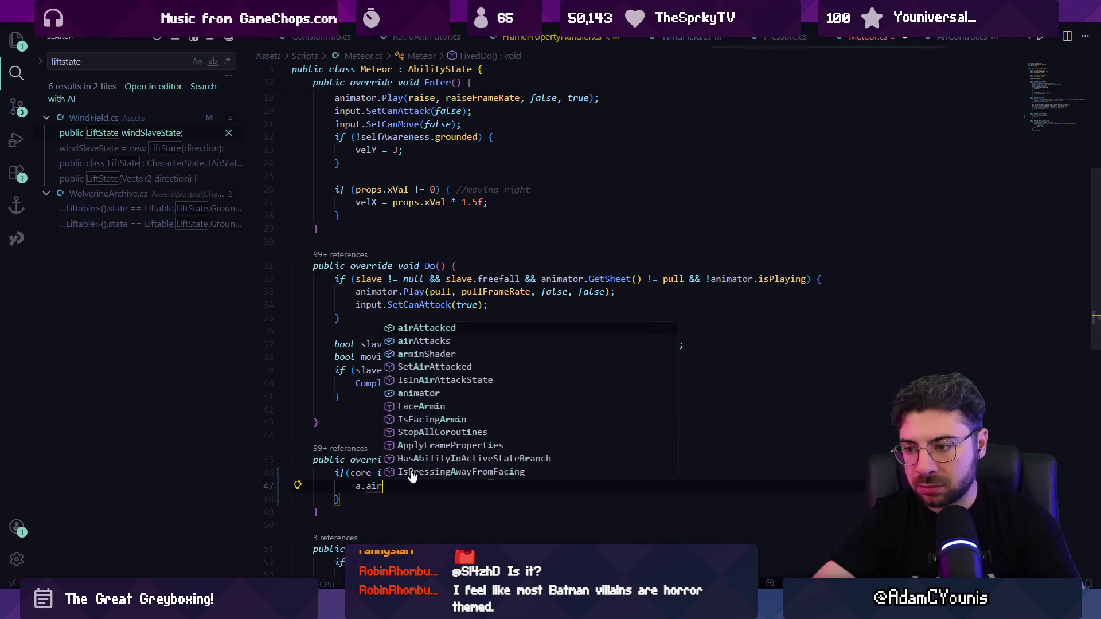
pyautogui.press('BackSpace')
pyautogui.press('BackSpace')
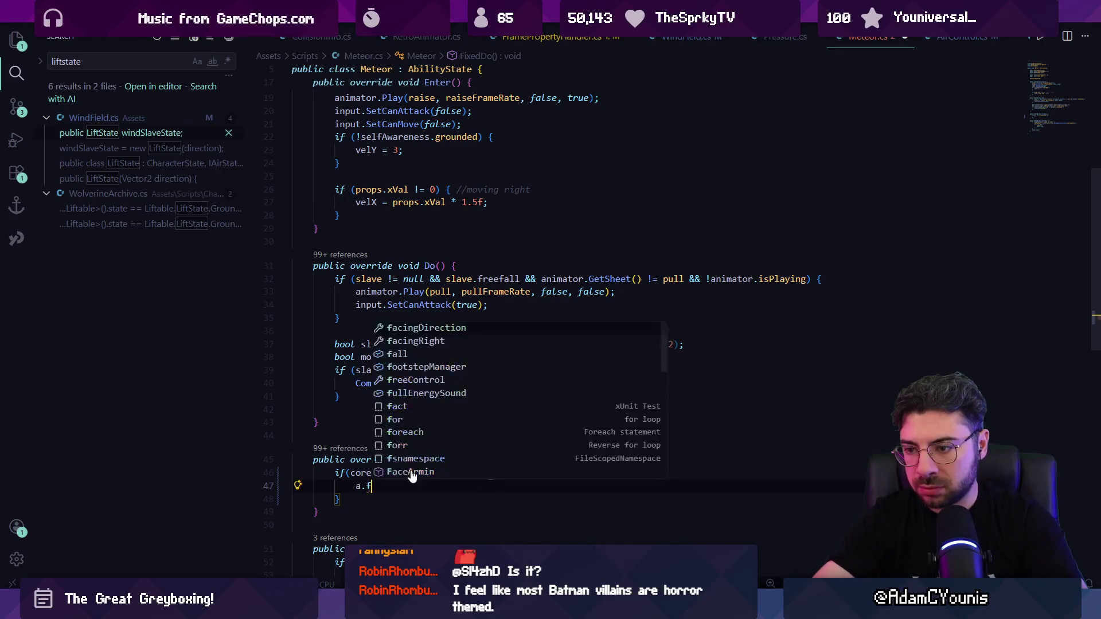
pyautogui.write('fall.')
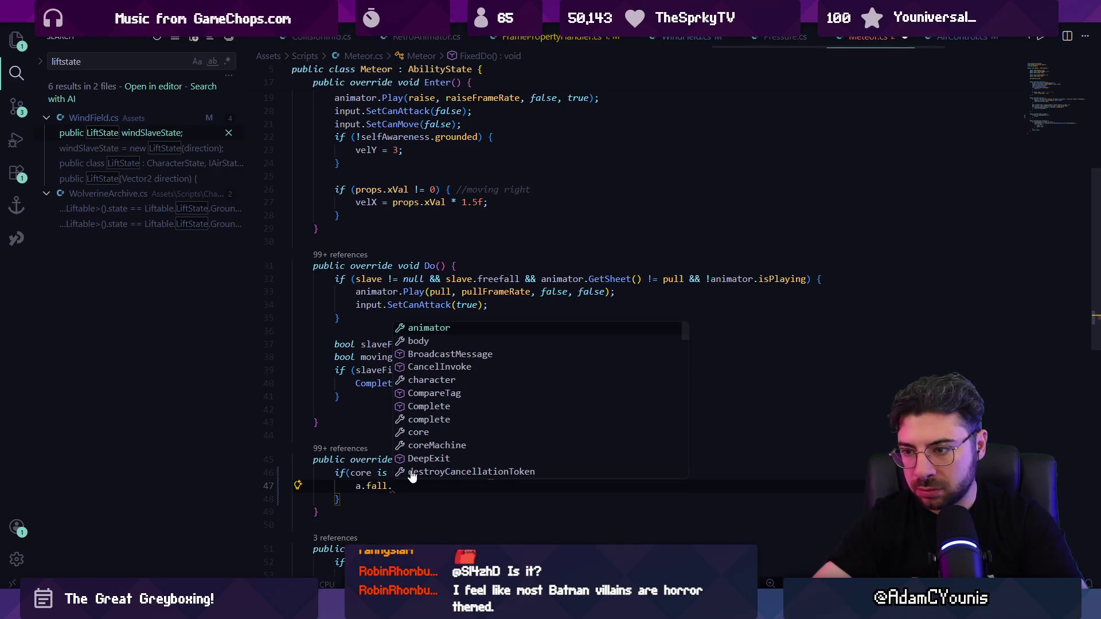
pyautogui.write('FixedDo();')
pyautogui.hotkey('ctrl', 's')
# Look up the fall definition, play-test the change in Unity, and return to Meteor.cs
pyautogui.keyDown('ctrl'); pyautogui.click(384, 485); pyautogui.keyUp('ctrl')
pyautogui.hotkey('alt', 'Left')
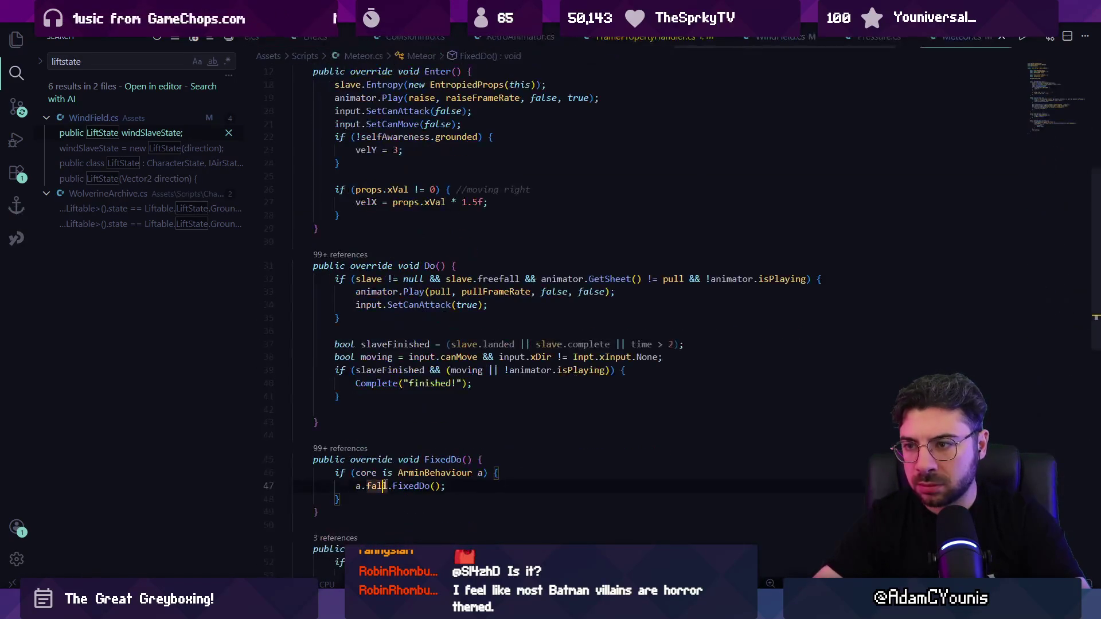
pyautogui.hotkey('alt', 'Tab')
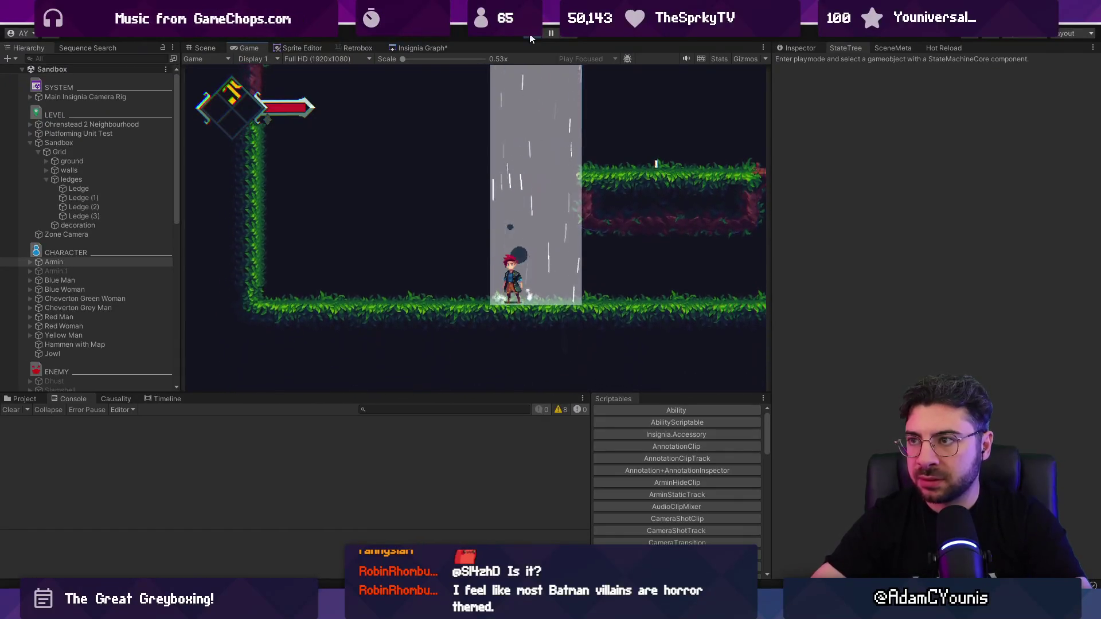
pyautogui.click(530, 39)
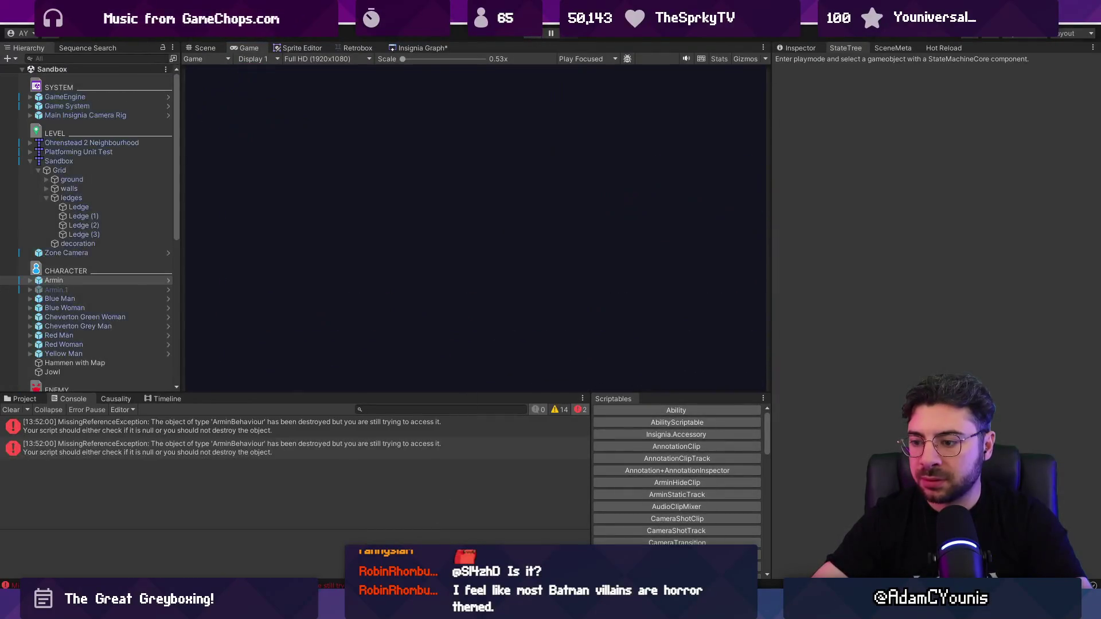
pyautogui.hotkey('alt', 'Tab')
pyautogui.scroll(-2, 454, 411)
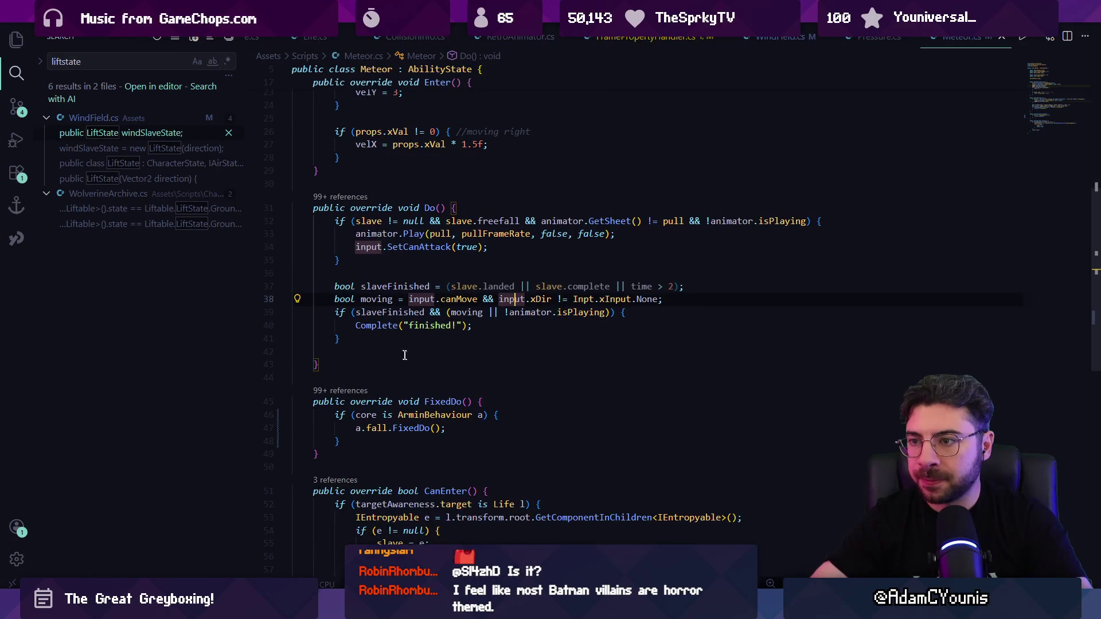
# Search Meteor.cs for the velocity assignment and look over the surrounding methods
pyautogui.click(414, 326)
pyautogui.hotkey('ctrl', 'f')
pyautogui.write('veloic')
pyautogui.press('BackSpace')
pyautogui.press('BackSpace')
pyautogui.press('BackSpace')
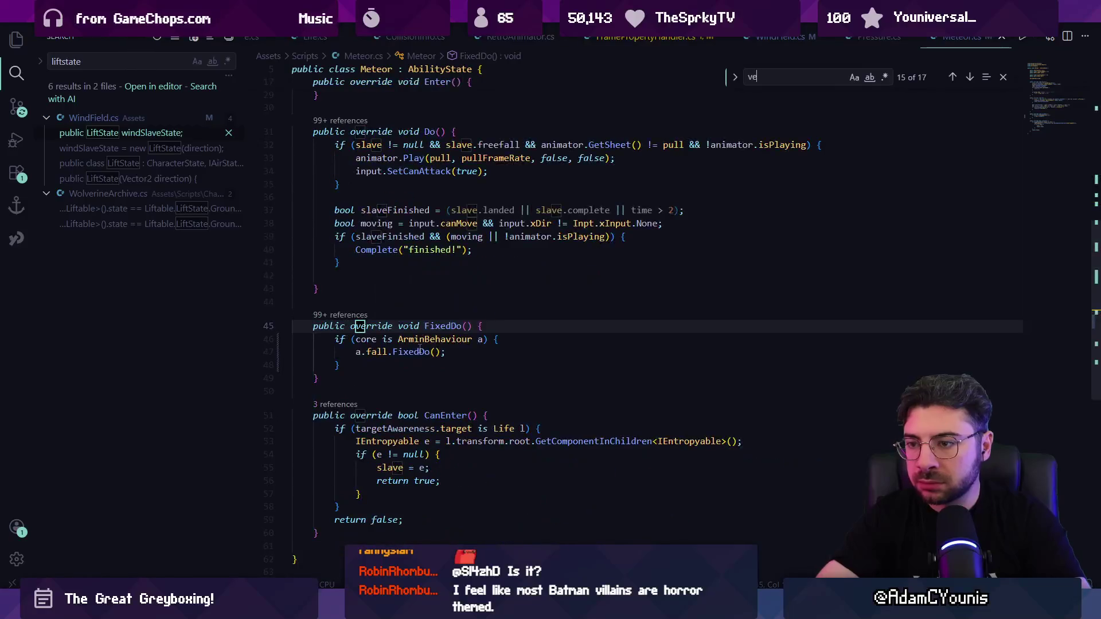
pyautogui.write('y -')
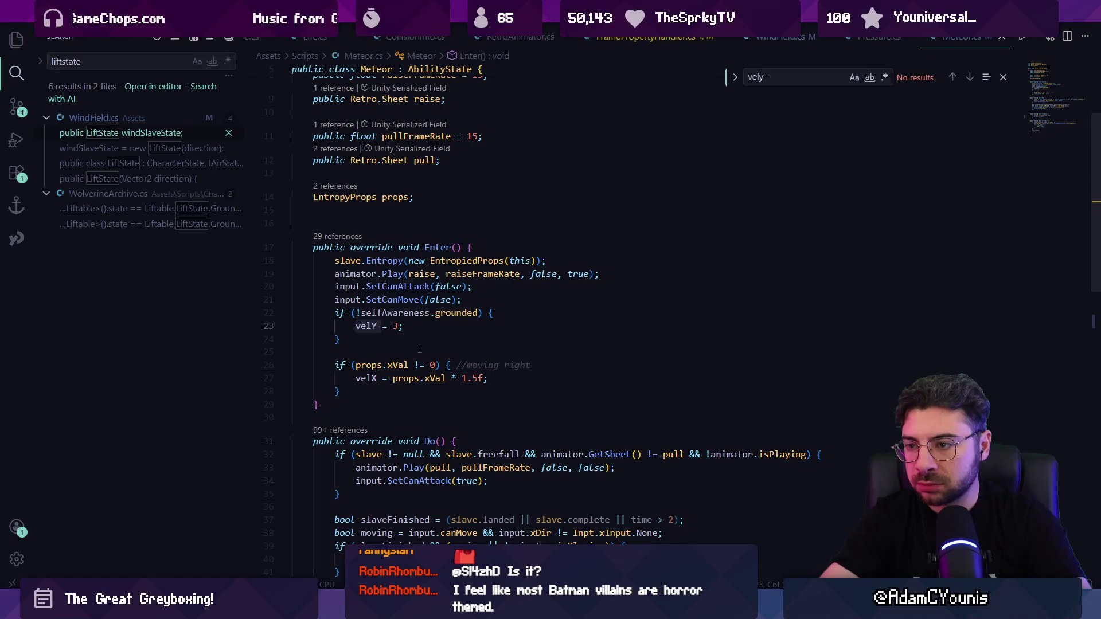
pyautogui.press('Escape')
pyautogui.scroll(-5, 527, 308)
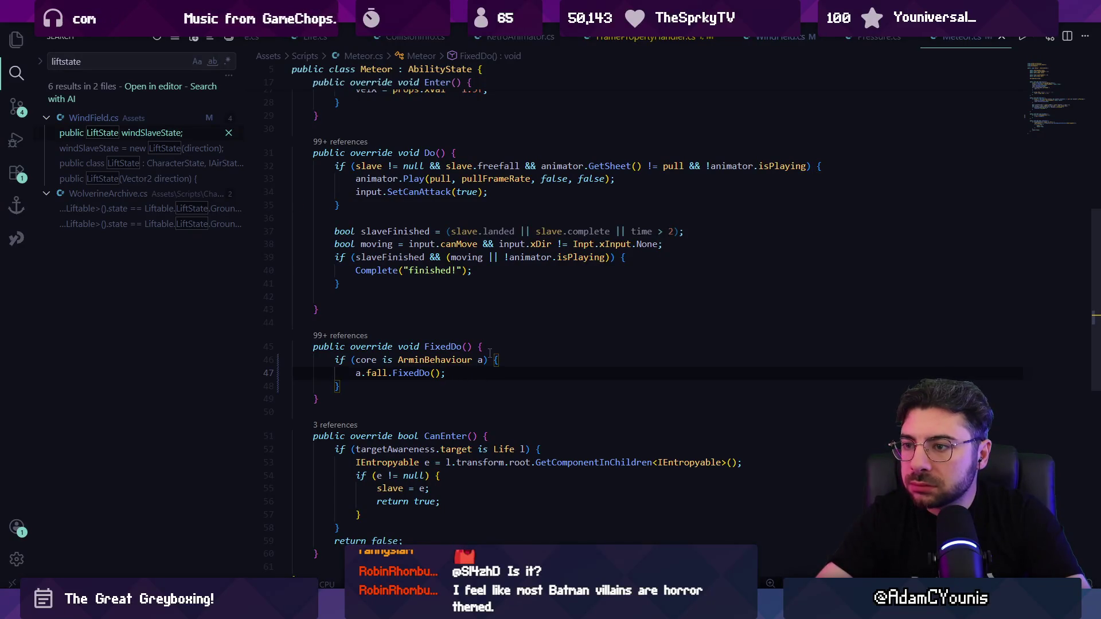
pyautogui.scroll(-1, 442, 277)
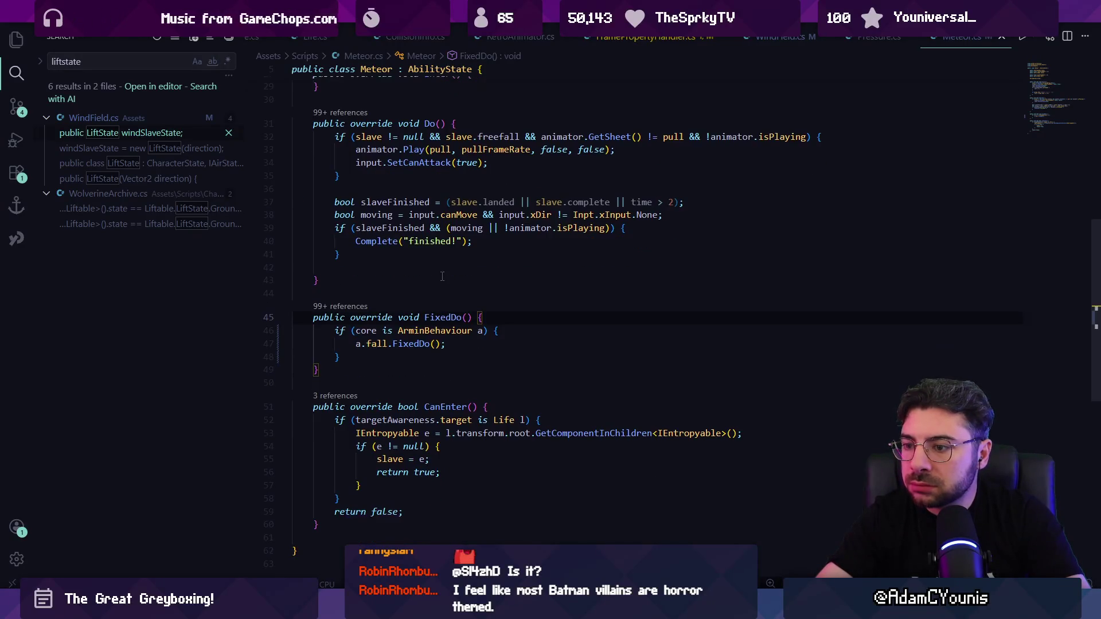
pyautogui.scroll(8, 442, 277)
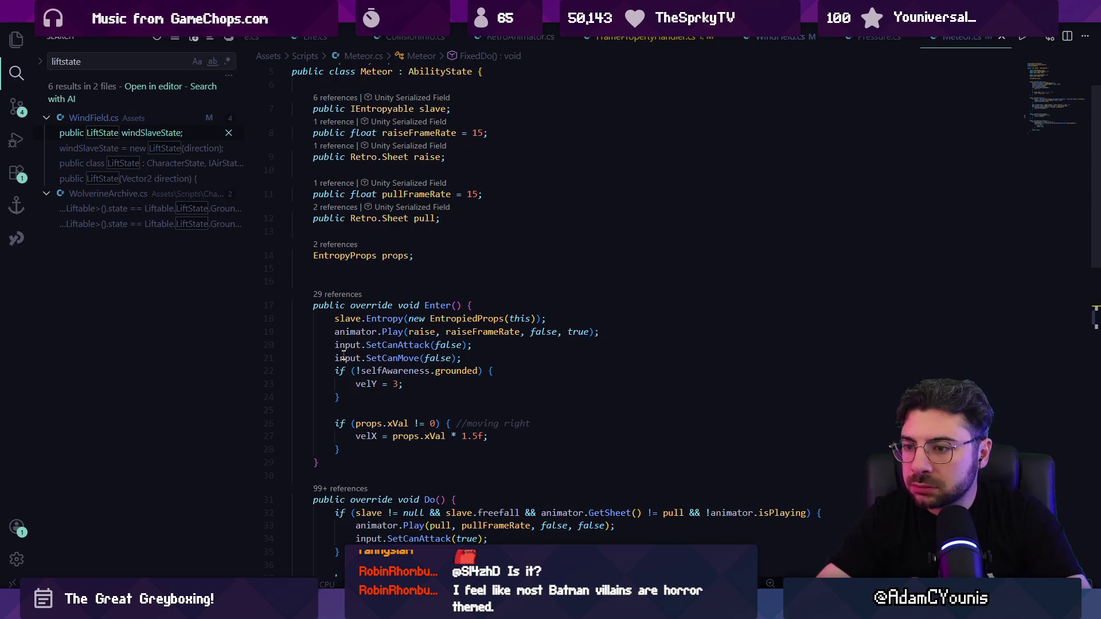
# In Meteor's Enter, change SetCanMove(false) to SetCanMove(true)
pyautogui.tripleClick(383, 358)
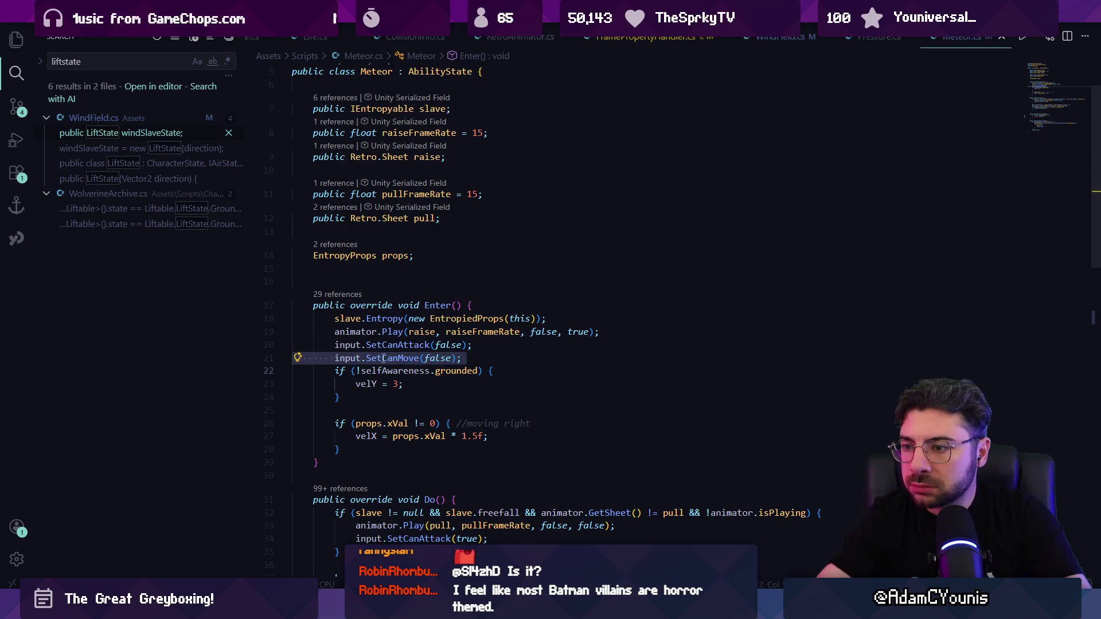
pyautogui.doubleClick(445, 360)
pyautogui.write('tru')
pyautogui.press('Tab')
pyautogui.press('BackSpace')
pyautogui.hotkey('ctrl', 'z')
# Try a sheet check in Do that sets velY = -3 while looping, then undo it
pyautogui.scroll(-5, 441, 358)
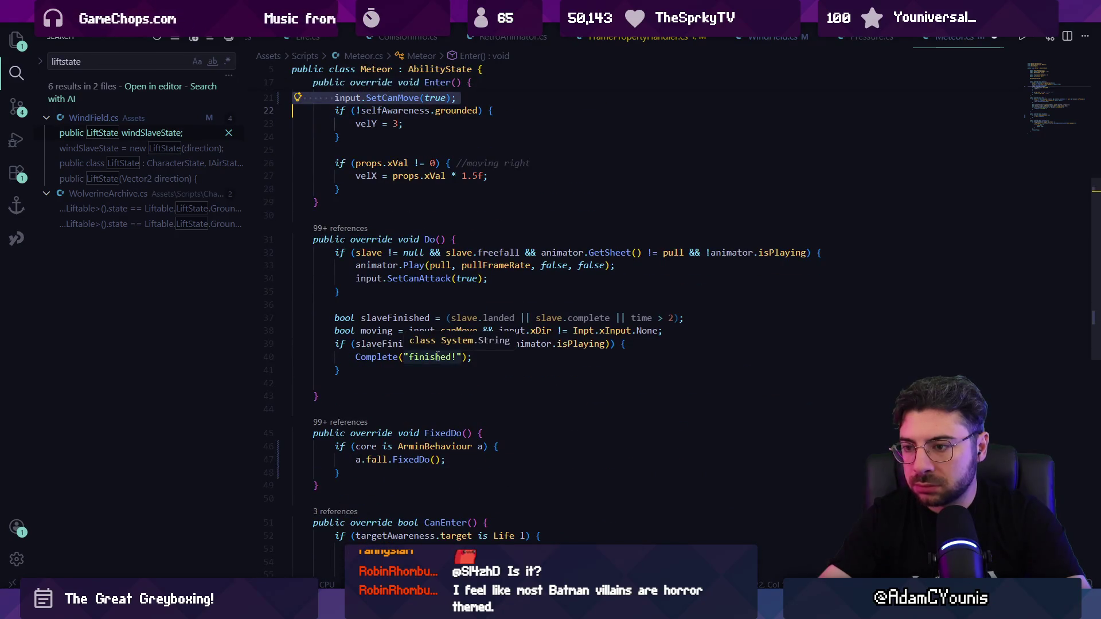
pyautogui.click(409, 371)
pyautogui.press('Return')
pyautogui.press('Return')
pyautogui.write('if(animator')
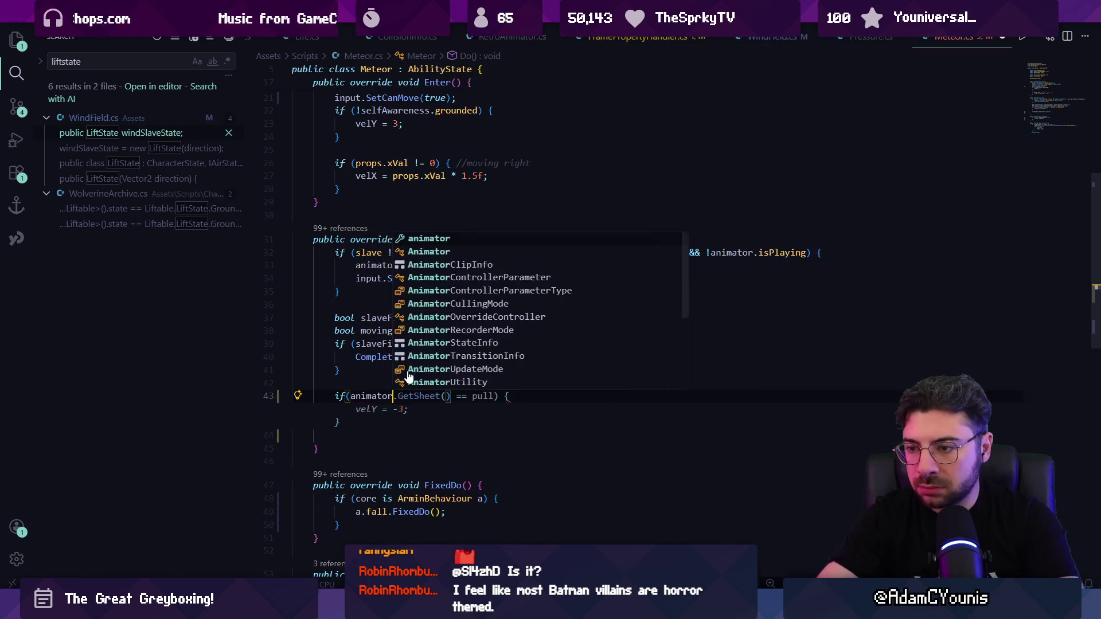
pyautogui.write('.GetSheet() == pull) {')
pyautogui.press('Return')
pyautogui.write('velY = -3;')
pyautogui.press('Down')
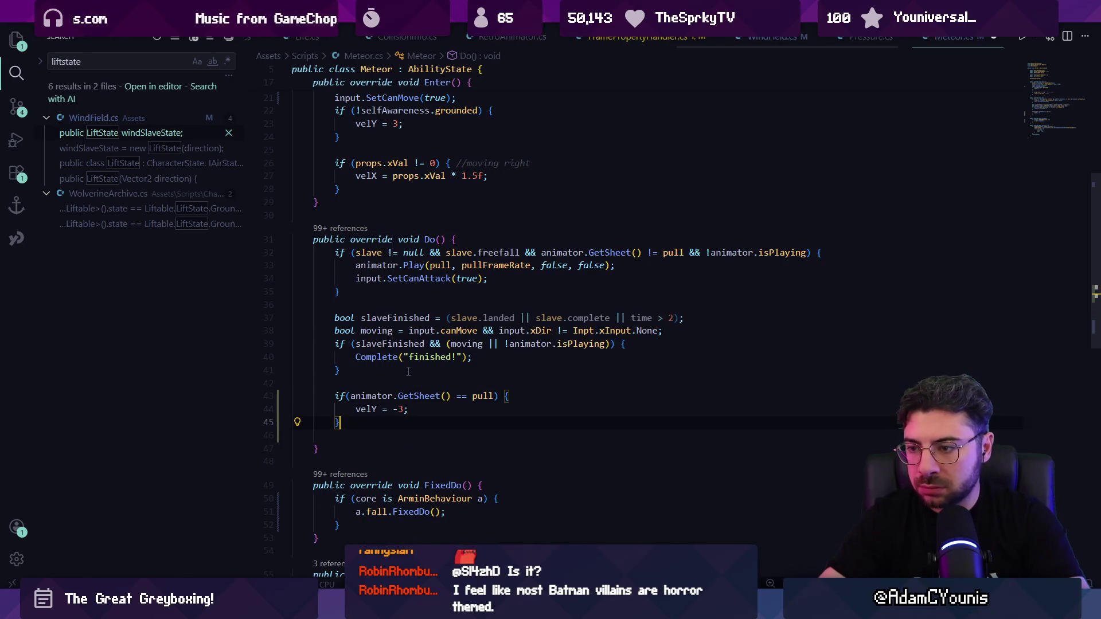
pyautogui.press('Up')
pyautogui.press('End')
pyautogui.hotkey('ctrl', 'Left')
pyautogui.hotkey('ctrl', 'Left')
pyautogui.hotkey('ctrl', 'shift', 'Left')
pyautogui.write('loo')
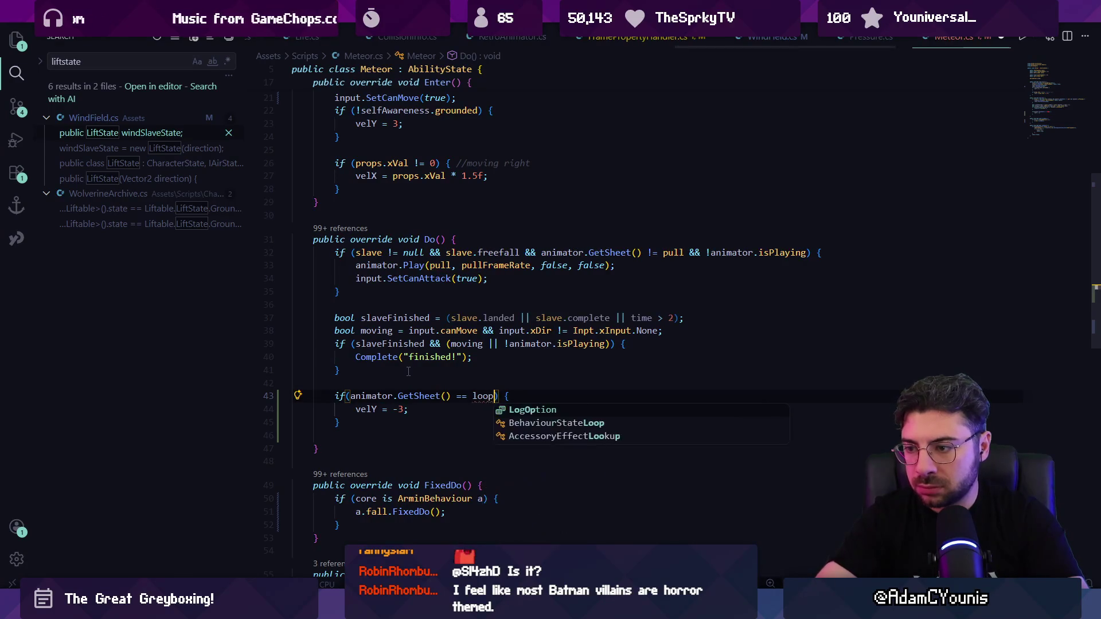
pyautogui.write('p')
pyautogui.scroll(10, 447, 338)
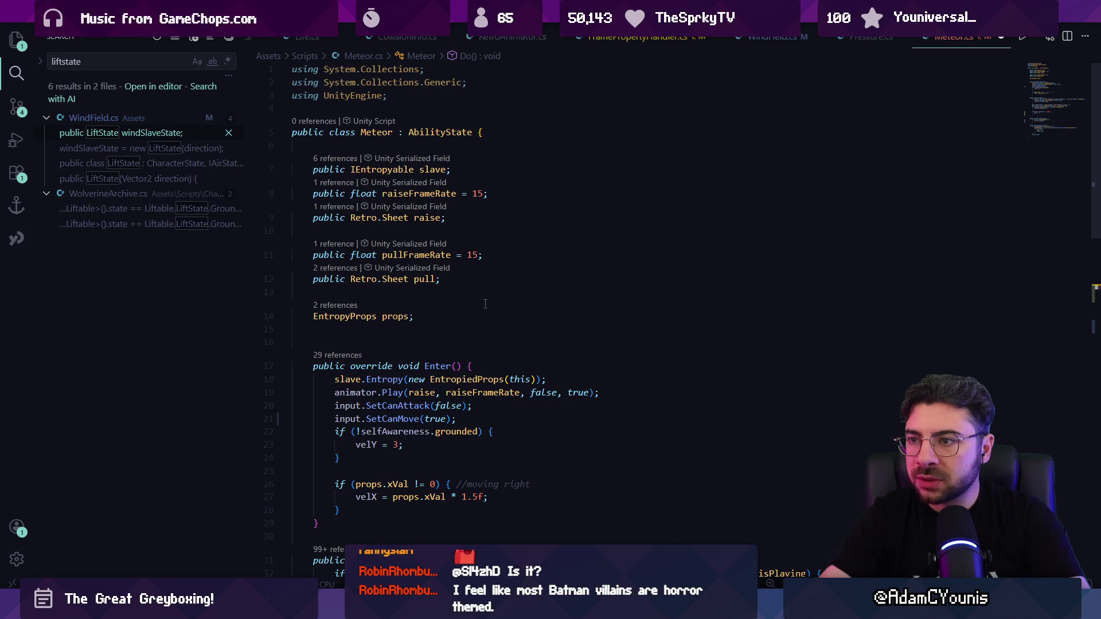
pyautogui.scroll(-10, 492, 307)
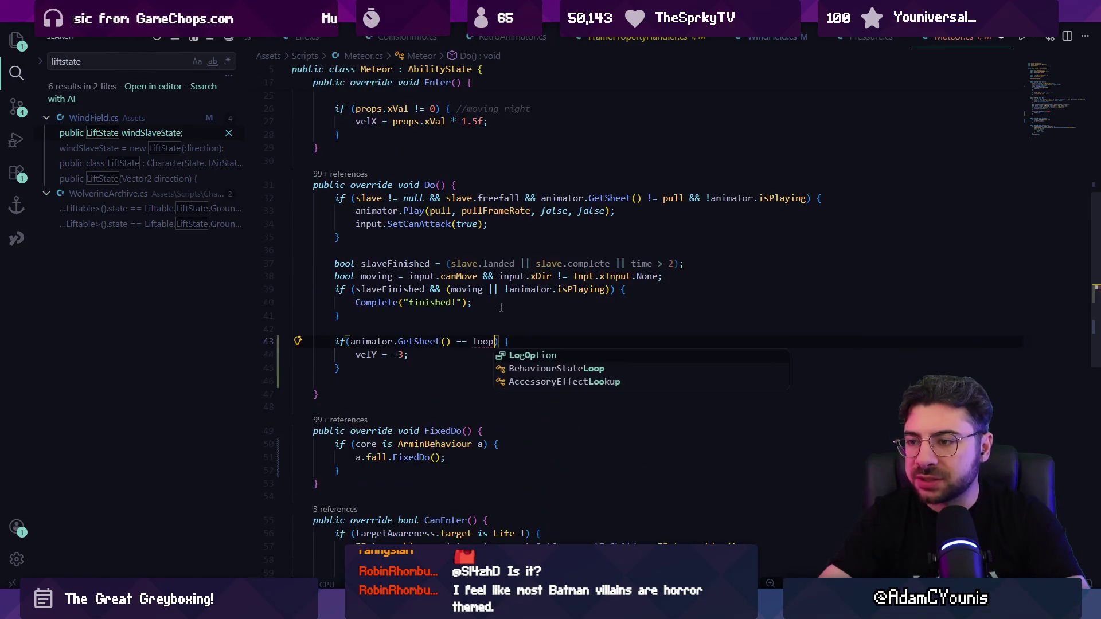
pyautogui.hotkey('ctrl', 'z')
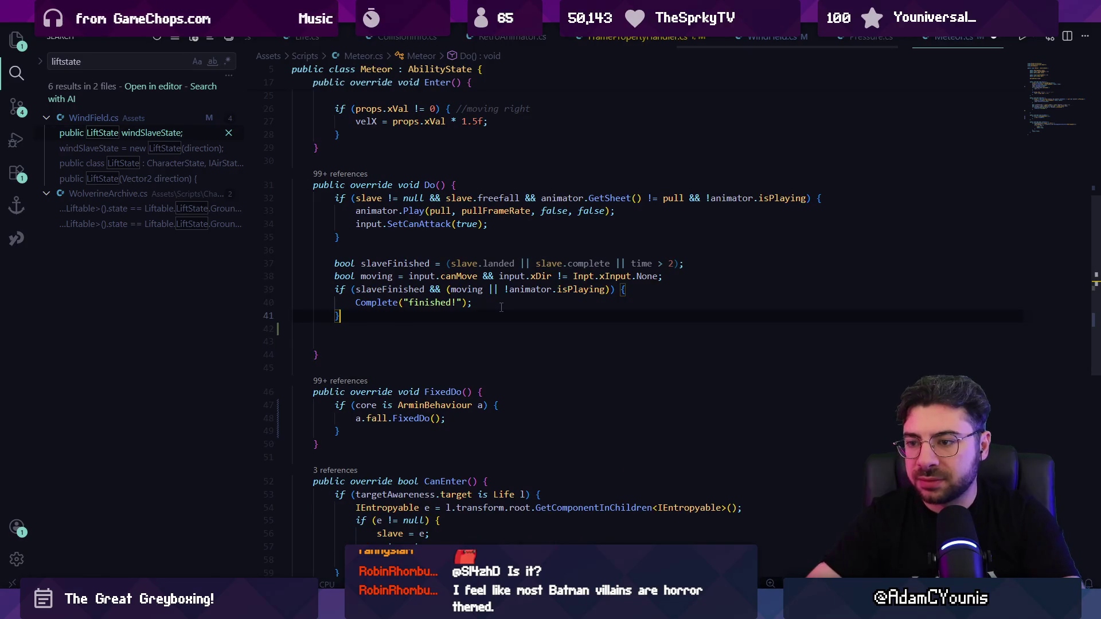
# Cut the ArminBehaviour fall check out of Meteor's FixedDo method
pyautogui.scroll(-4, 398, 316)
pyautogui.scroll(2, 399, 316)
pyautogui.scroll(2, 398, 316)
pyautogui.click(376, 429)
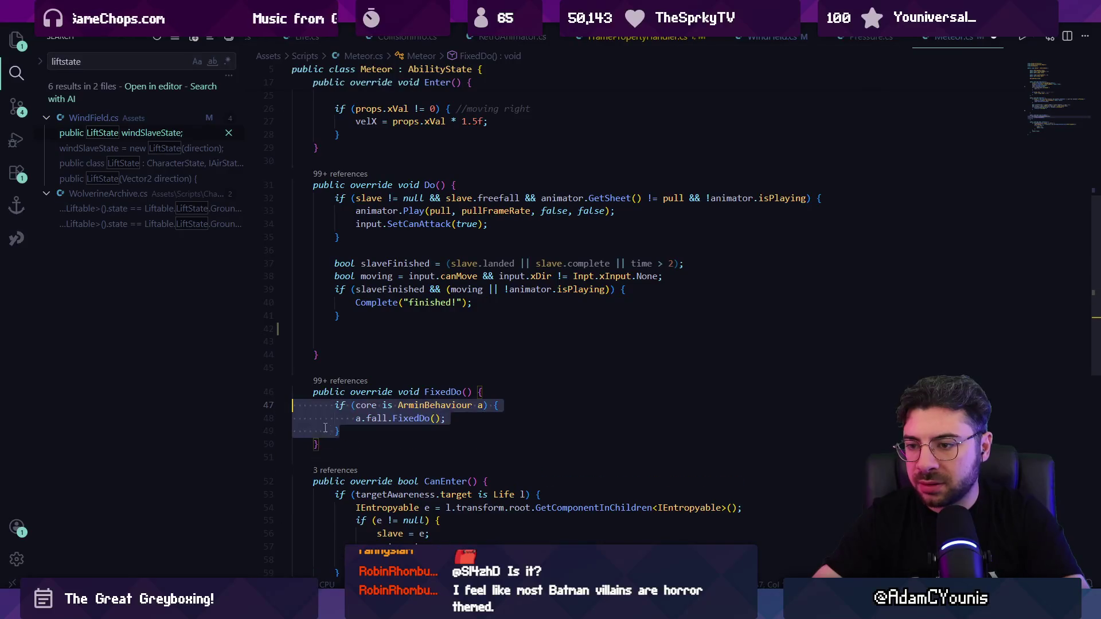
pyautogui.moveTo(321, 453); pyautogui.dragTo(271, 375)
pyautogui.press('BackSpace')
# Open DairAbility.cs through quick file search with 'dairabi'
pyautogui.hotkey('ctrl', 'p')
pyautogui.write('dairabi')
pyautogui.press('Return')
pyautogui.scroll(-5, 349, 153)
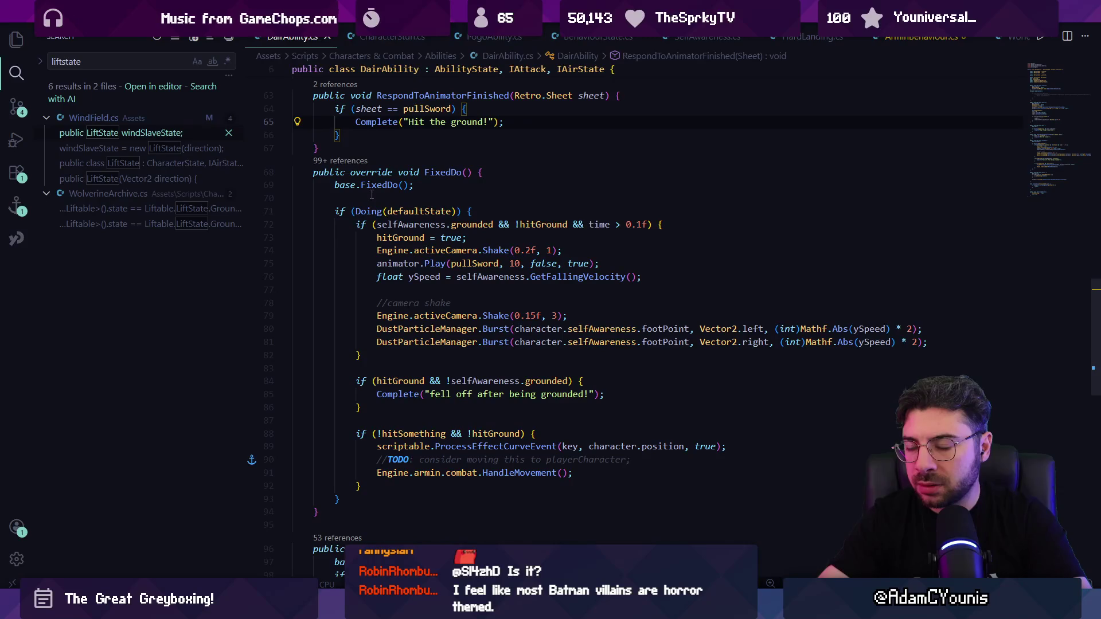
# Paste the ArminBehaviour fall check under DairAbility's 'if (Doing(defaultState))' line
pyautogui.click(419, 211)
pyautogui.click(457, 211)
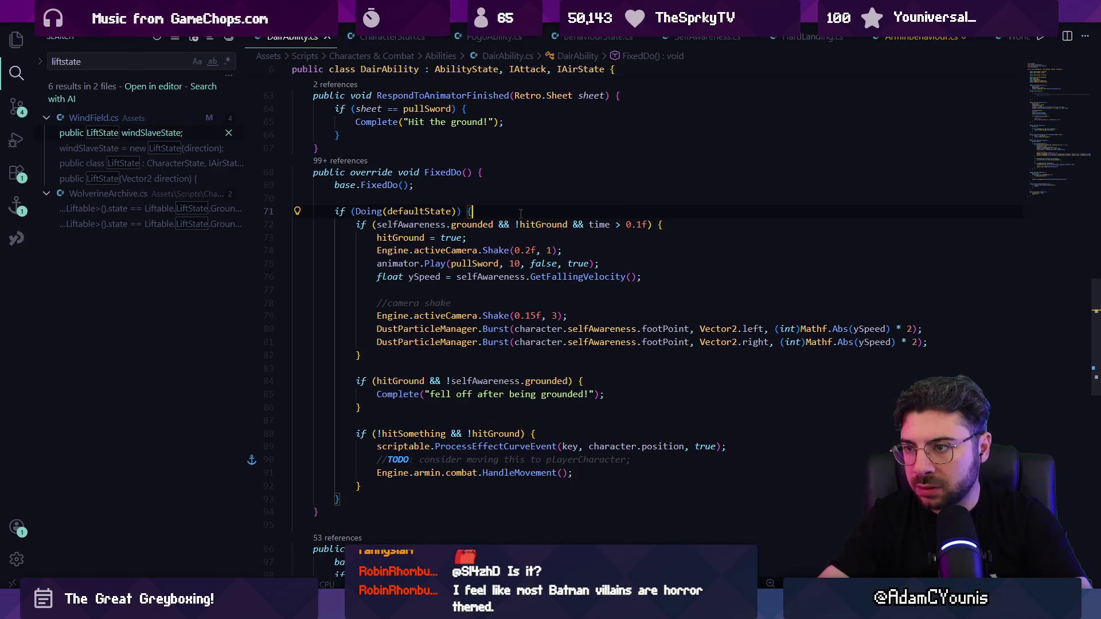
pyautogui.press('Return')
pyautogui.press('Return')
pyautogui.press('Up')
pyautogui.write('if (core is ArminBehaviour a) {                 a.fall.FixedDo();             }')
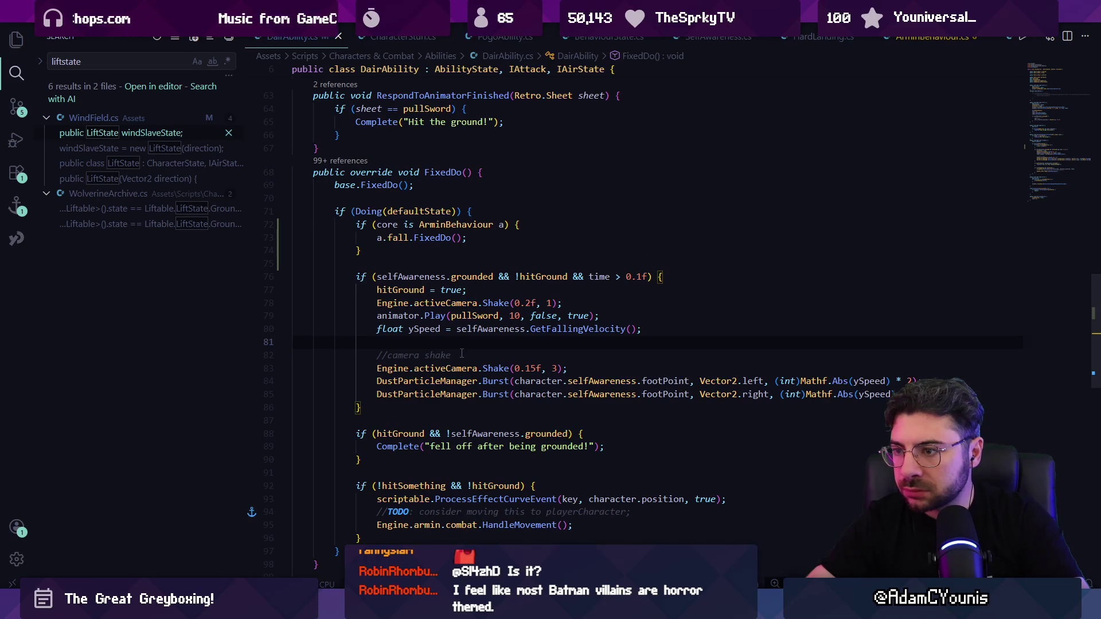
# Append '&& !selfAwareness.almostGrounded' to the default-state condition and save DairAbility.cs
pyautogui.click(460, 211)
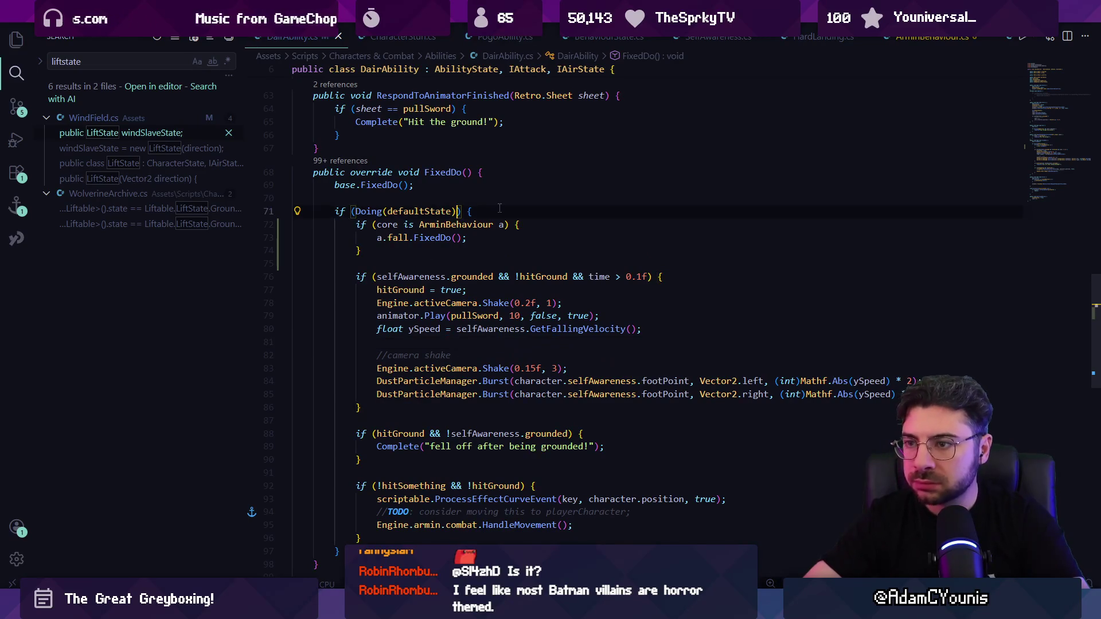
pyautogui.write('&& !hitGround')
pyautogui.hotkey('ctrl', 'Delete')
pyautogui.write('selfAwareness.a')
pyautogui.press('BackSpace')
pyautogui.write('gr')
pyautogui.press('BackSpace')
pyautogui.press('BackSpace')
pyautogui.write('almo')
pyautogui.press('Tab')
pyautogui.hotkey('ctrl', 'Left')
pyautogui.hotkey('ctrl', 'Left')
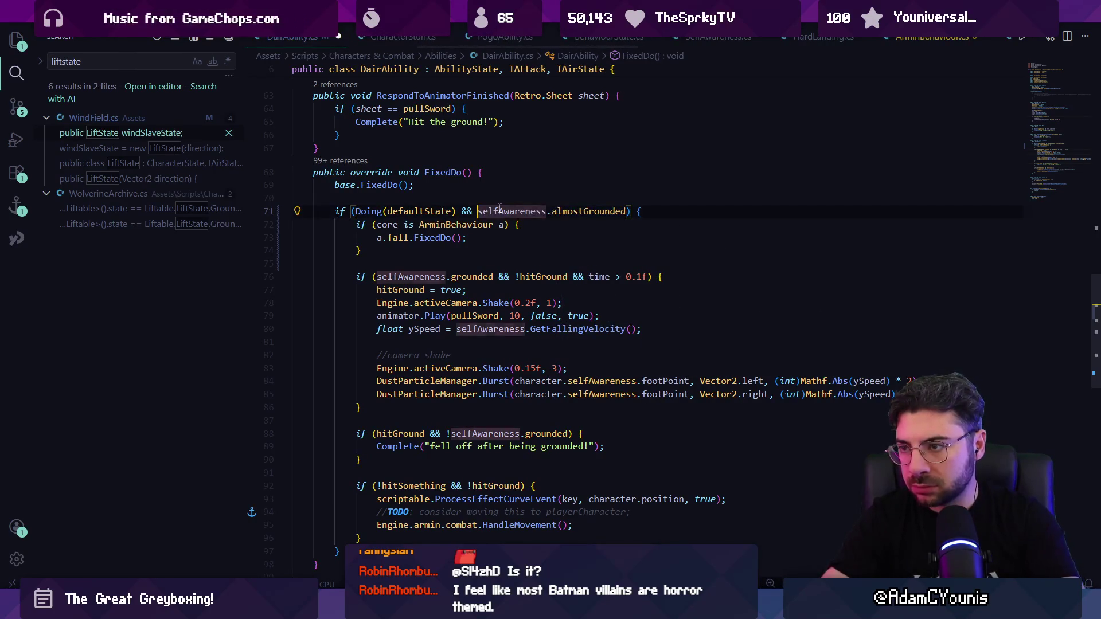
pyautogui.write('!')
pyautogui.hotkey('ctrl', 's')
pyautogui.hotkey('alt', 'Tab')
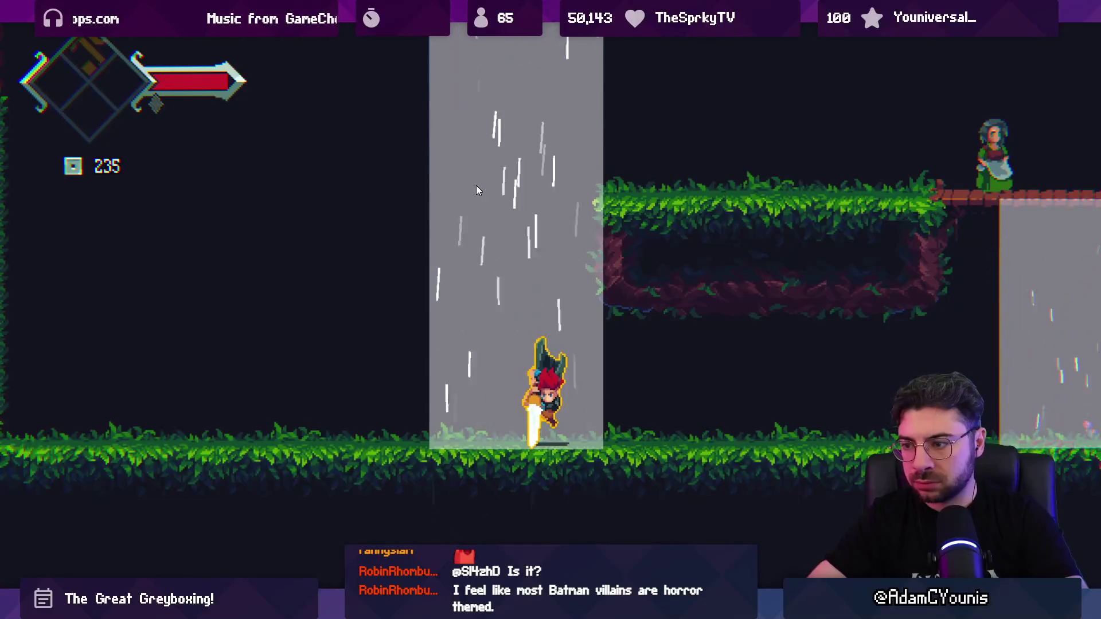
# Exit the full-size game view, clear the console and stop play mode
pyautogui.hotkey('shift', 'space')
pyautogui.click(10, 410)
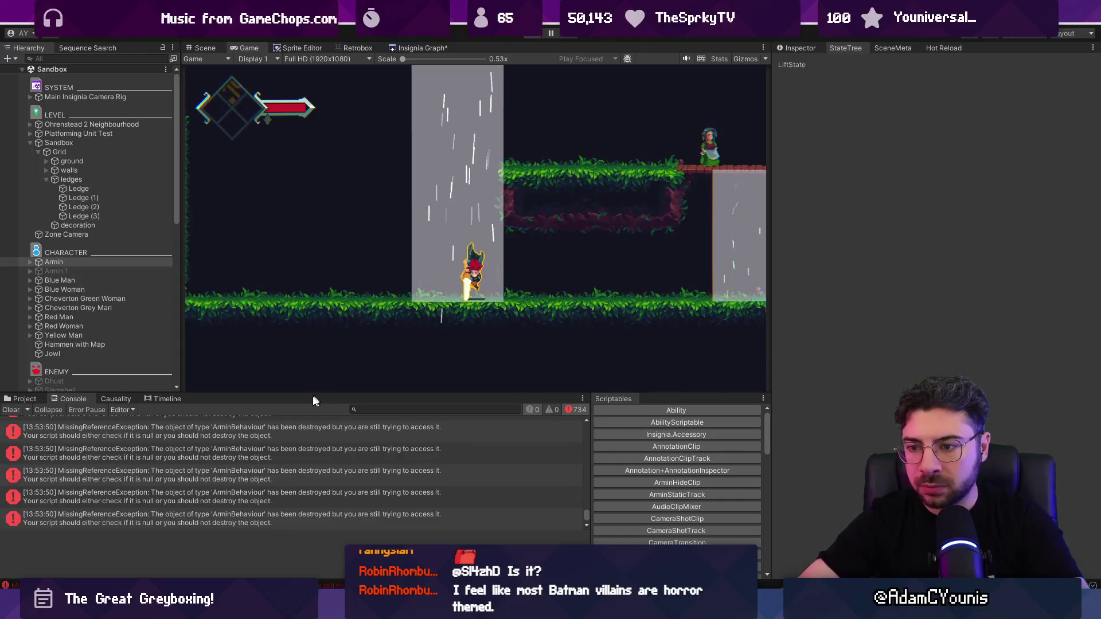
pyautogui.hotkey('ctrl', 'p')
pyautogui.hotkey('alt', 'Tab')
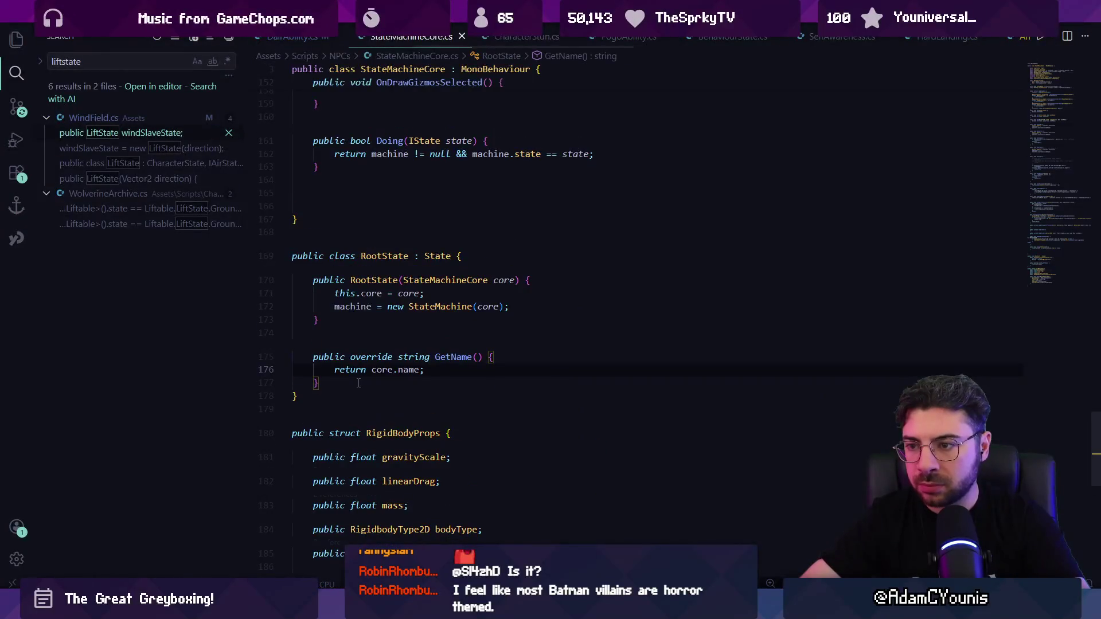
# Delete the blank lines inside Meteor's Do() method, then clear Unity's console
pyautogui.hotkey('ctrl', 'Tab')
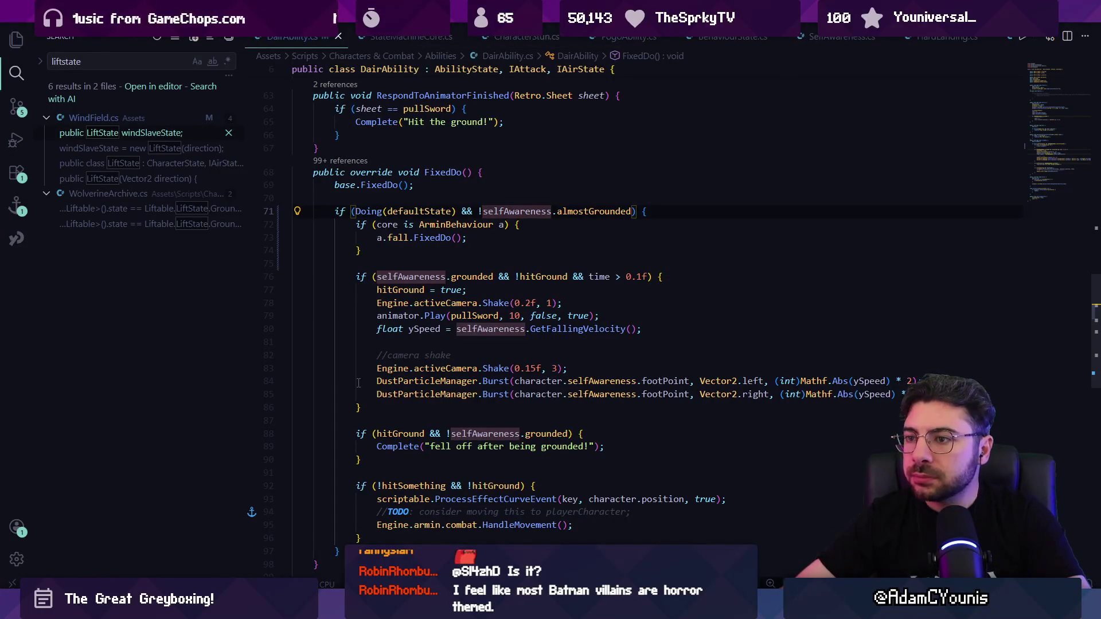
pyautogui.hotkey('ctrl', 'Tab')
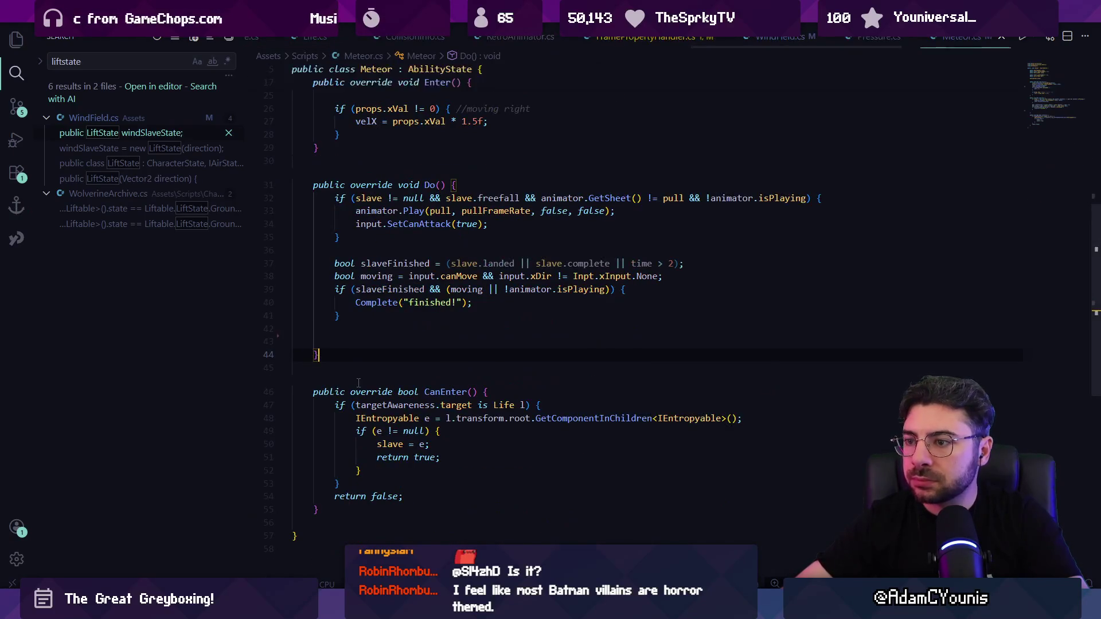
pyautogui.hotkey('ctrl', 'z')
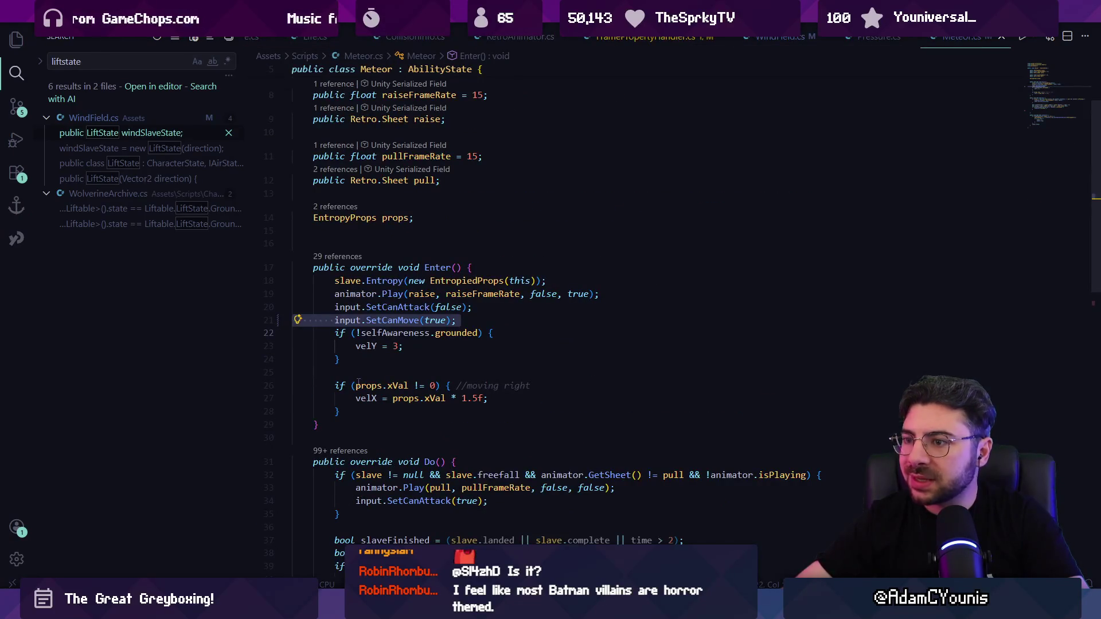
pyautogui.hotkey('ctrl', 'z')
pyautogui.press('BackSpace')
pyautogui.press('BackSpace')
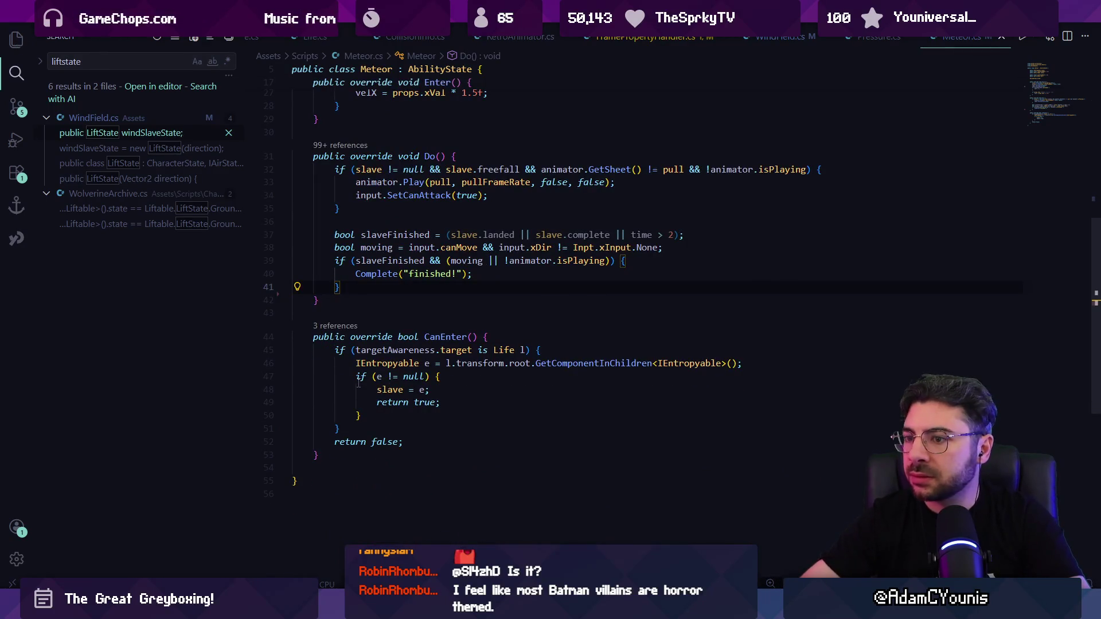
pyautogui.hotkey('alt', 'Tab')
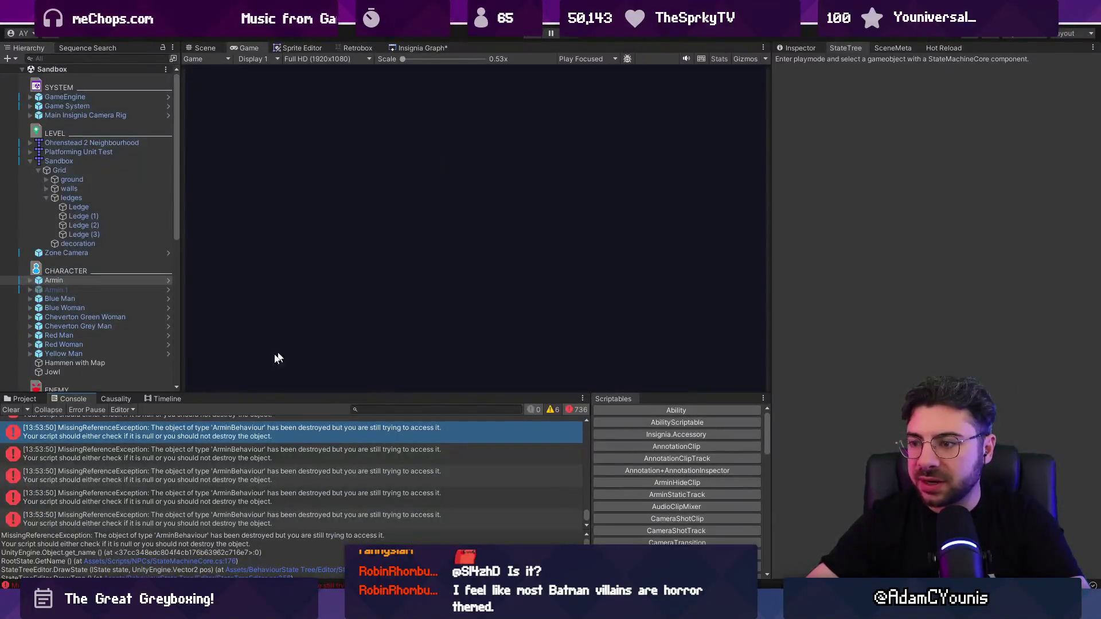
pyautogui.click(13, 410)
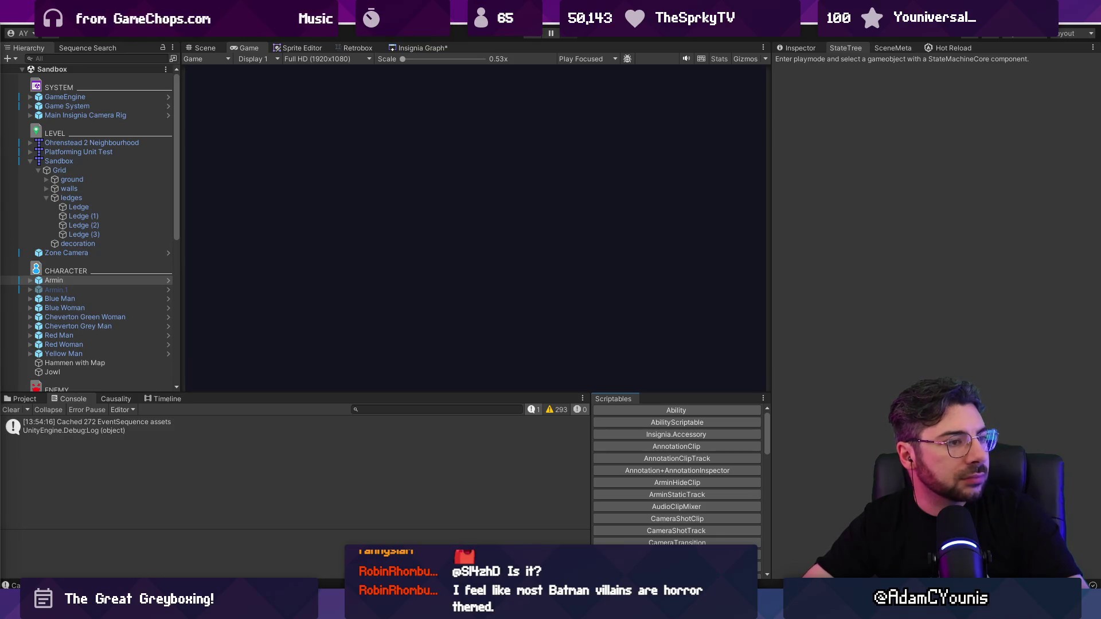
# Play the Sandbox level briefly to test the character, then return to Meteor.cs
pyautogui.click(536, 34)
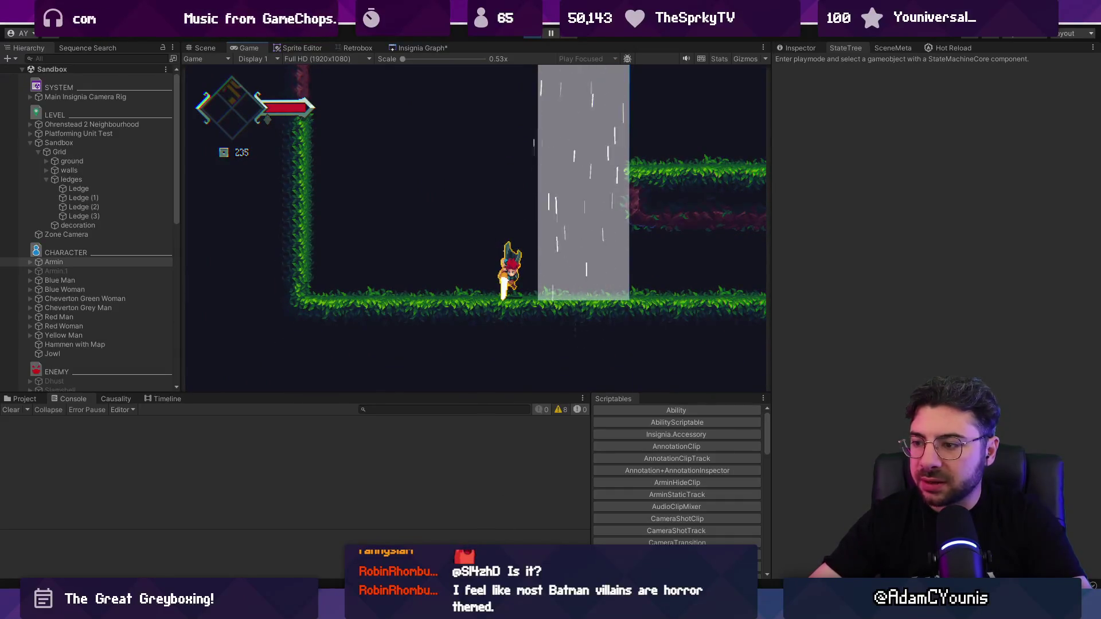
pyautogui.hotkey('alt', 'Tab')
pyautogui.scroll(4, 394, 222)
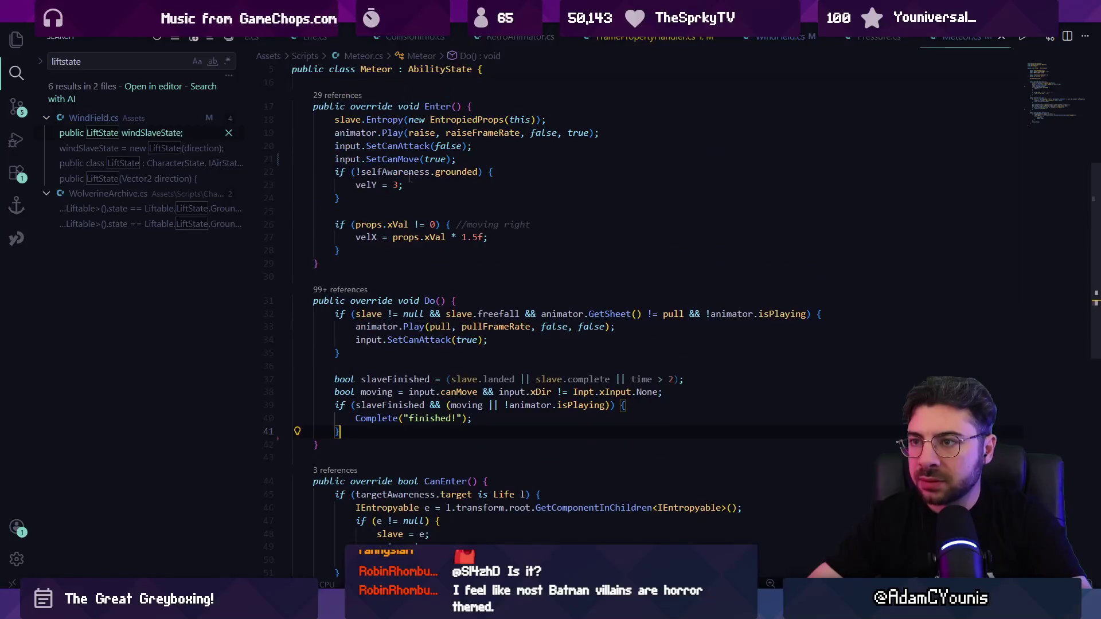
# Move '&& !selfAwareness.almostGrounded' from line 71 into the line 72 ArminBehaviour condition
pyautogui.scroll(3, 445, 204)
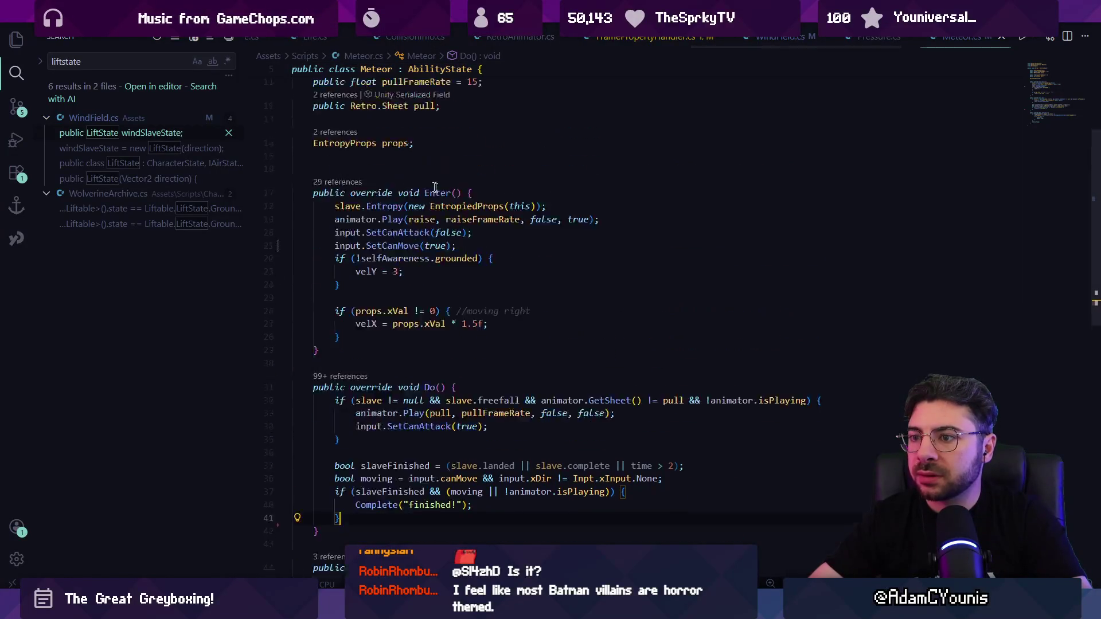
pyautogui.hotkey('ctrl', 'Tab')
pyautogui.hotkey('ctrl', 'Tab')
pyautogui.hotkey('ctrl', 'Tab')
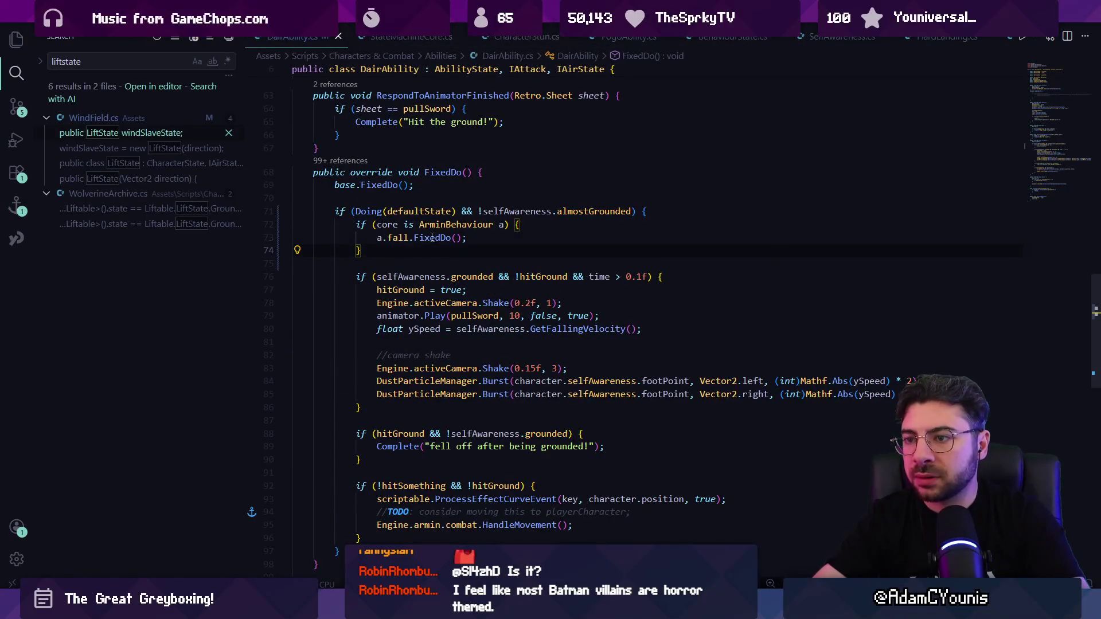
pyautogui.moveTo(357, 226); pyautogui.dragTo(385, 247)
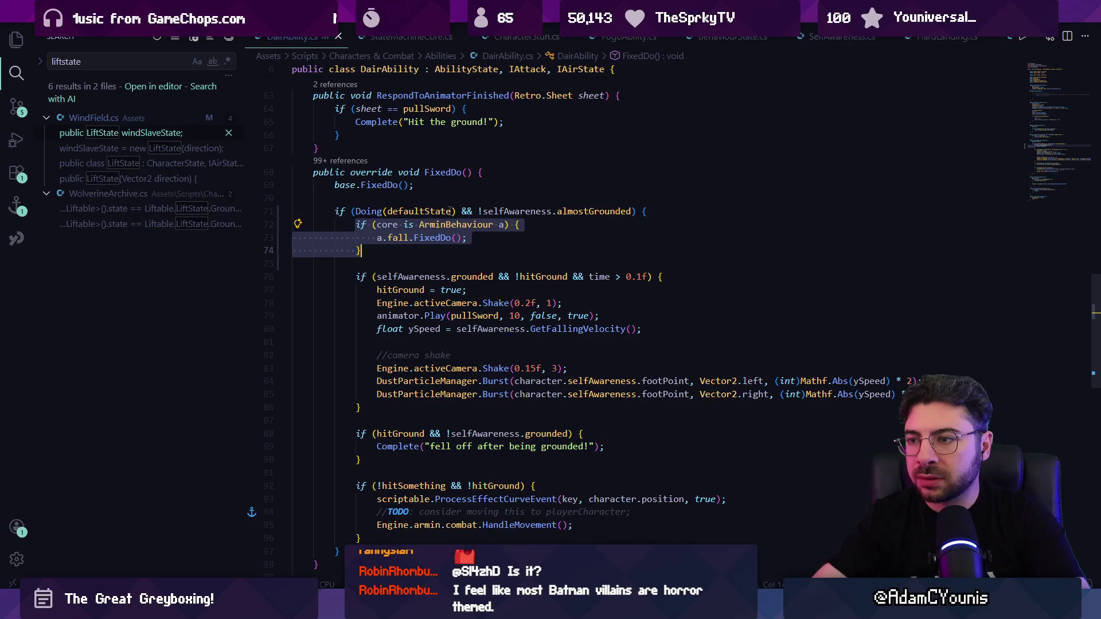
pyautogui.click(467, 211)
pyautogui.moveTo(462, 211); pyautogui.dragTo(632, 211)
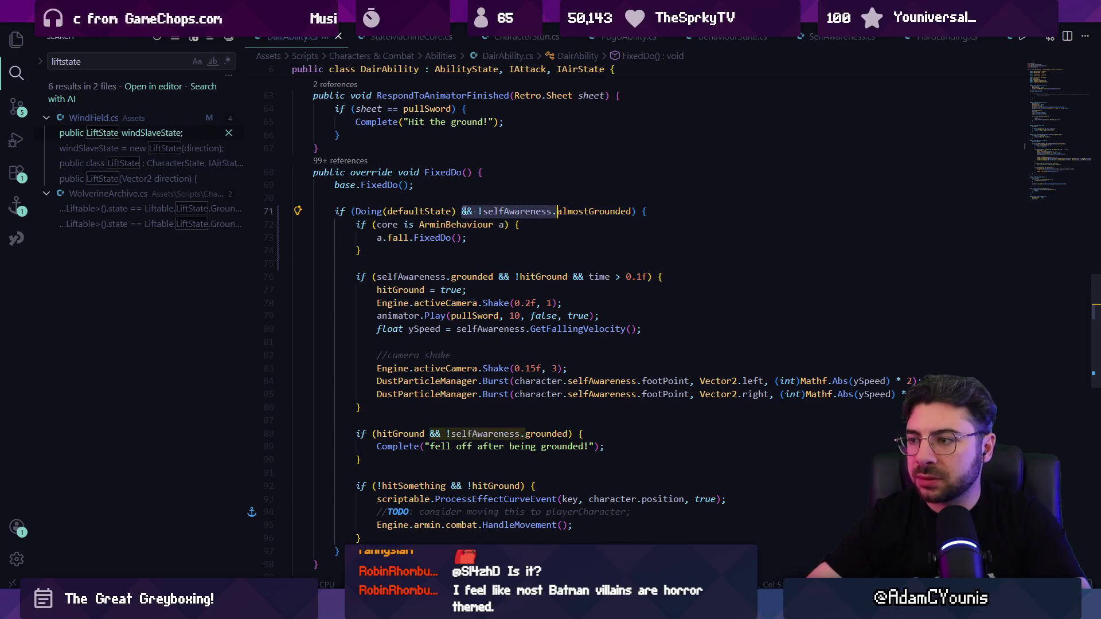
pyautogui.moveTo(557, 211); pyautogui.dragTo(633, 211)
pyautogui.press('BackSpace')
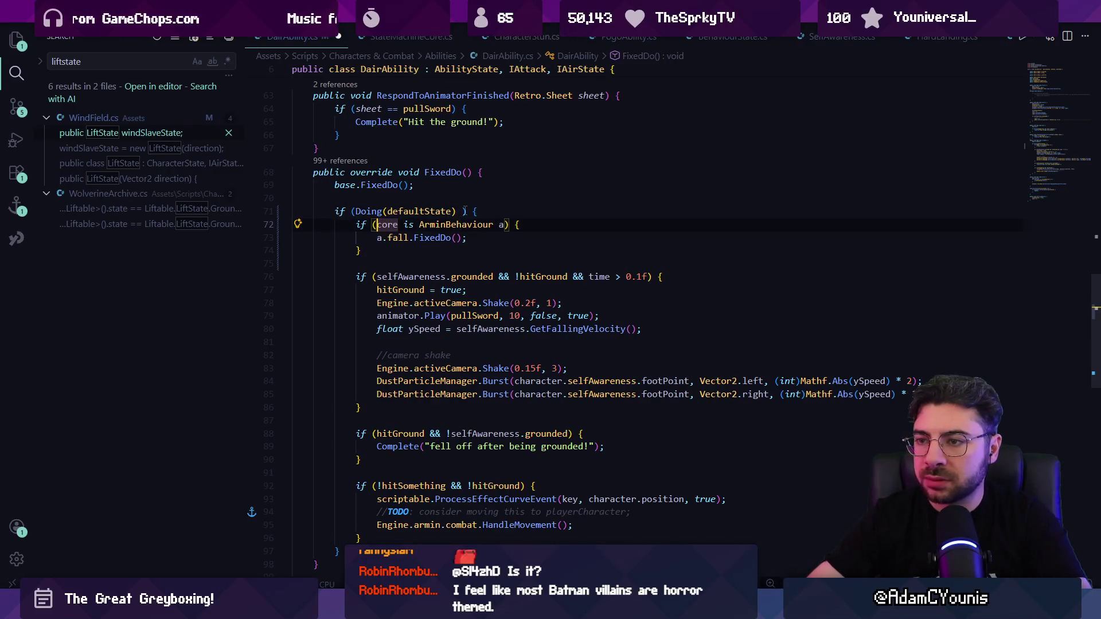
pyautogui.click(441, 224)
pyautogui.write('f')
pyautogui.press('BackSpace')
pyautogui.write('&& !selfAwareness.almostGrounded')
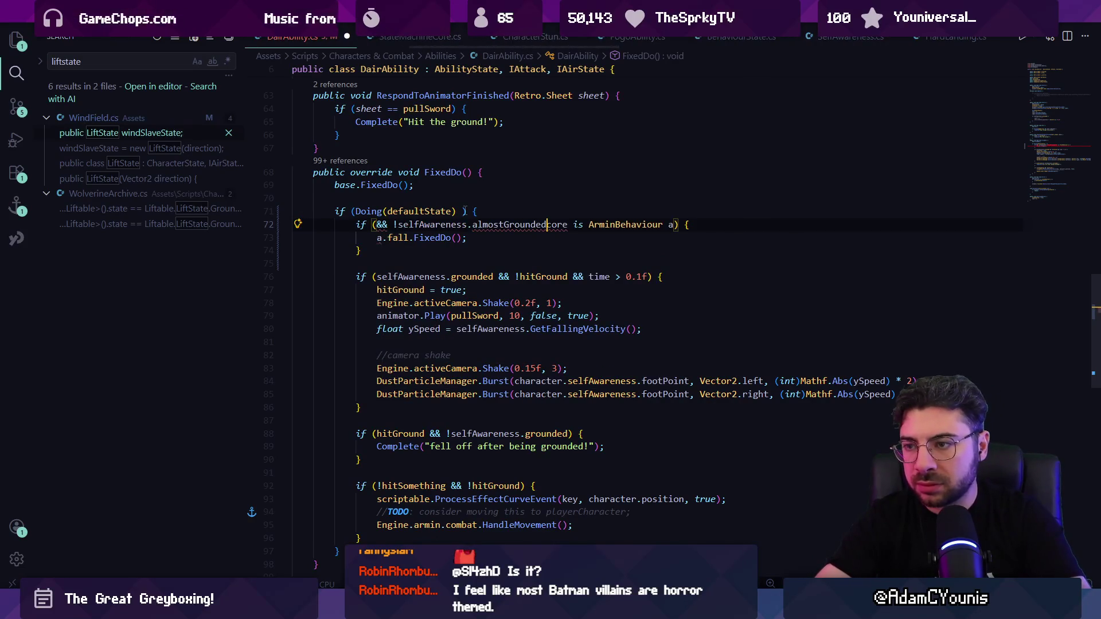
pyautogui.press('Tab')
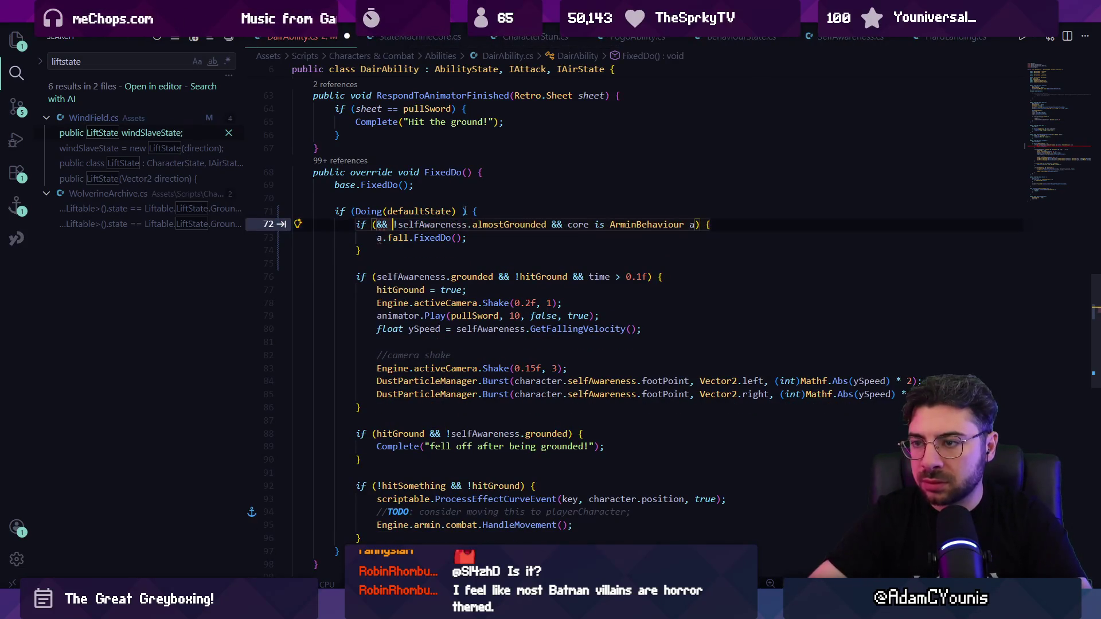
pyautogui.press('BackSpace')
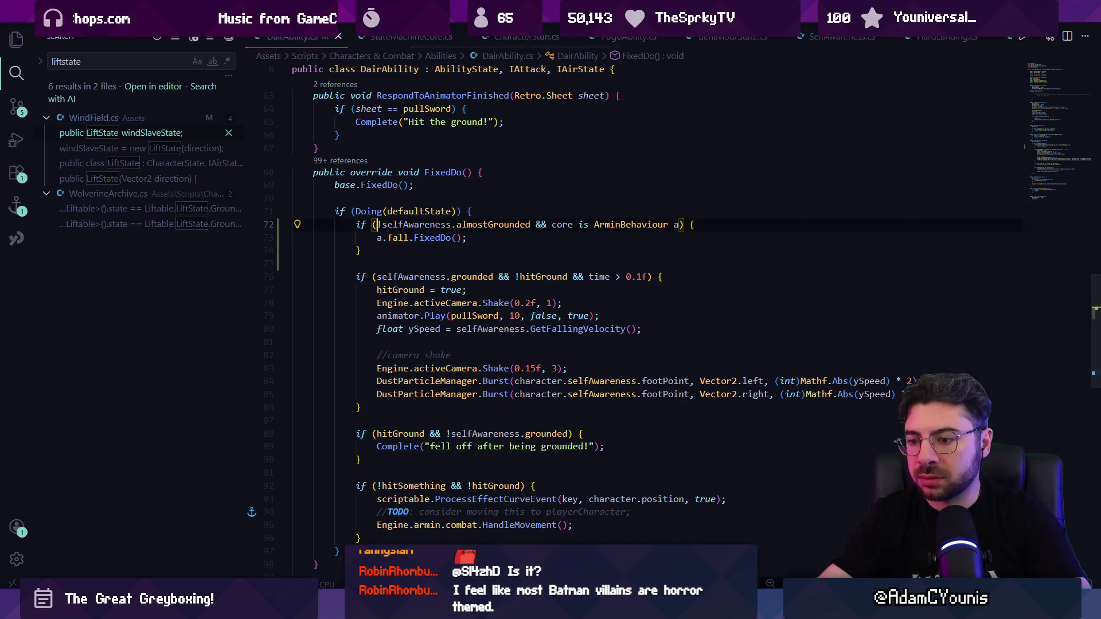
pyautogui.hotkey('alt', 'Tab')
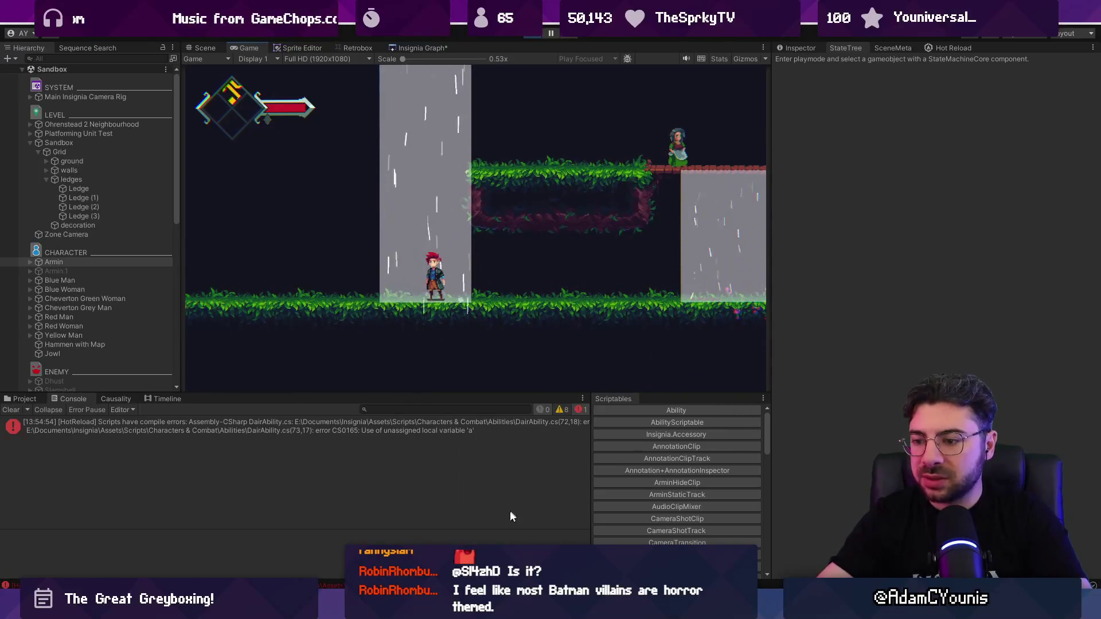
# Inspect AirControl's FixedDo definition, then come back to DairAbility.cs line 73
pyautogui.hotkey('alt', 'Tab')
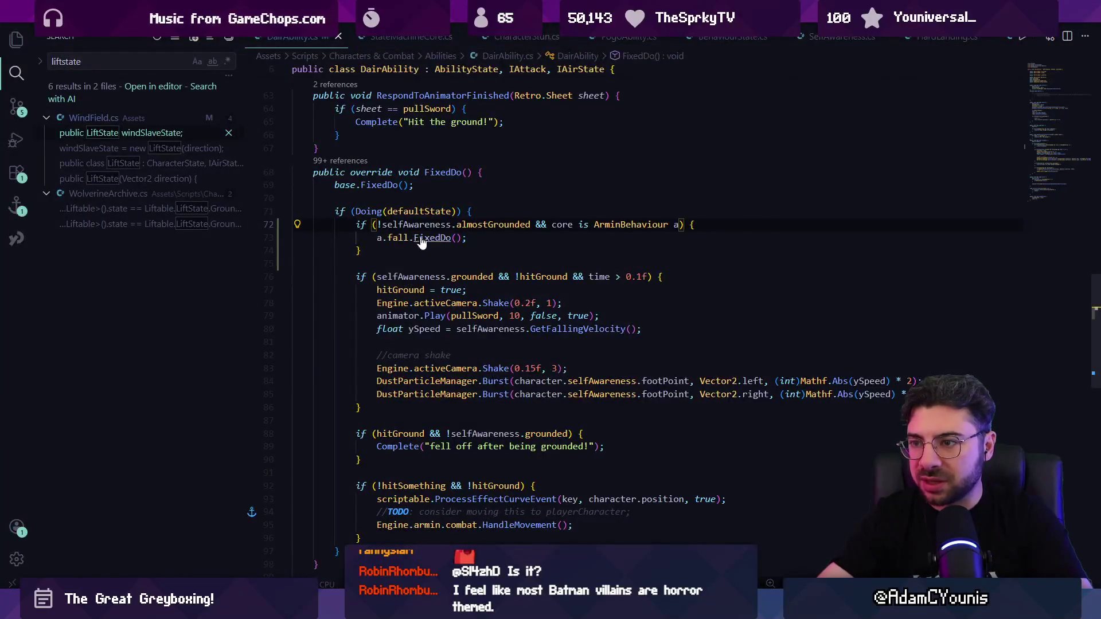
pyautogui.keyDown('ctrl'); pyautogui.click(422, 240); pyautogui.keyUp('ctrl')
pyautogui.hotkey('alt', 'Left')
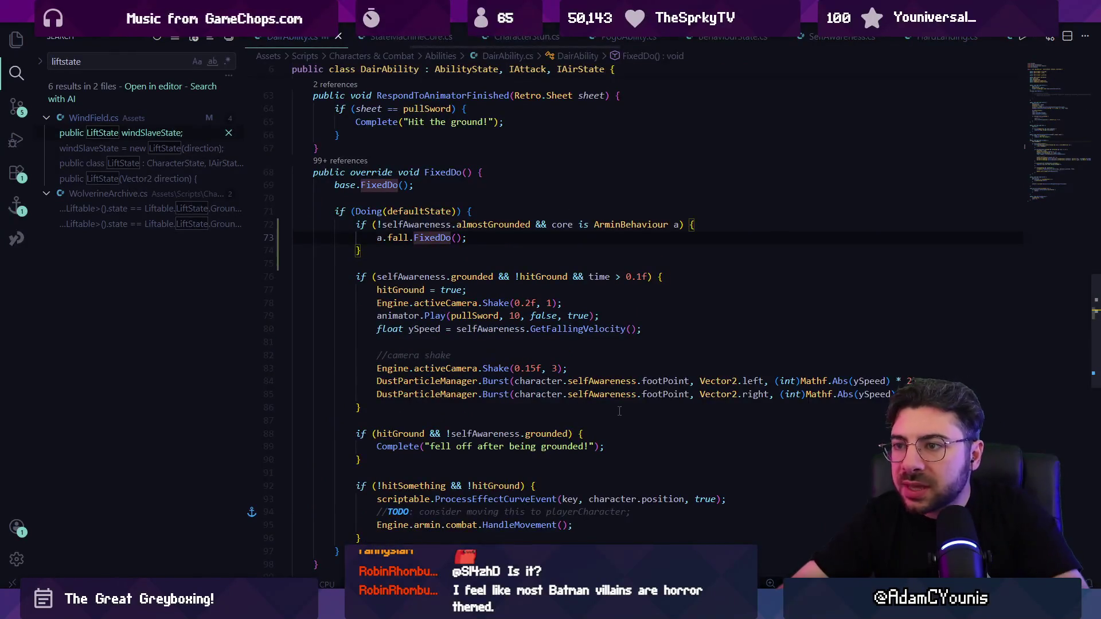
pyautogui.hotkey('alt', 'Right')
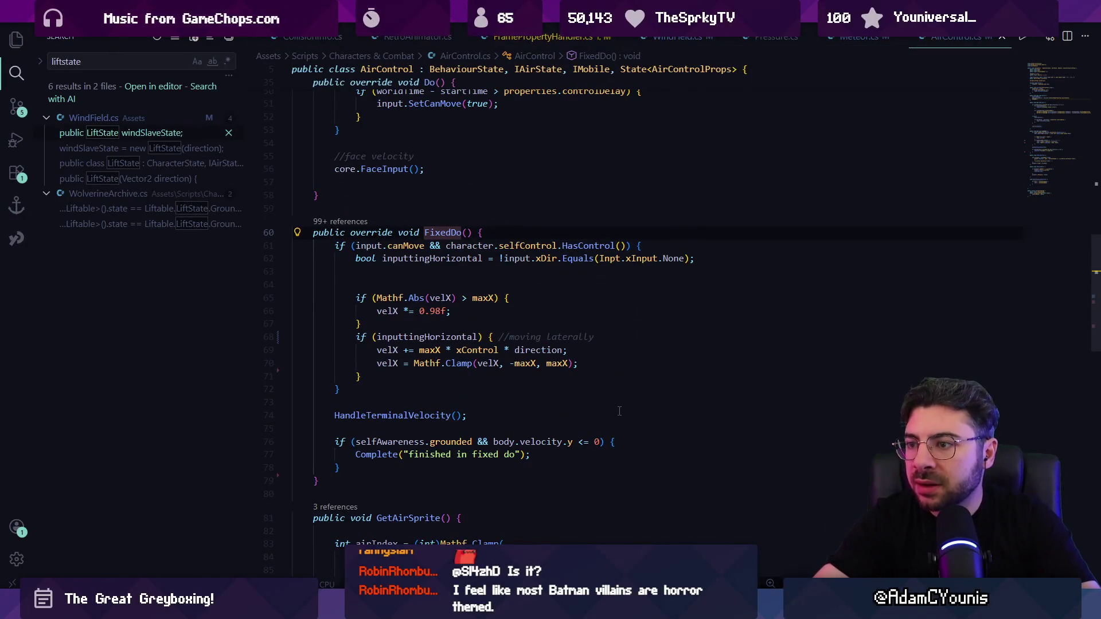
pyautogui.hotkey('alt', 'Left')
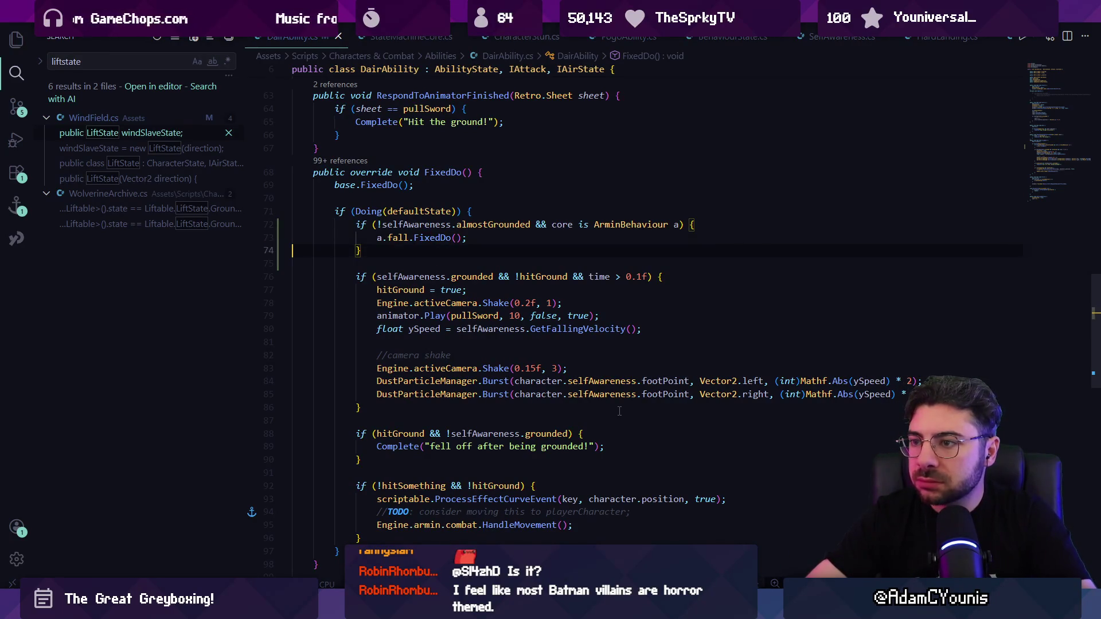
# Insert an empty line above a.fall.FixedDo() in DairAbility's FixedDo
pyautogui.press('Up')
pyautogui.press('Return')
pyautogui.hotkey('alt', 'Left')
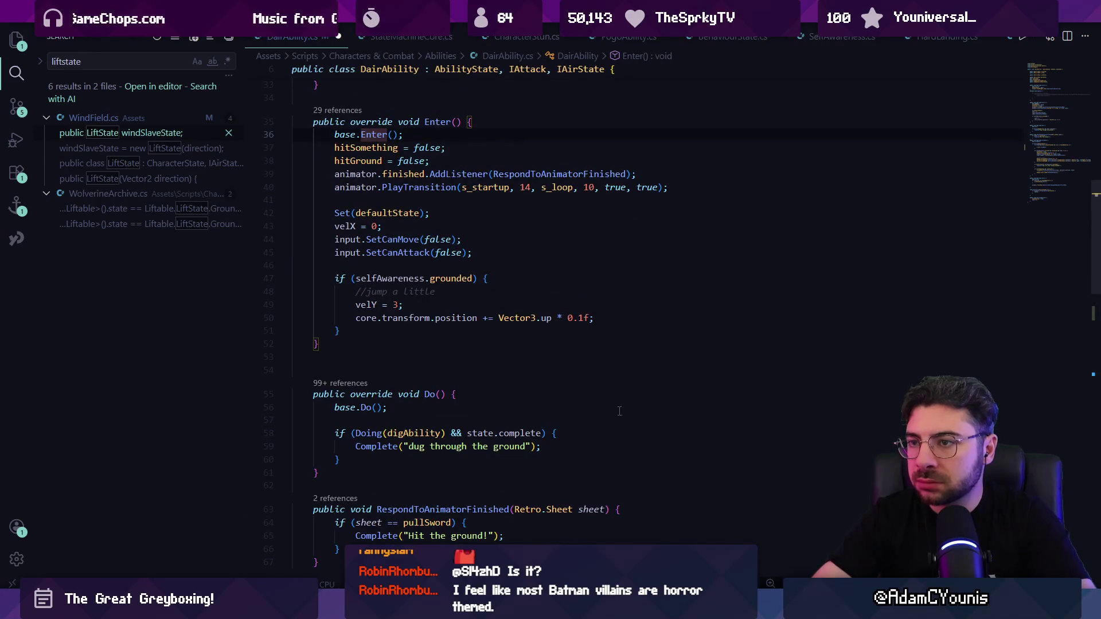
# Add an if block for the loop sheet on line 74 that calls input.CanMove()
pyautogui.hotkey('alt', 'Right')
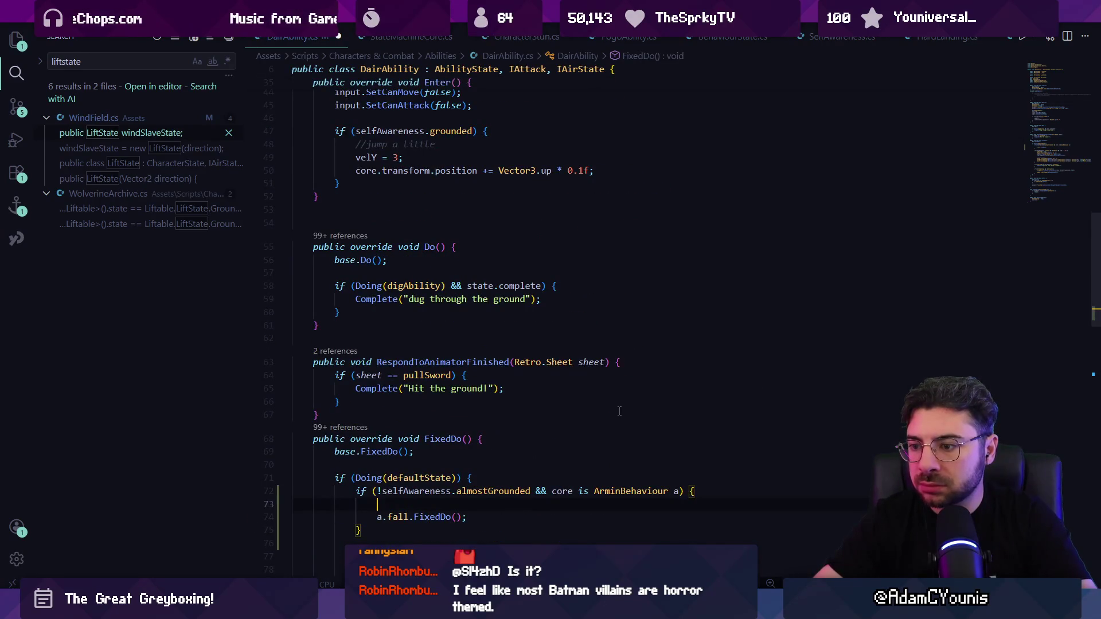
pyautogui.scroll(-5, 620, 410)
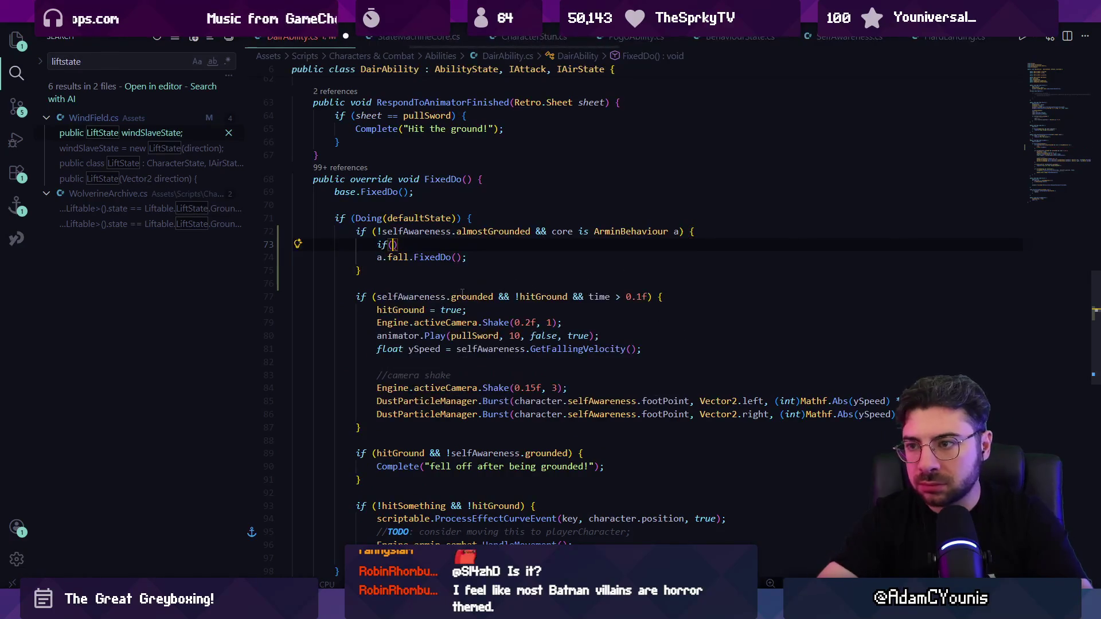
pyautogui.write('animator.pl')
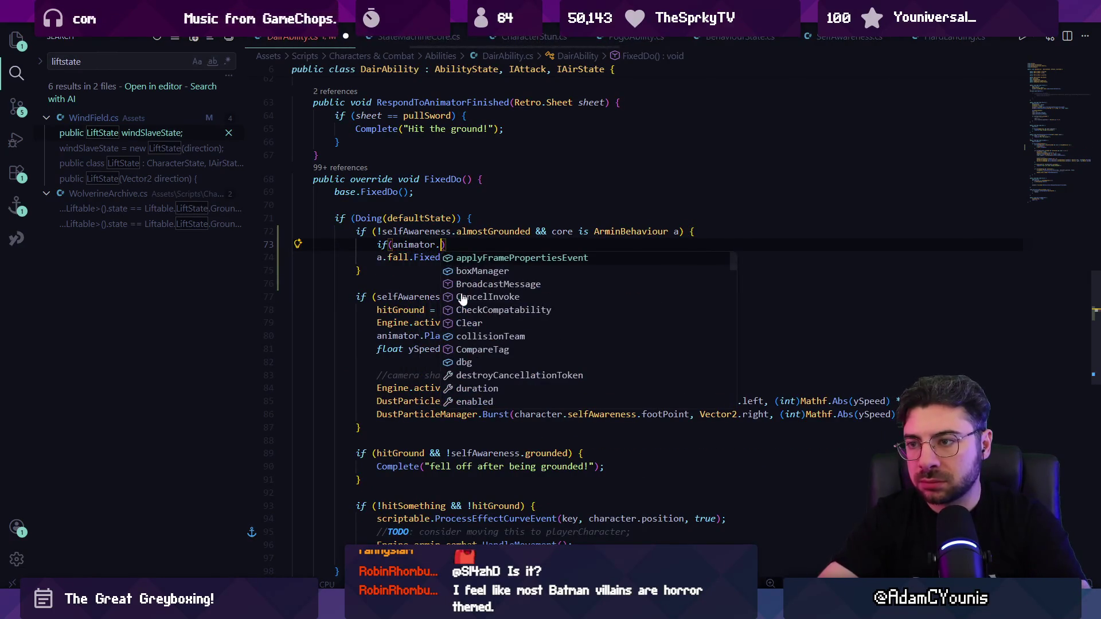
pyautogui.write('ayingshee')
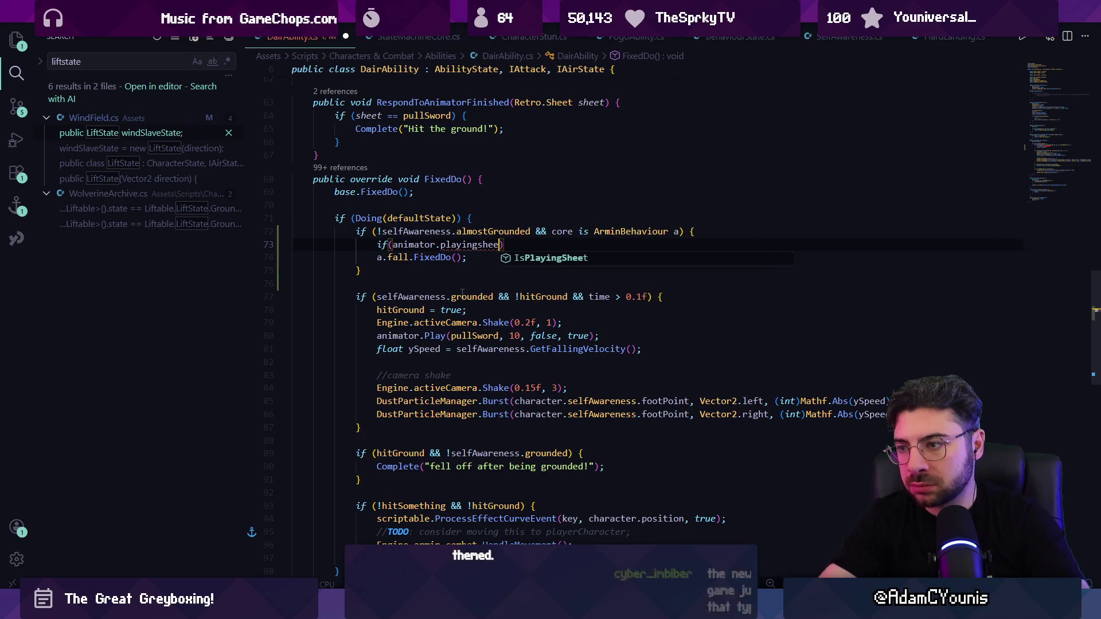
pyautogui.write('(loop')
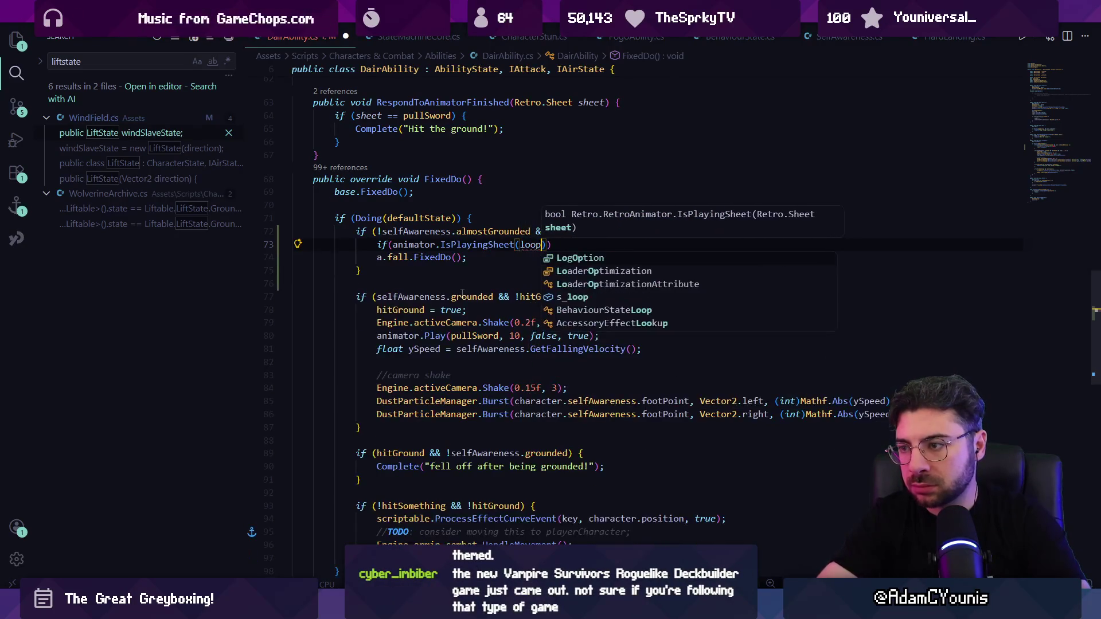
pyautogui.write(')')
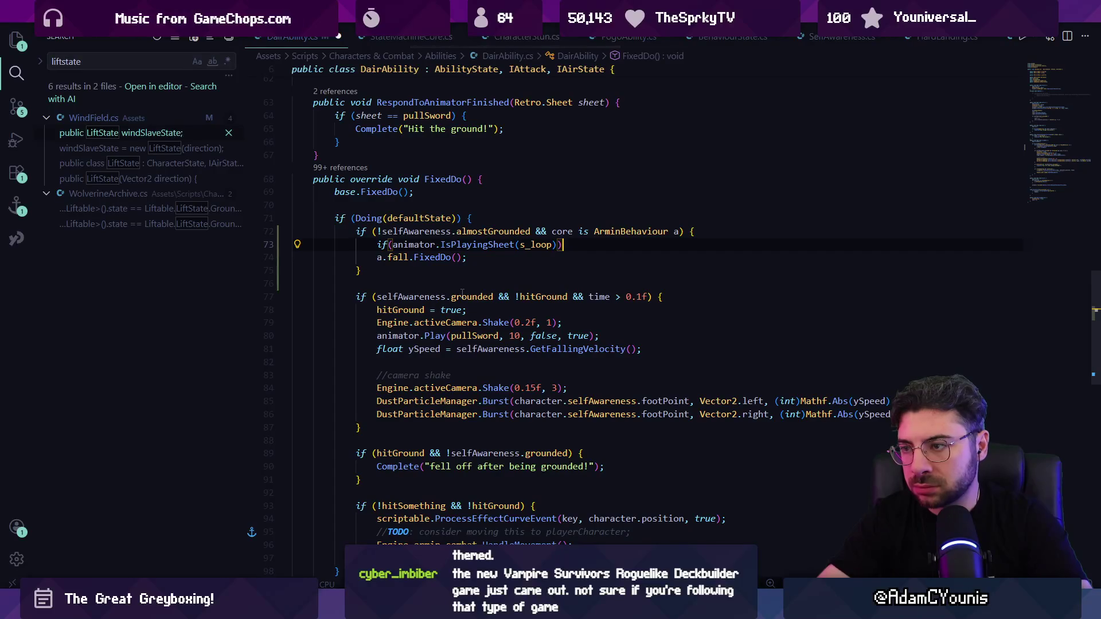
pyautogui.write('{')
pyautogui.press('Return')
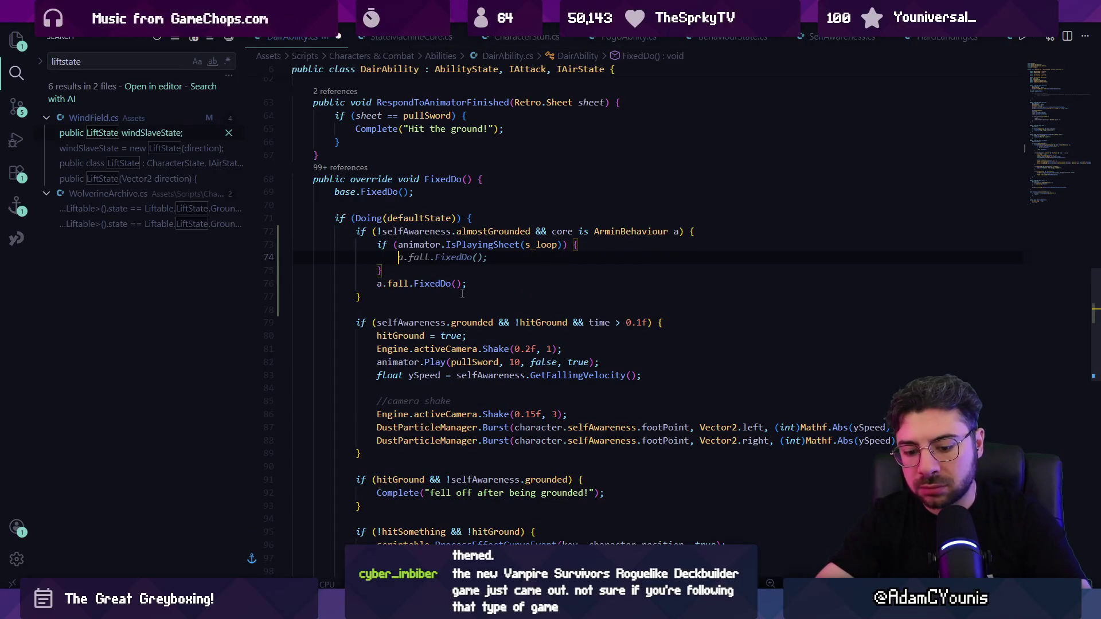
pyautogui.write('input.cvanm')
pyautogui.press('BackSpace')
pyautogui.press('BackSpace')
pyautogui.press('BackSpace')
pyautogui.write('anm')
pyautogui.press('Tab')
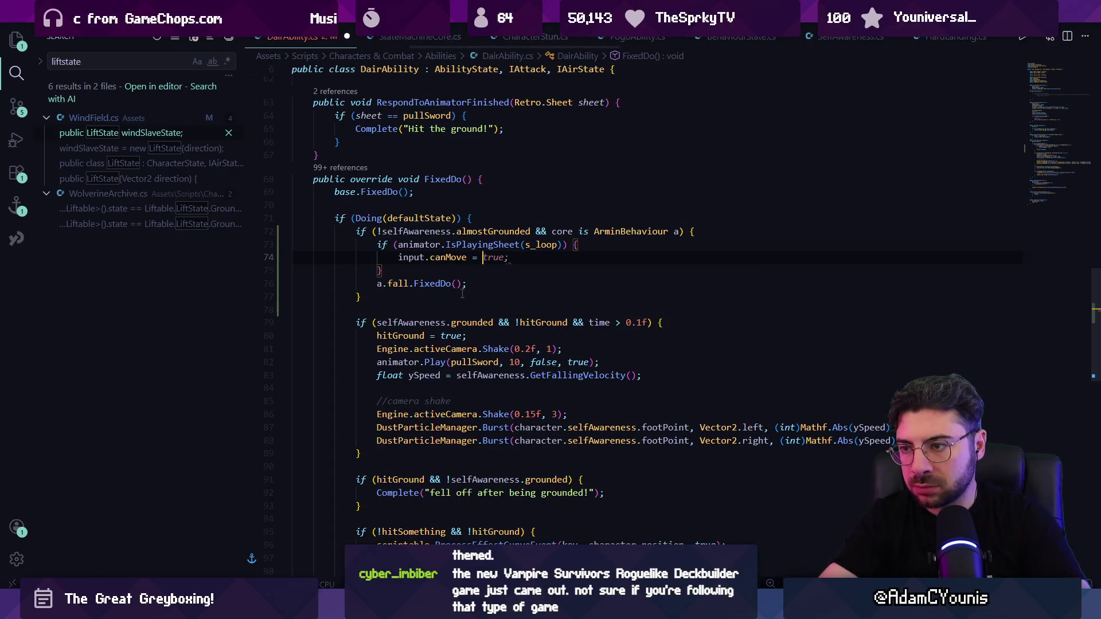
pyautogui.write('C')
pyautogui.press('Tab')
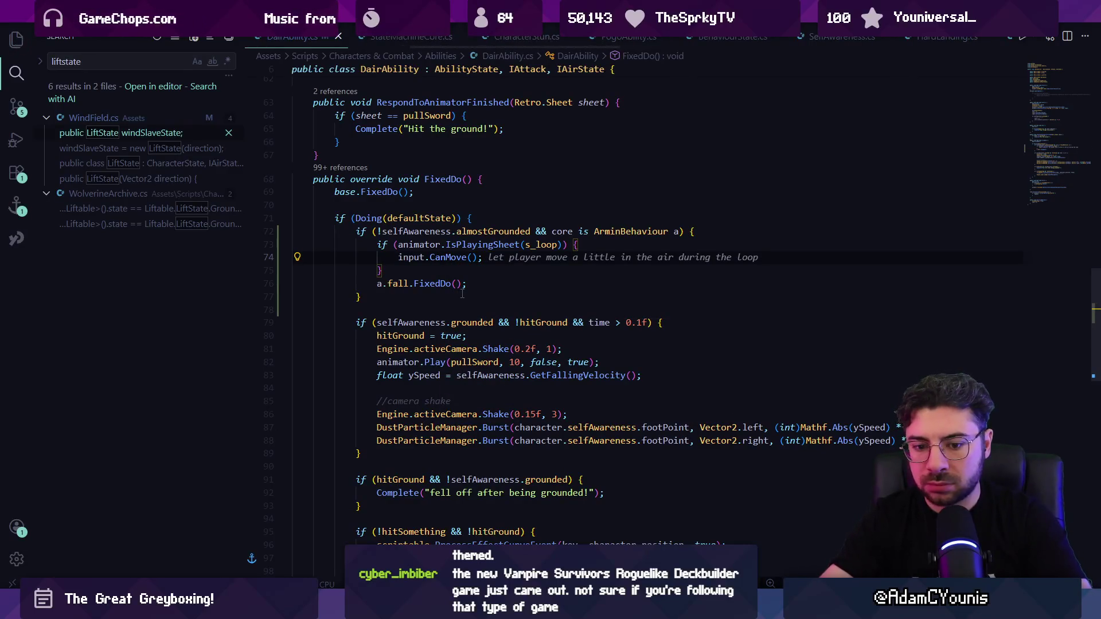
pyautogui.hotkey('alt', 'Tab')
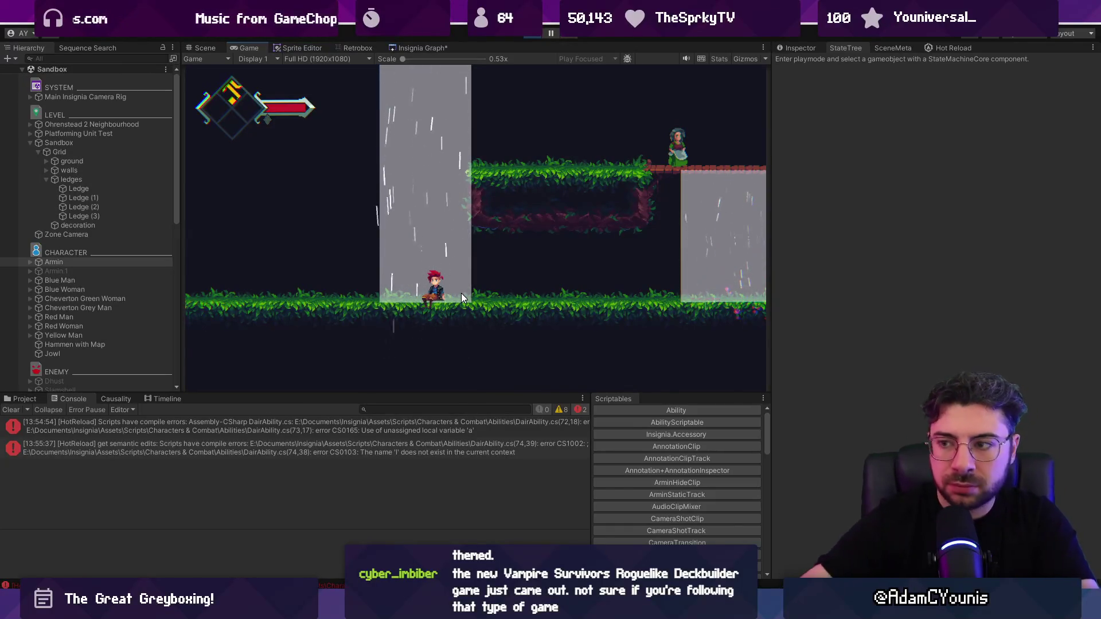
# Jump and steer the character up through the wind column and along the ground
pyautogui.press('space')
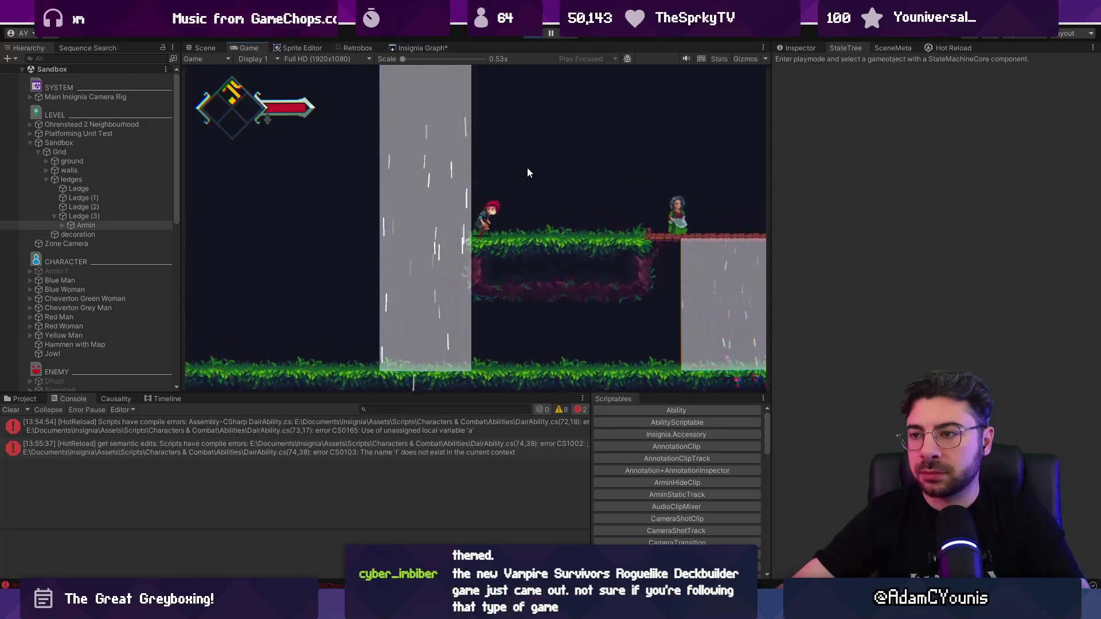
pyautogui.press('Left')
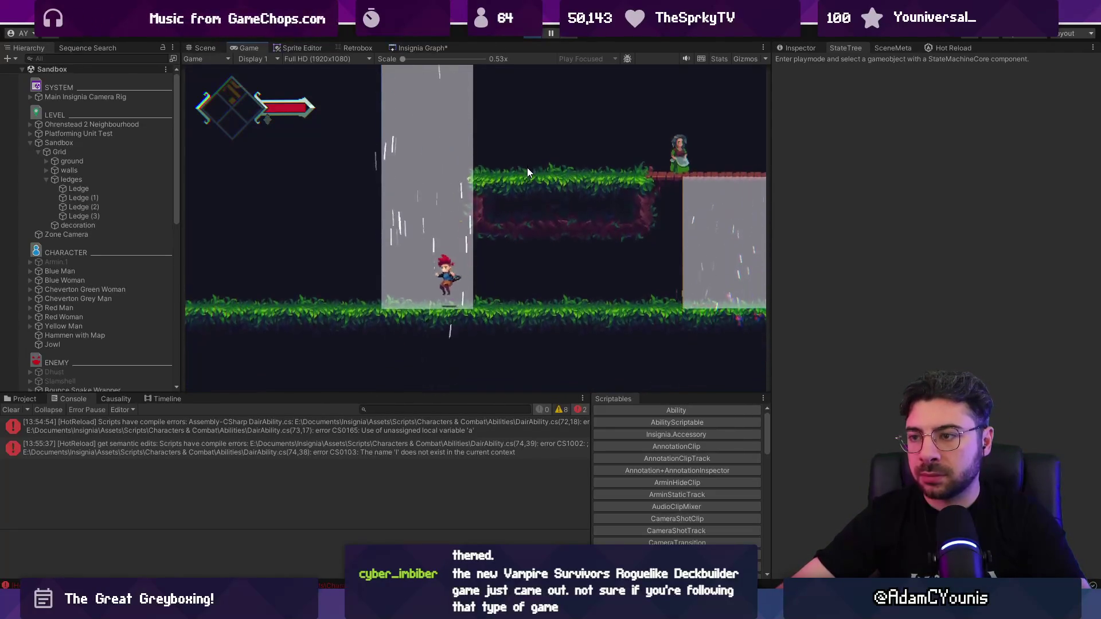
pyautogui.press('space')
pyautogui.press('Right')
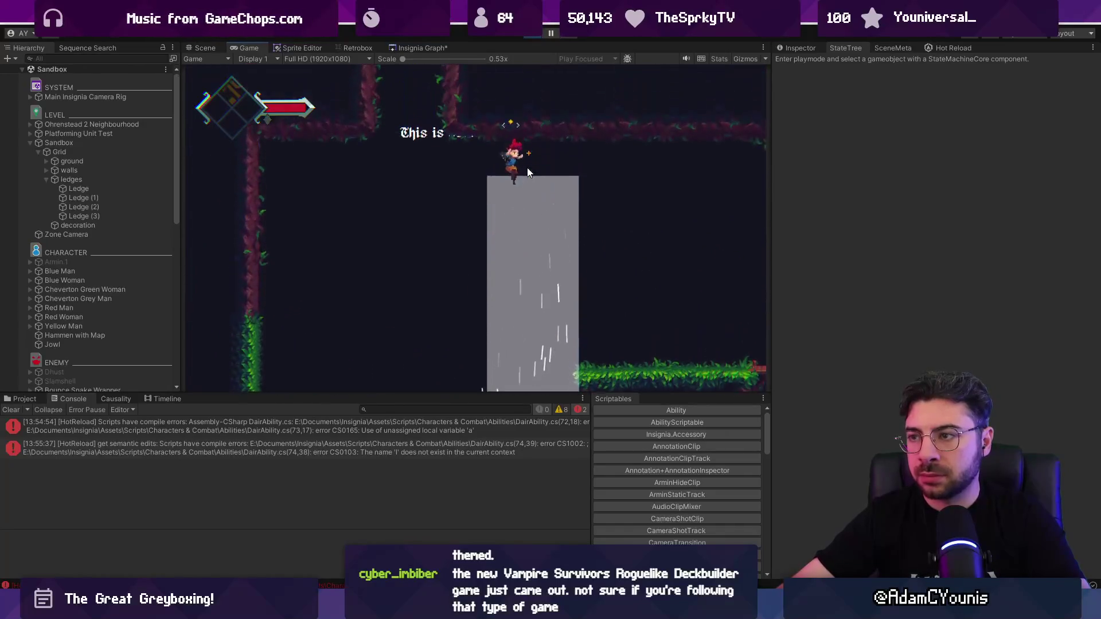
pyautogui.press('Left')
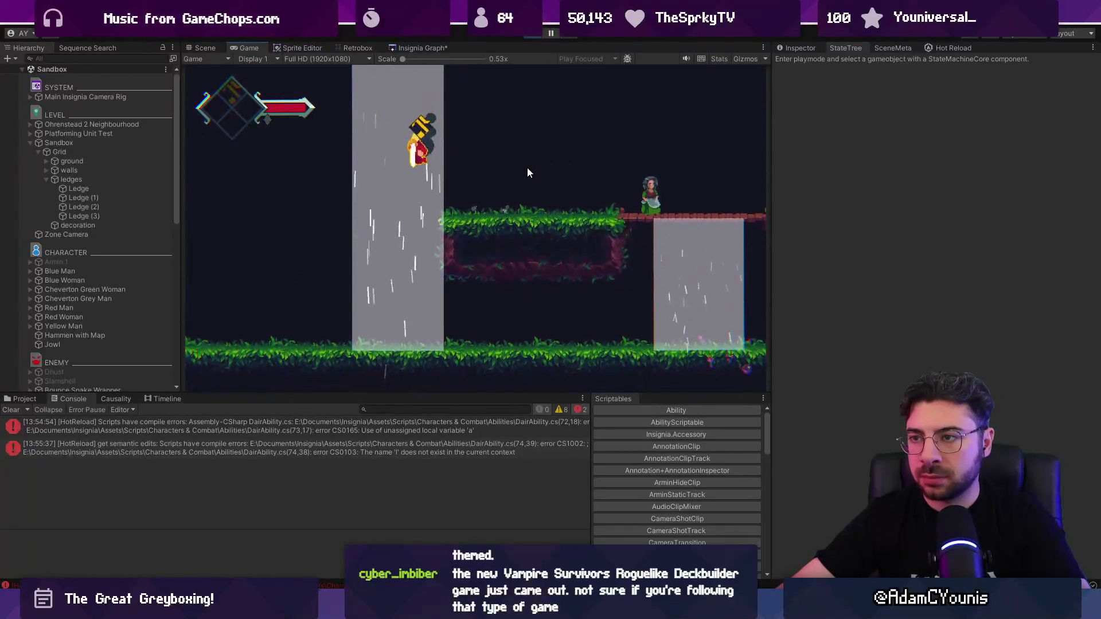
pyautogui.press('Right')
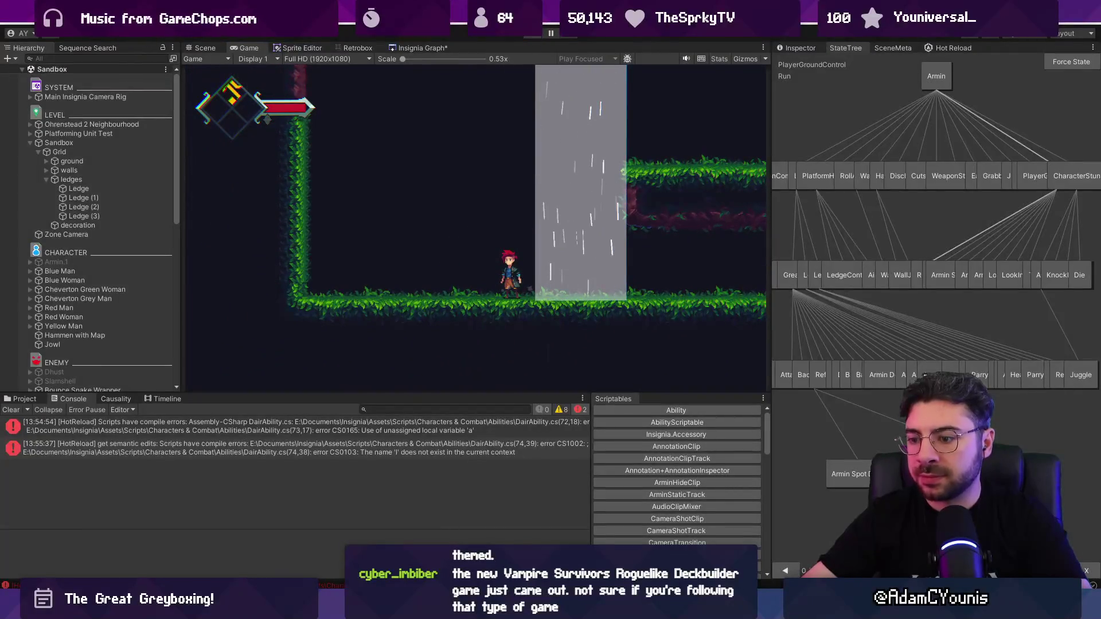
# Stop play mode and open the base BehaviourState FixedDo definition
pyautogui.hotkey('ctrl', 'p')
pyautogui.hotkey('alt', 'Tab')
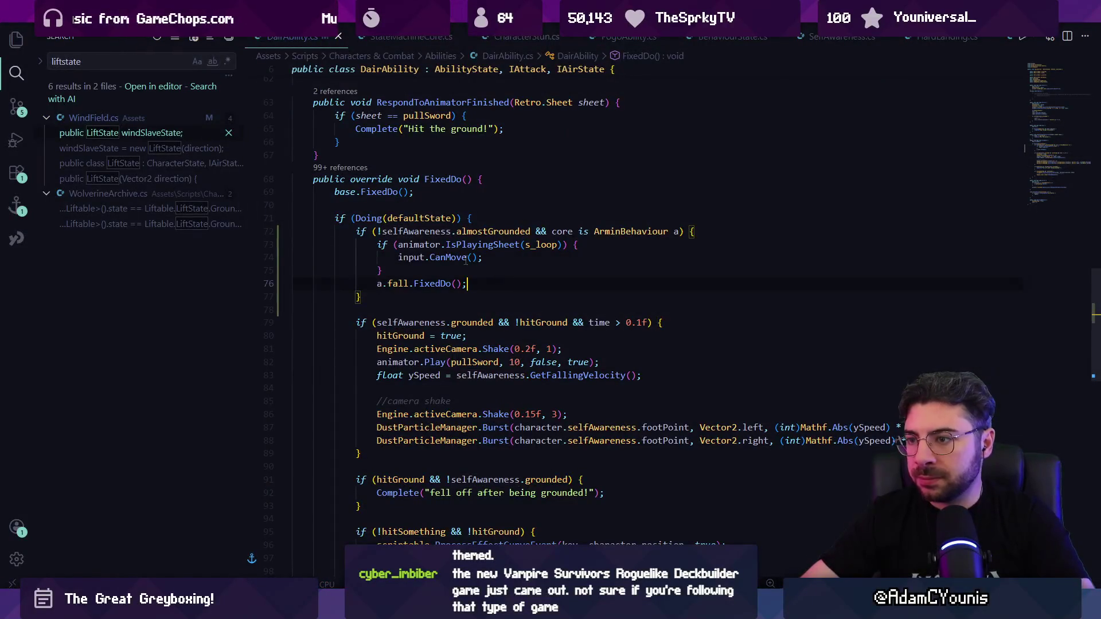
pyautogui.keyDown('ctrl'); pyautogui.click(383, 194); pyautogui.keyUp('ctrl')
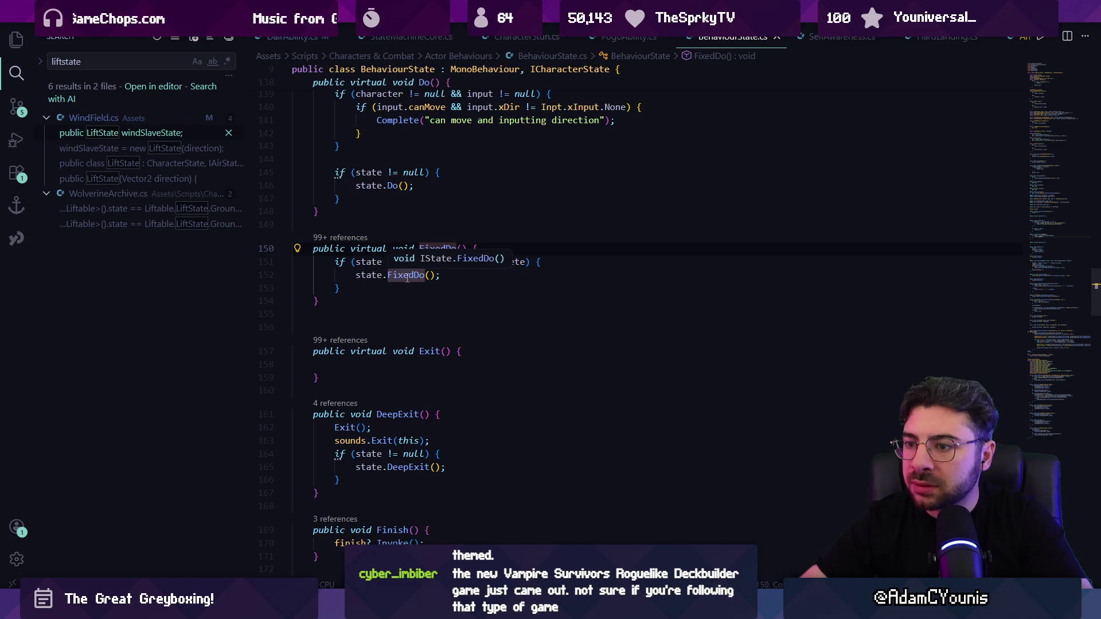
# Check the base BehaviourState Do definition from DairAbility's Do, then return to Unity
pyautogui.hotkey('alt', 'Left')
pyautogui.scroll(8, 425, 273)
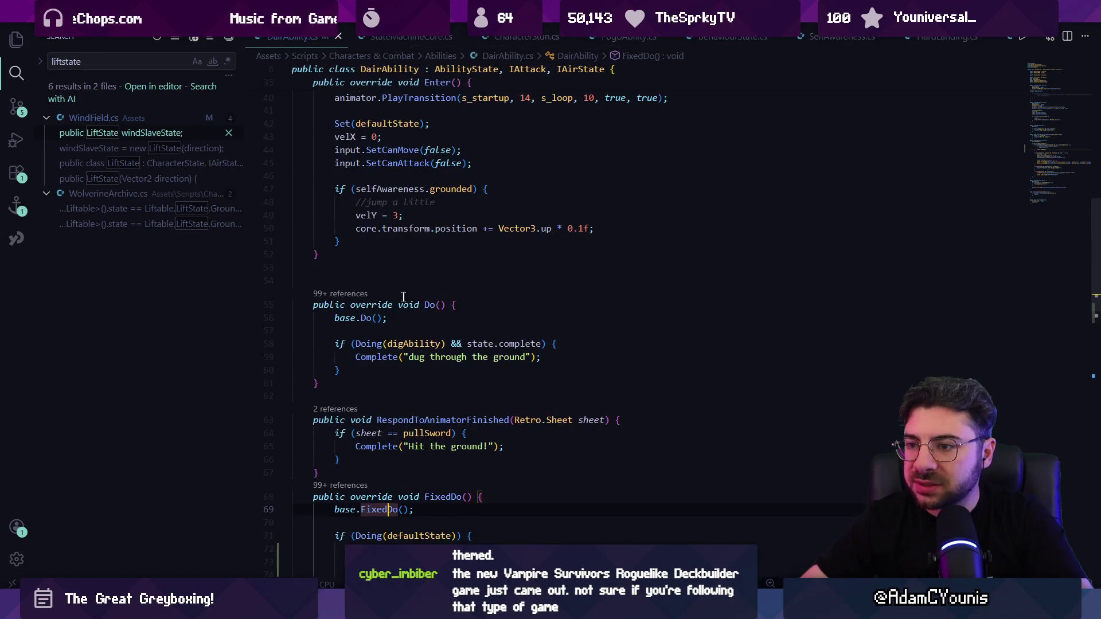
pyautogui.keyDown('ctrl'); pyautogui.click(367, 318); pyautogui.keyUp('ctrl')
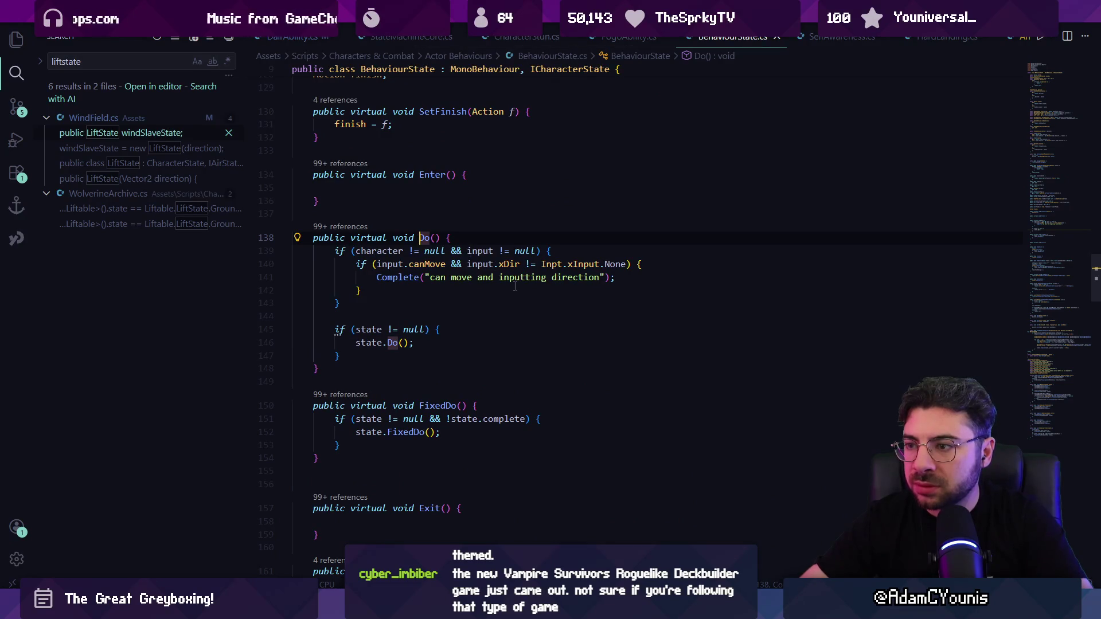
pyautogui.hotkey('alt', 'Left')
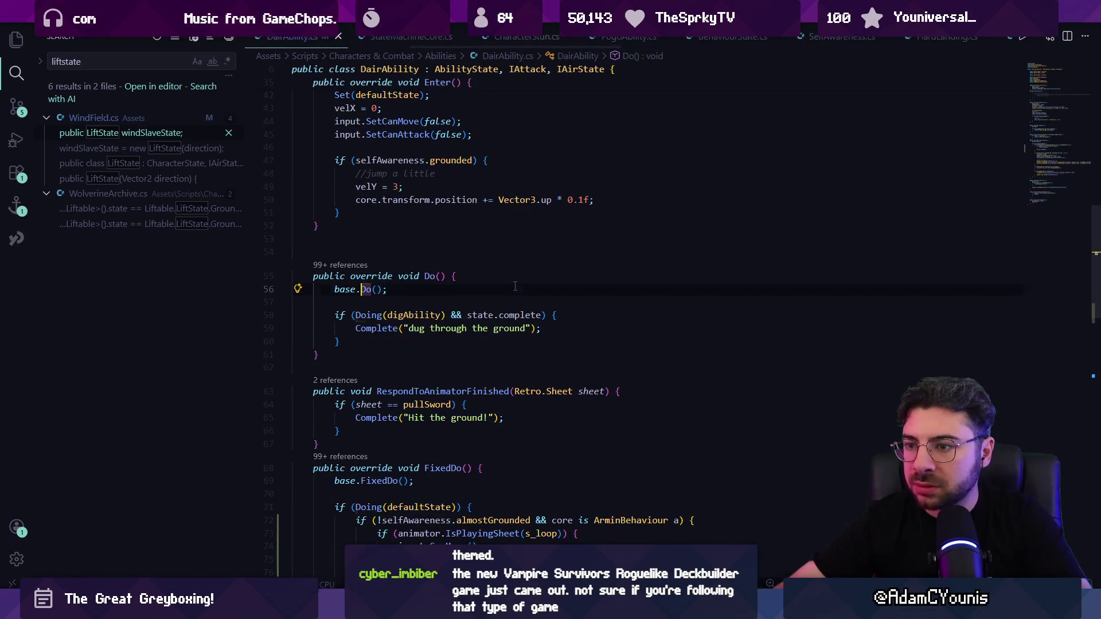
pyautogui.hotkey('alt', 'Tab')
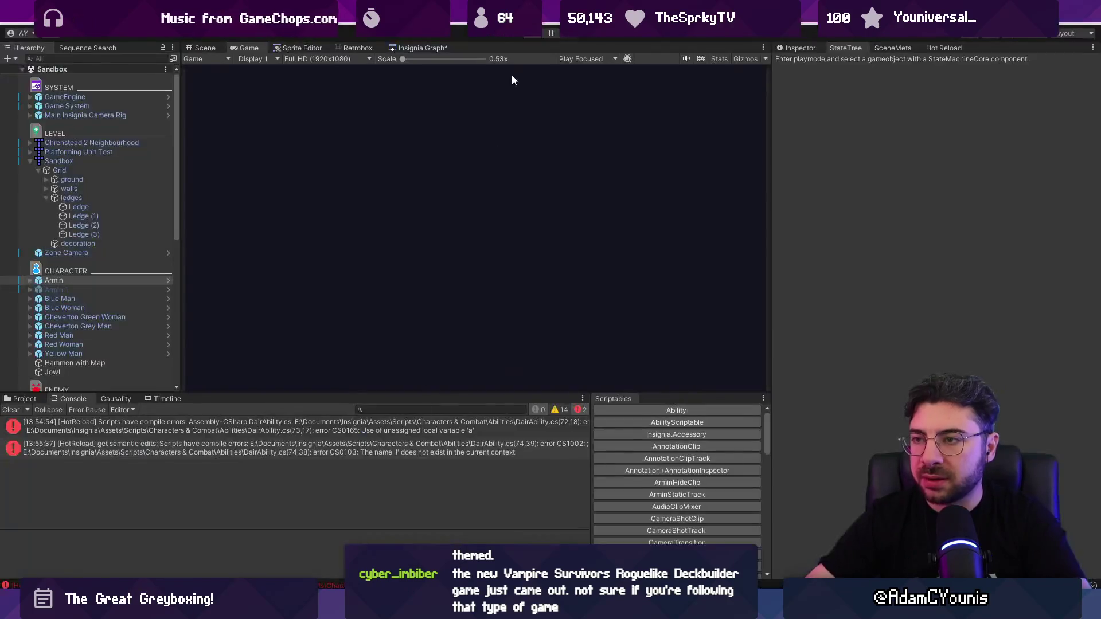
# Play-test the level in the maximized Game view, then stop and resume editing DairAbility's Do
pyautogui.hotkey('ctrl', 'p')
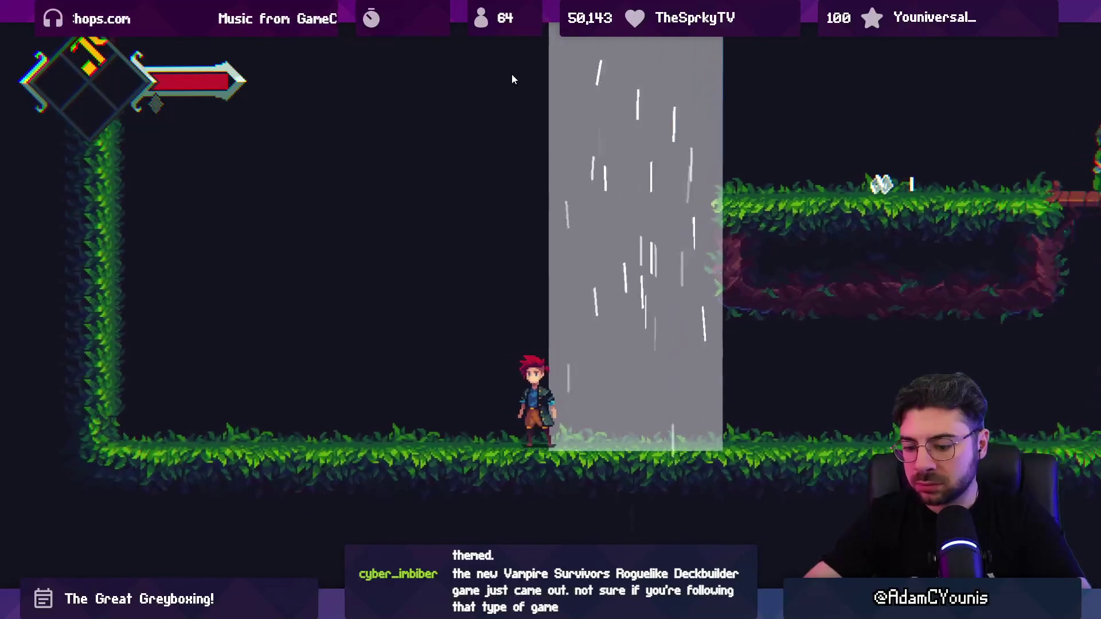
pyautogui.hotkey('ctrl', 'shift', 'F7')
pyautogui.hotkey('ctrl', 'p')
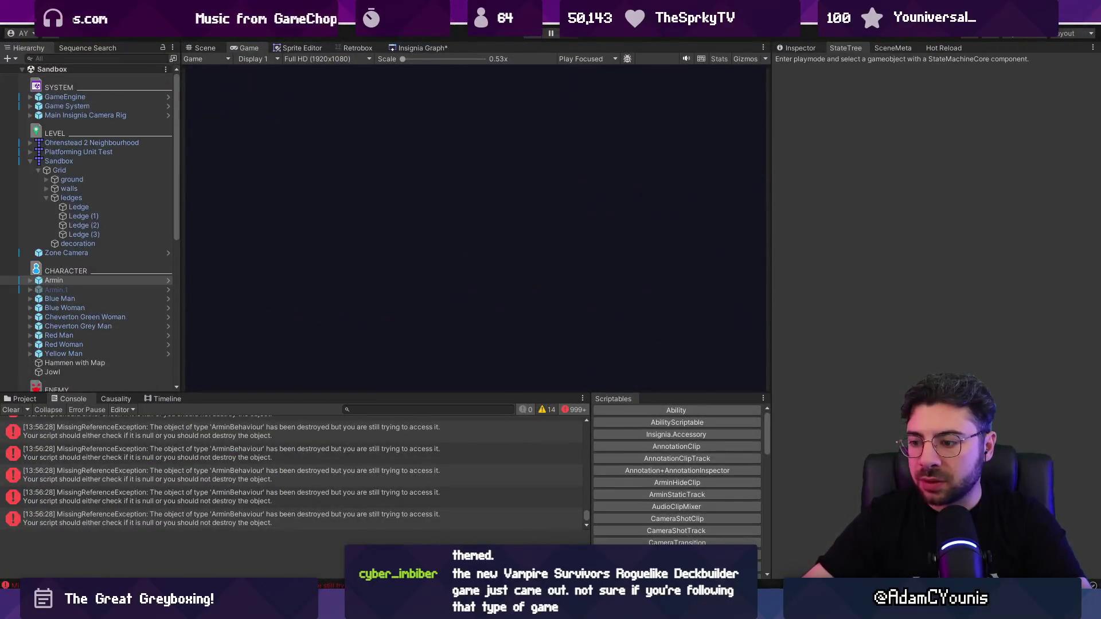
pyautogui.hotkey('alt', 'Tab')
pyautogui.press('Return')
# In Do(), wrap base.Do() in if (animator.GetSheet() == pullSword)
pyautogui.write('if(')
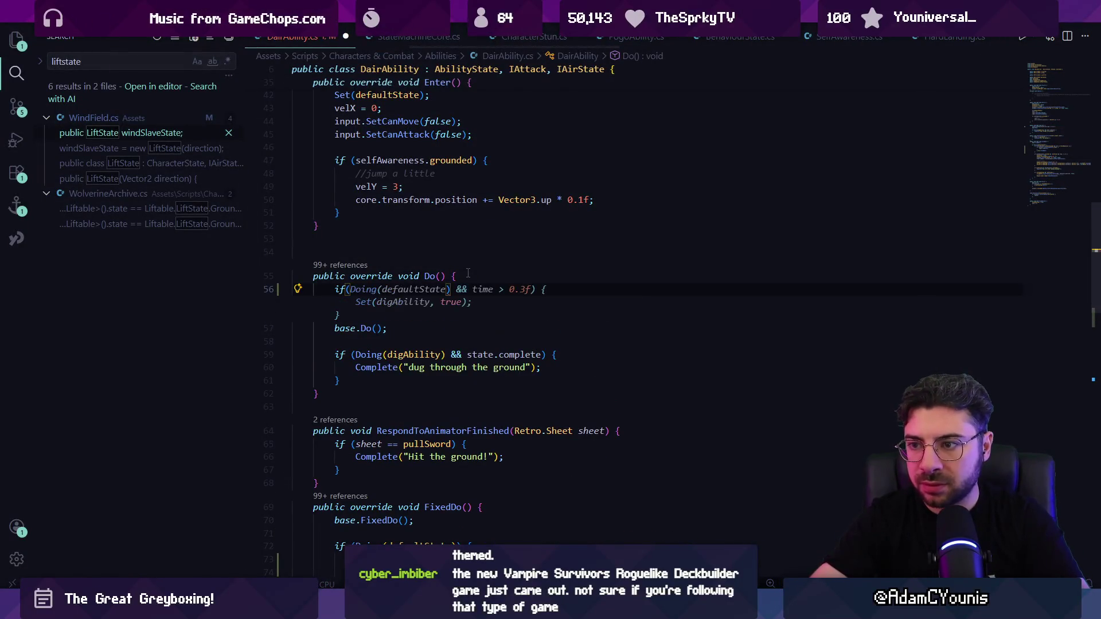
pyautogui.write('animator')
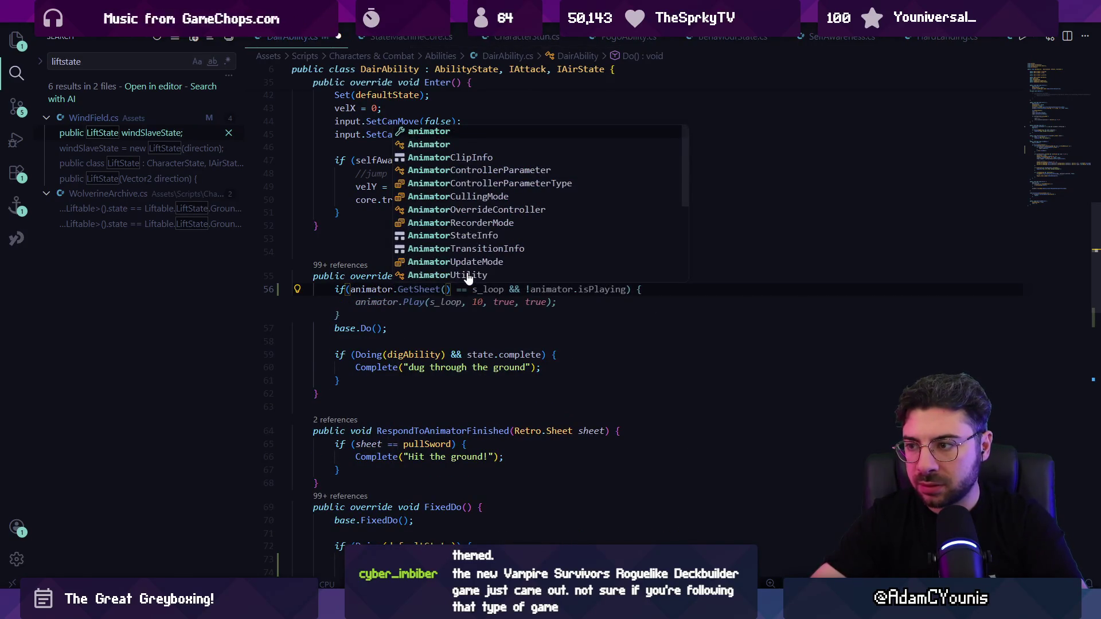
pyautogui.press('Tab')
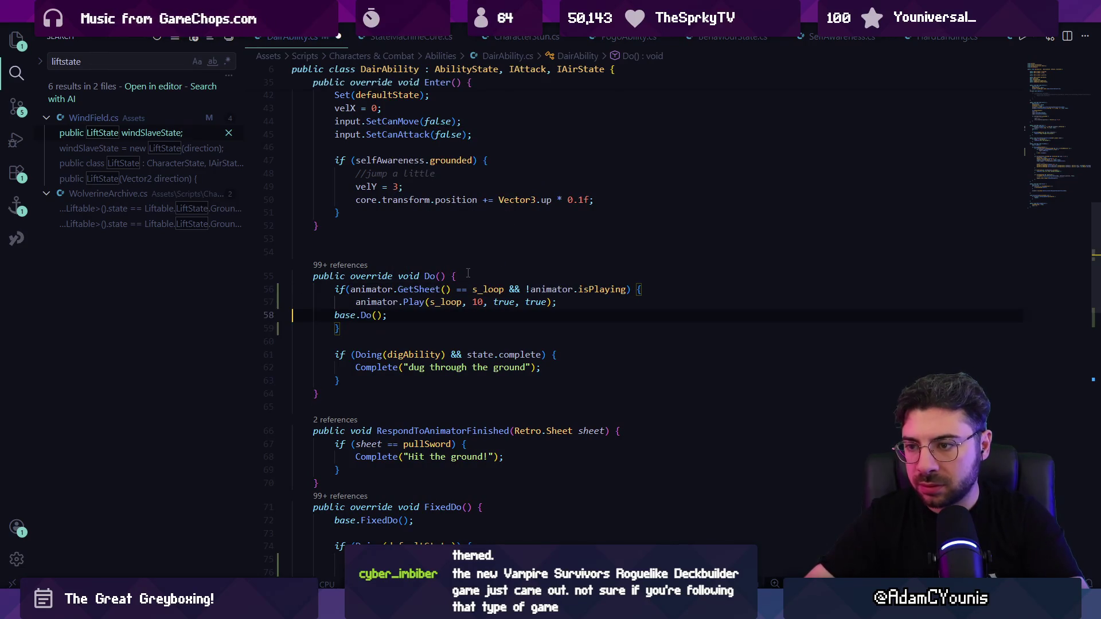
pyautogui.hotkey('ctrl', 'z')
pyautogui.hotkey('shift', 'Home')
pyautogui.hotkey('ctrl', 'shift', 'Right')
pyautogui.hotkey('ctrl', 'shift', 'Right')
pyautogui.hotkey('ctrl', 'shift', 'Right')
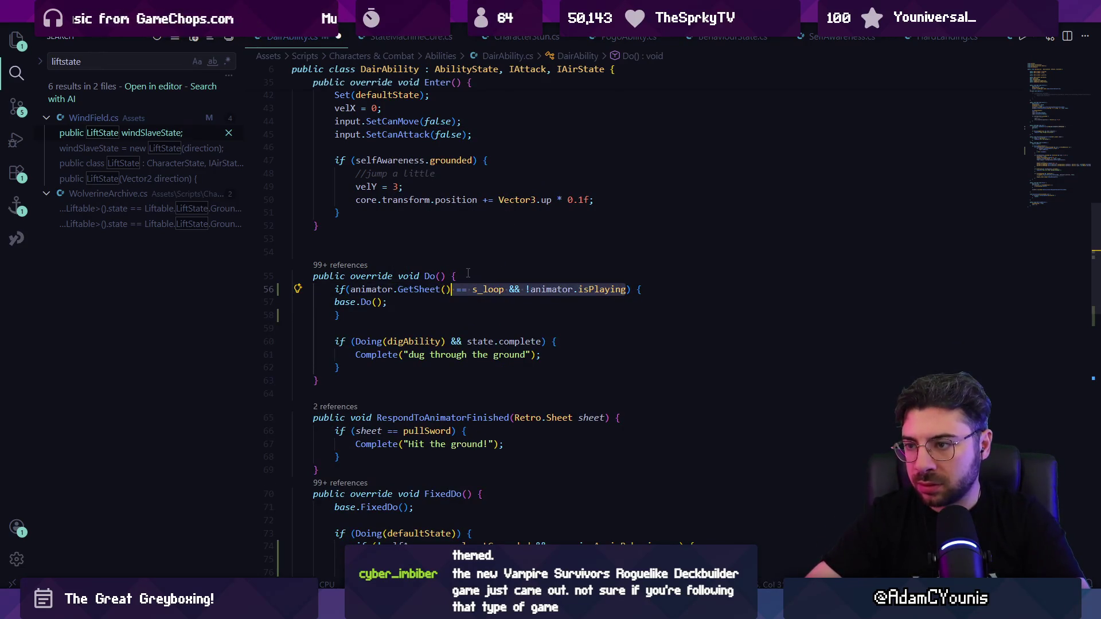
pyautogui.write('pullSword')
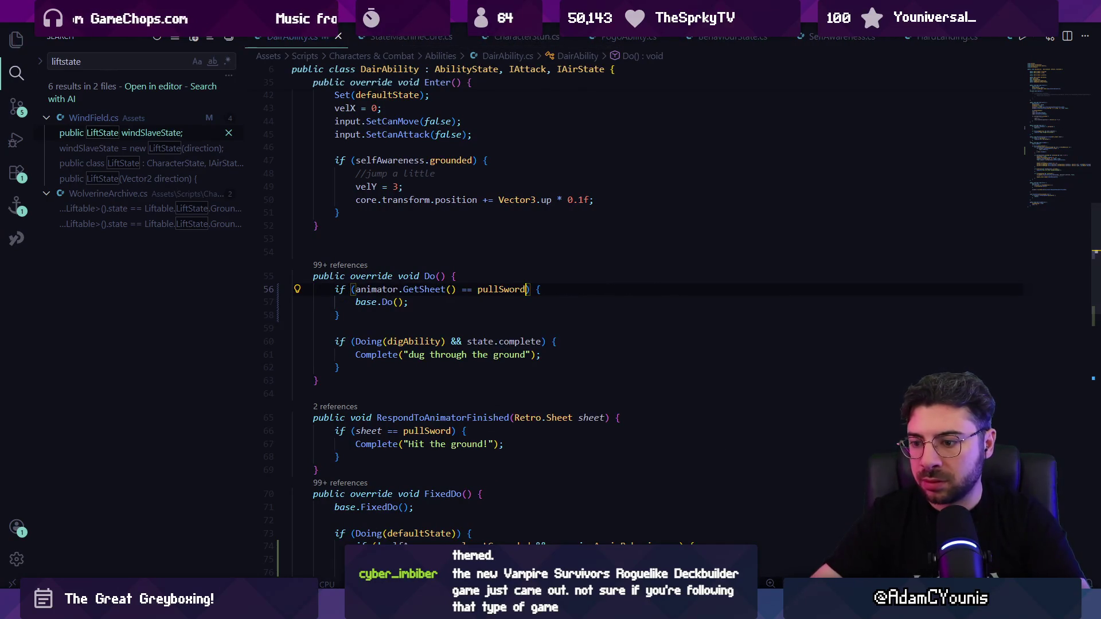
# Play-test the pullSword condition in Unity, then return to DairAbility.cs
pyautogui.hotkey('alt', 'Tab')
pyautogui.hotkey('ctrl', 'p')
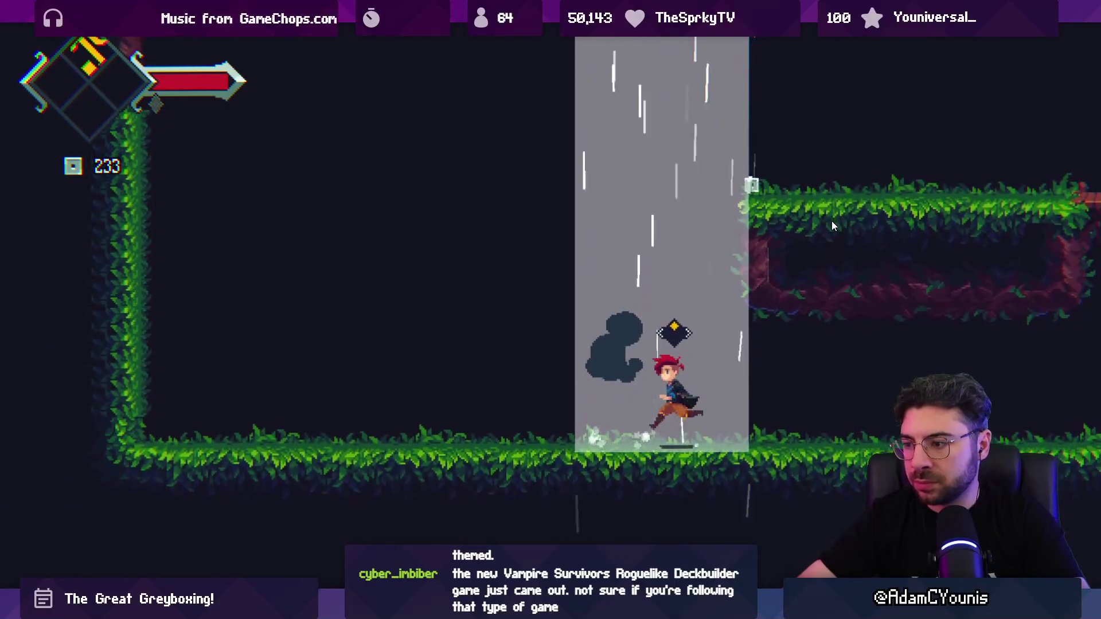
pyautogui.hotkey('shift', 'space')
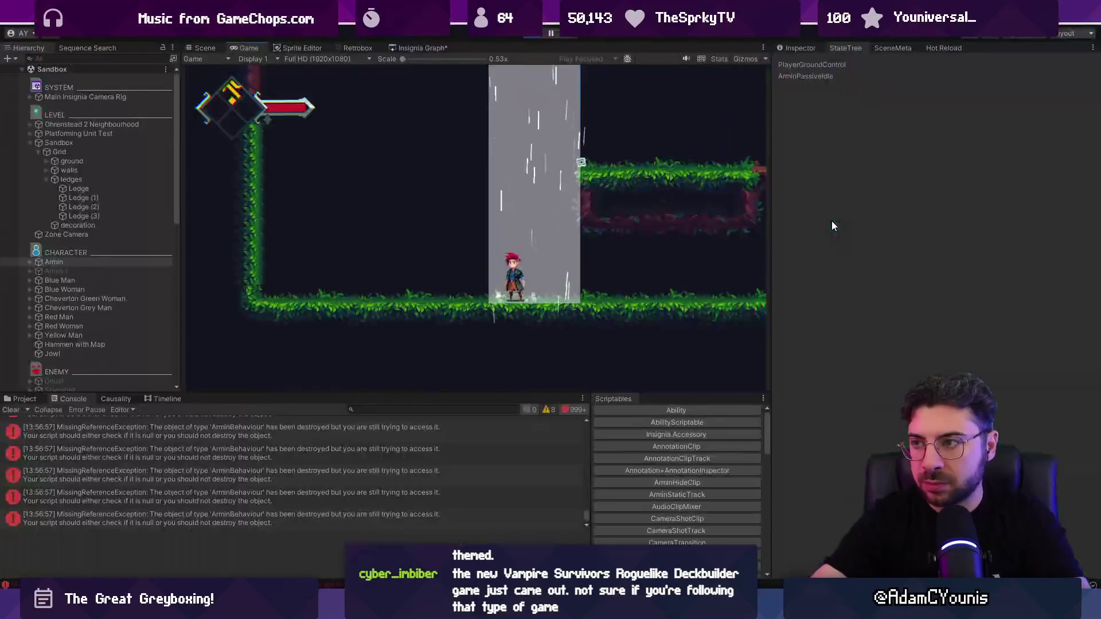
pyautogui.hotkey('ctrl', 'p')
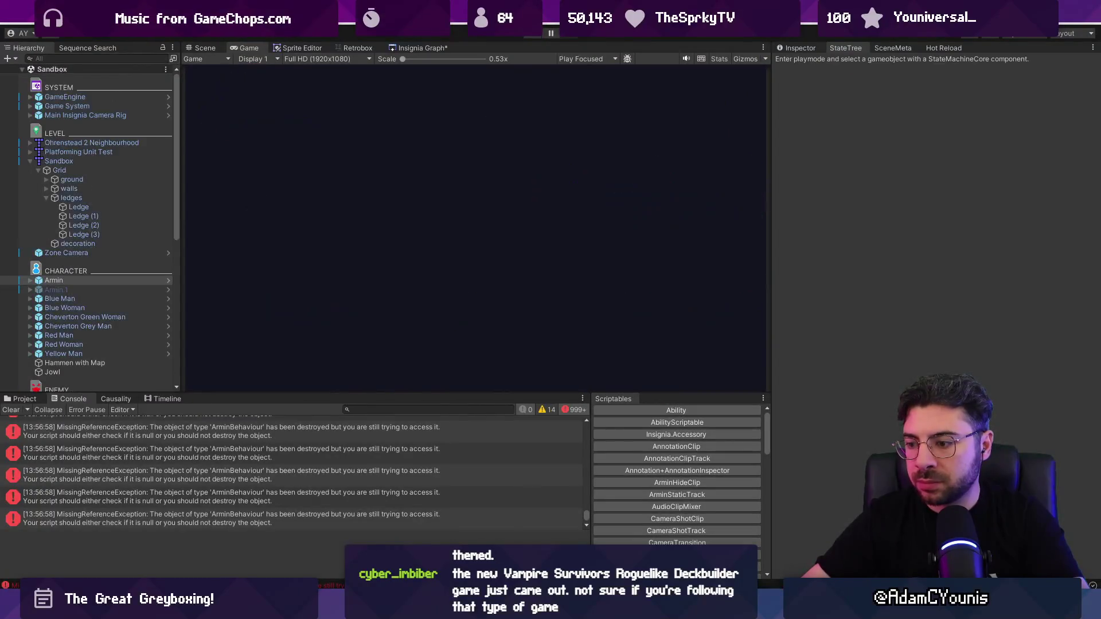
pyautogui.hotkey('alt', 'Tab')
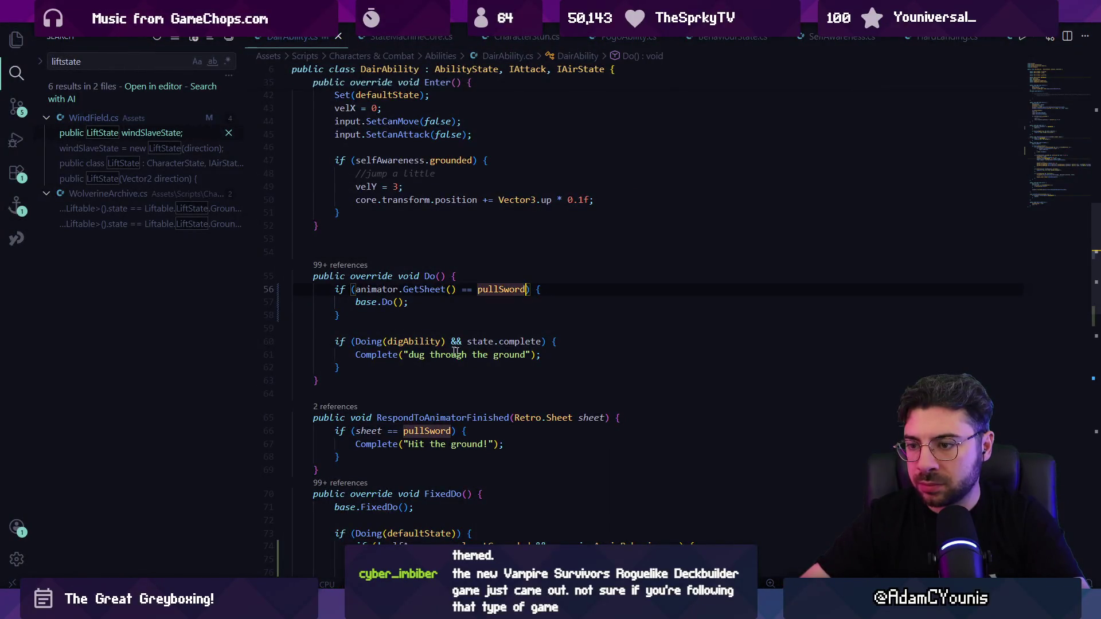
# Search the file for pullSword to jump to its block on line 84
pyautogui.scroll(-5, 455, 351)
pyautogui.hotkey('ctrl', 'f')
pyautogui.write('pullsword')
pyautogui.press('Return')
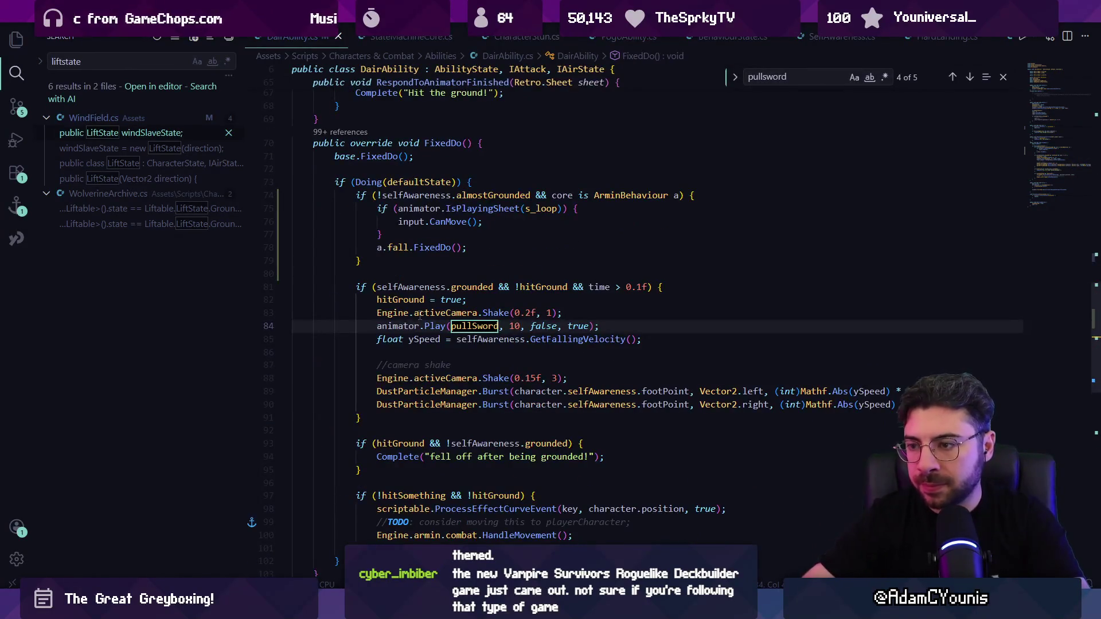
pyautogui.press('Escape')
# Add an input.SetCanMove(false) line below the camera shake call, then switch to Unity
pyautogui.doubleClick(420, 313)
pyautogui.hotkey('ctrl', 'shift', 'Right')
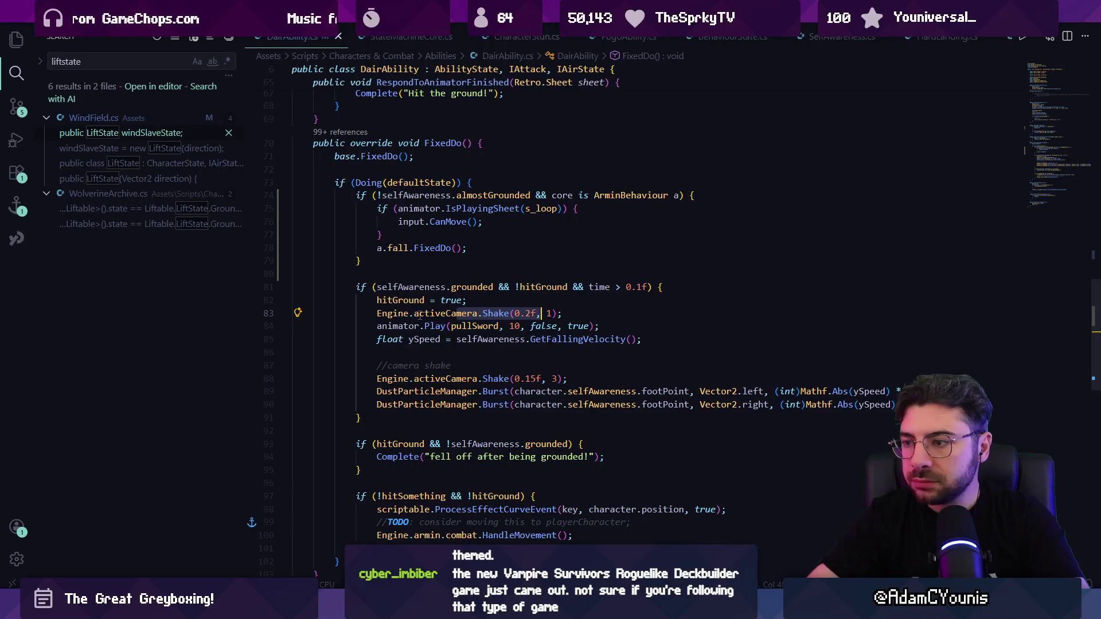
pyautogui.press('End')
pyautogui.press('Return')
pyautogui.write('can')
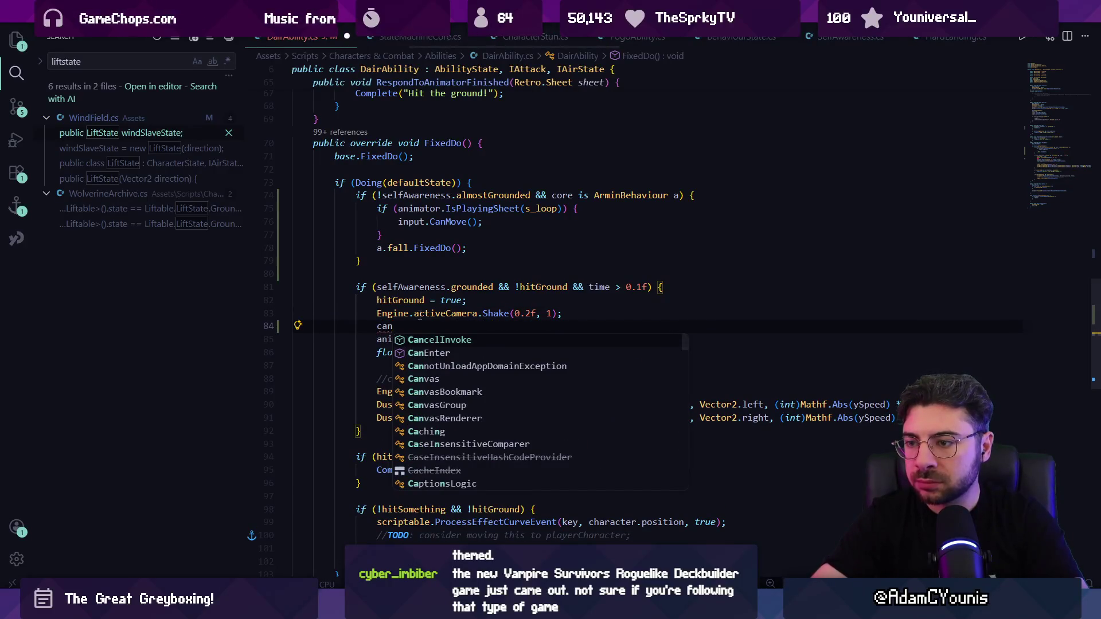
pyautogui.press('BackSpace')
pyautogui.press('BackSpace')
pyautogui.press('BackSpace')
pyautogui.write('input.Can')
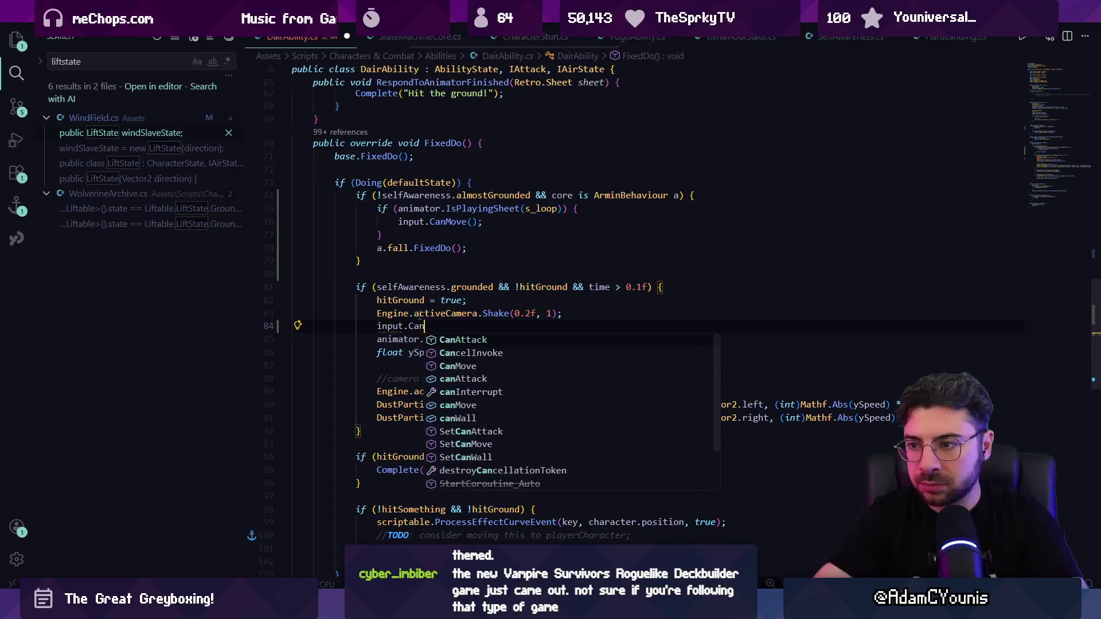
pyautogui.press('Down')
pyautogui.press('Down')
pyautogui.press('Return')
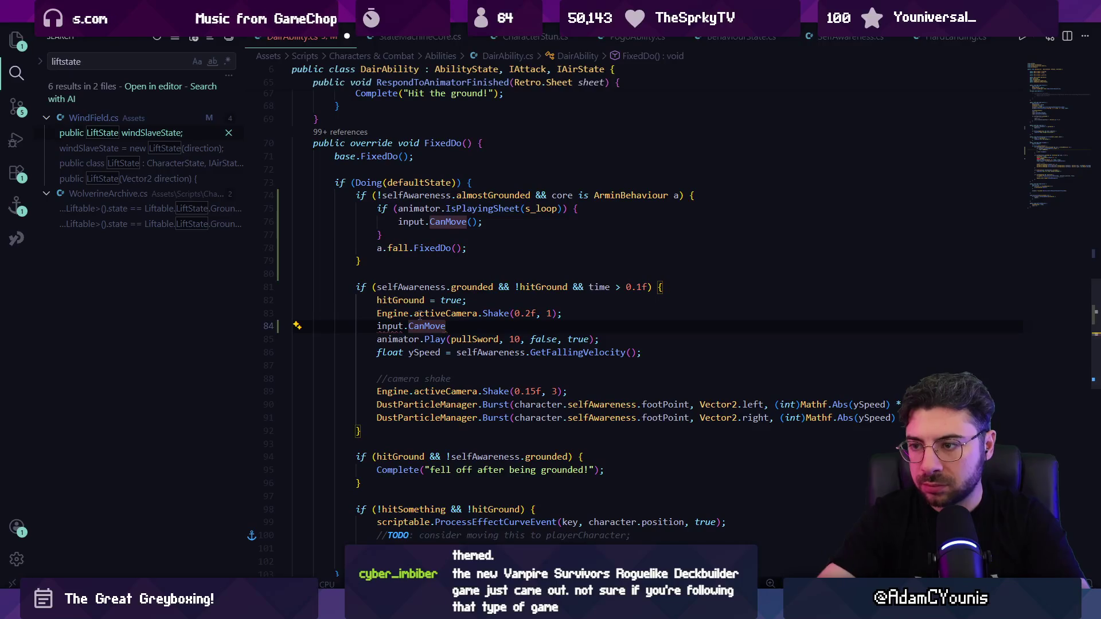
pyautogui.write('false')
pyautogui.press('End')
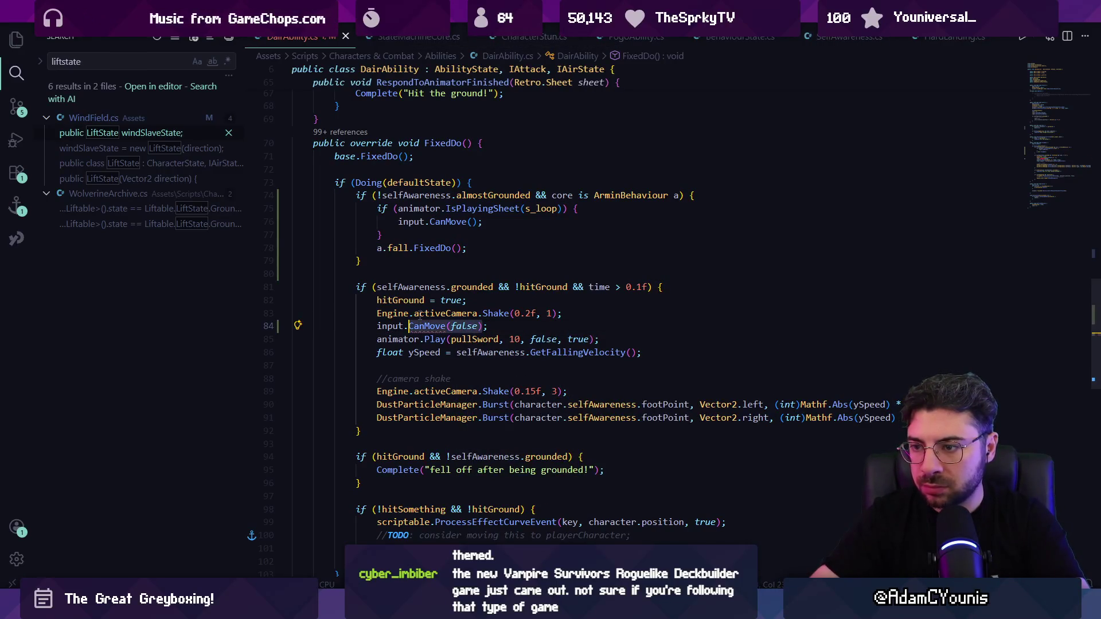
pyautogui.write('Setcan')
pyautogui.write('(false)')
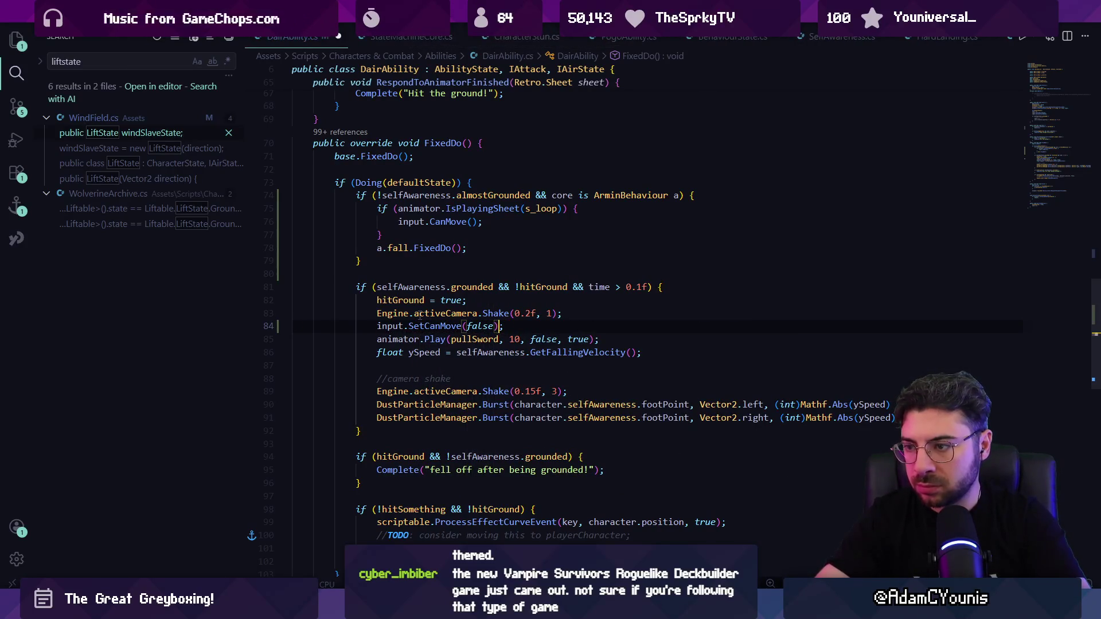
pyautogui.hotkey('alt', 'Tab')
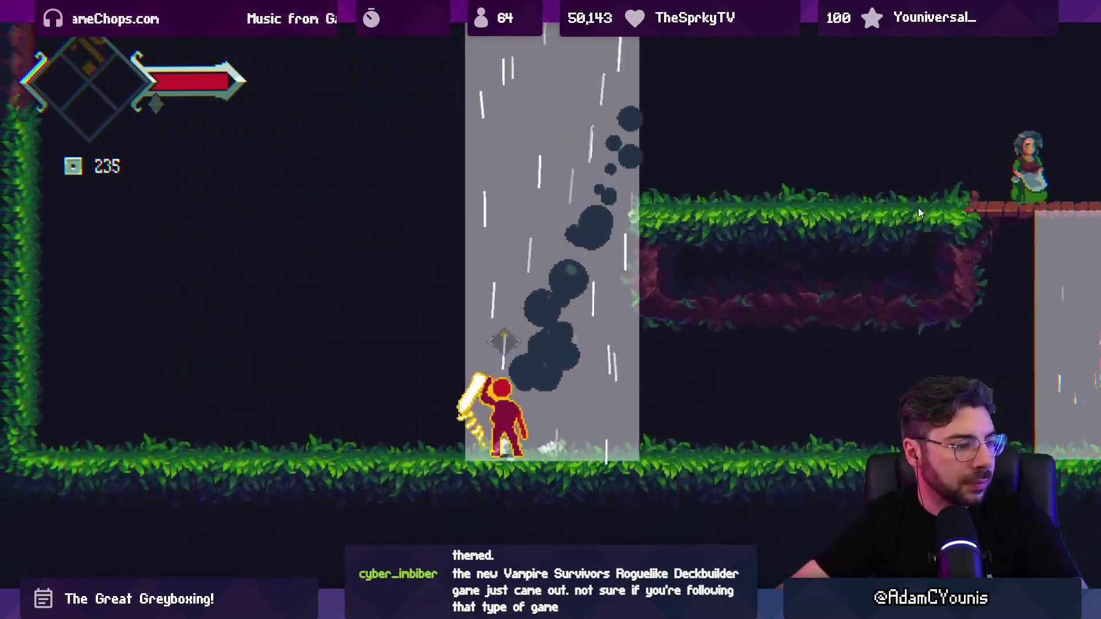
# Run onto the ledge, drop down the waterfall, and wall-jump to test the plunge, then stop
pyautogui.press('Right')
pyautogui.press('space')
pyautogui.press('Left')
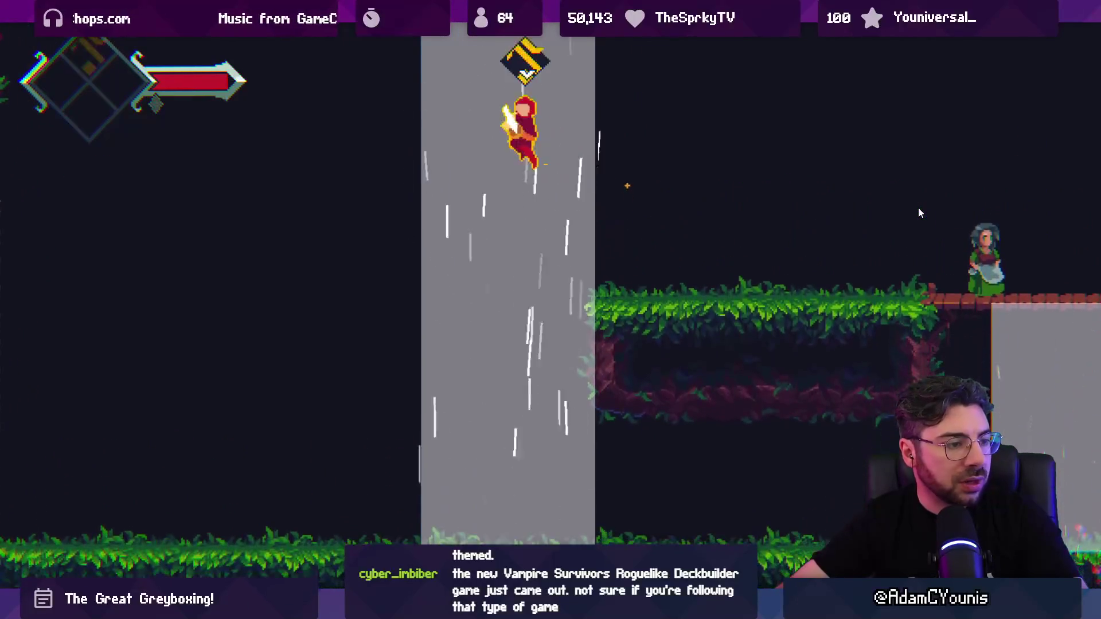
pyautogui.press('space')
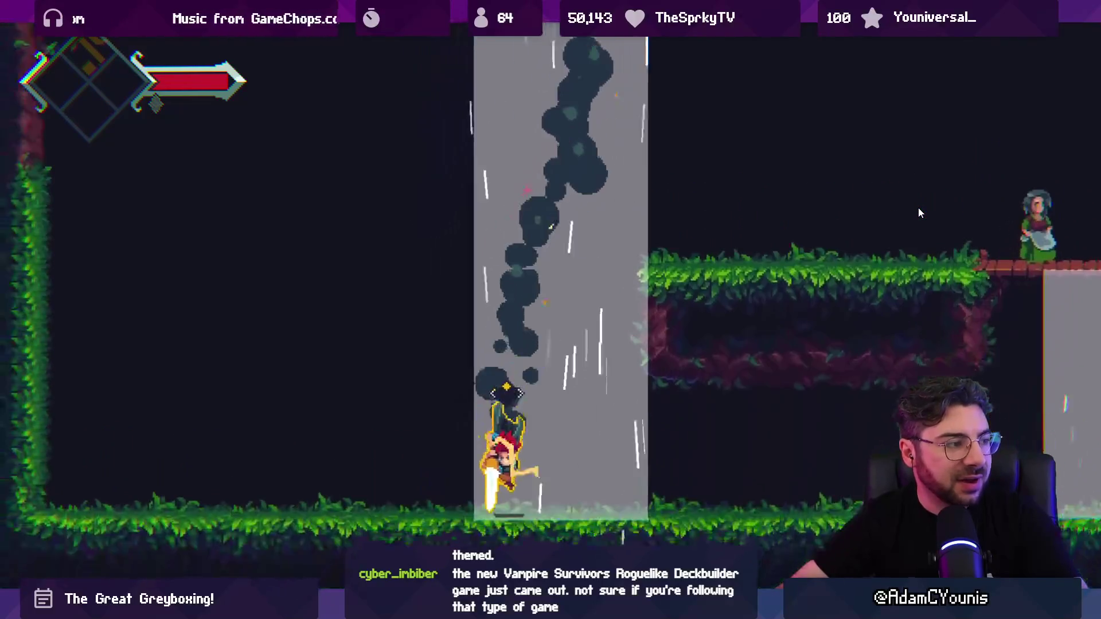
pyautogui.press('Right')
pyautogui.press('space')
pyautogui.press('space')
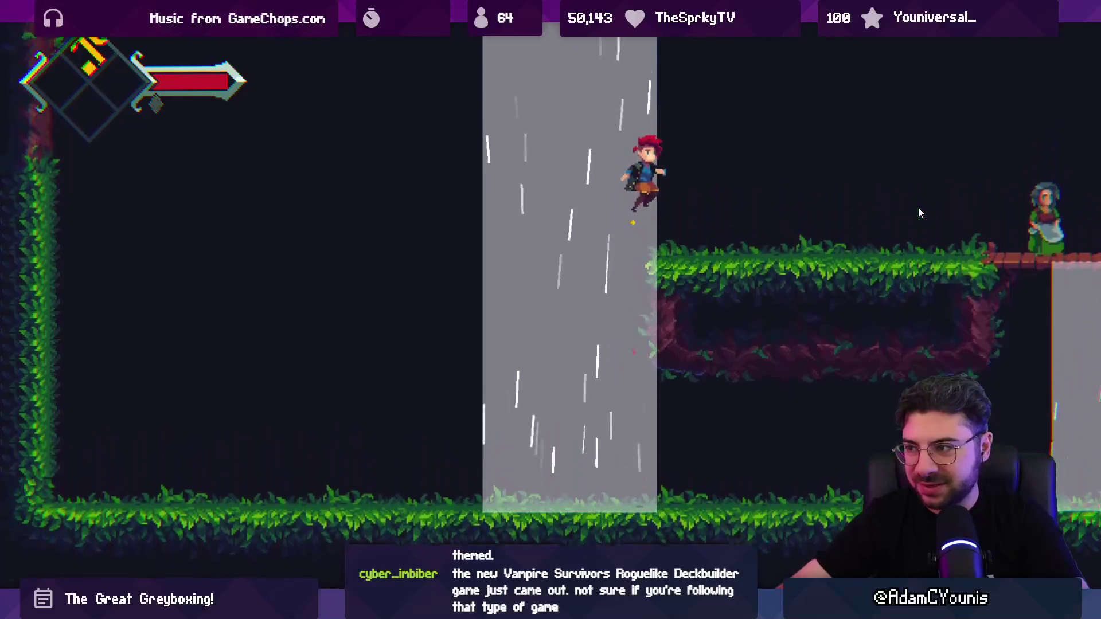
pyautogui.press('Left')
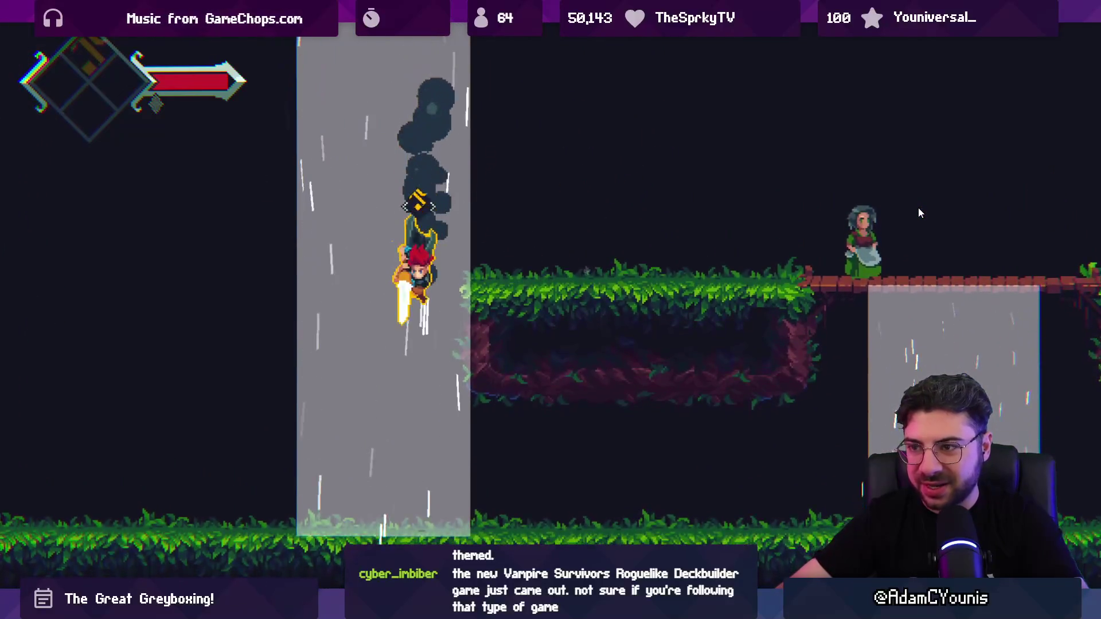
pyautogui.hotkey('shift', 'space')
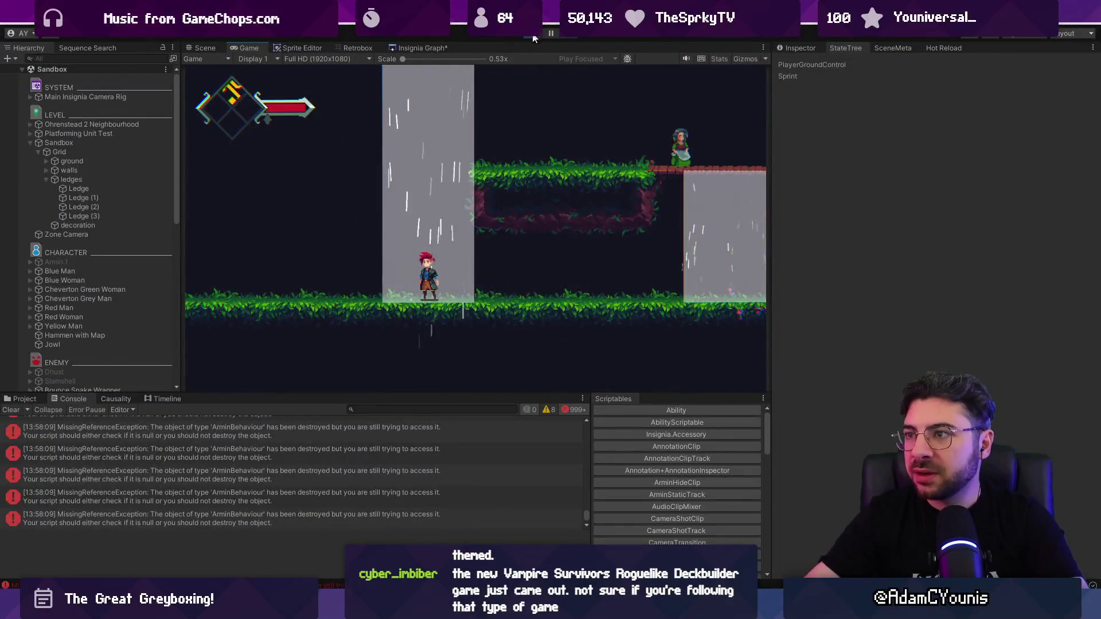
pyautogui.click(535, 32)
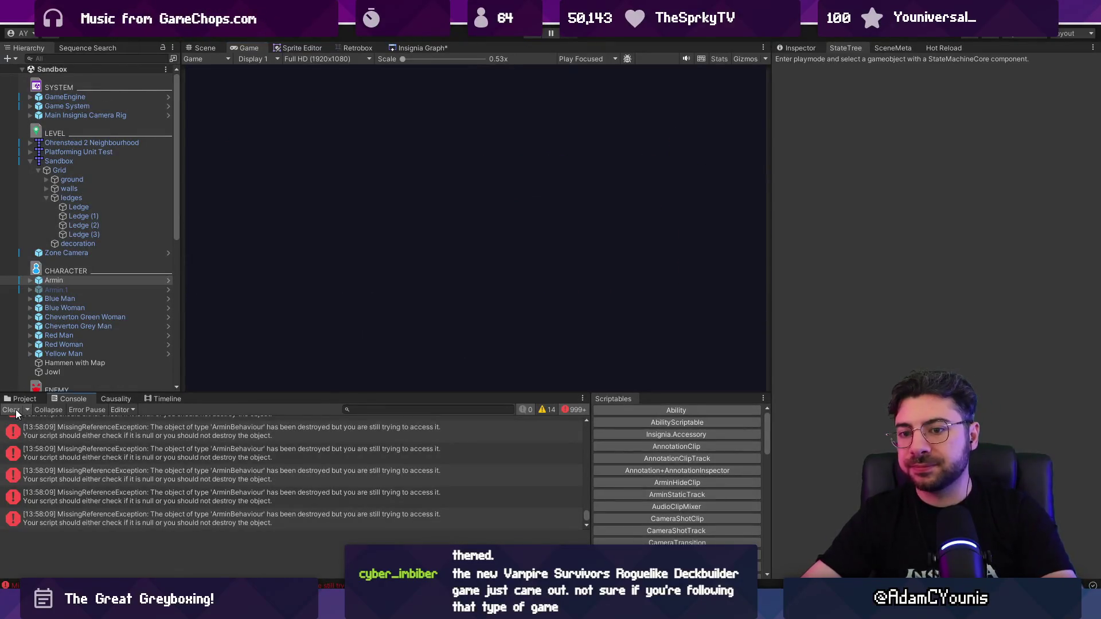
# Clear the console's MissingReferenceException errors and return to DairAbility.cs
pyautogui.click(11, 410)
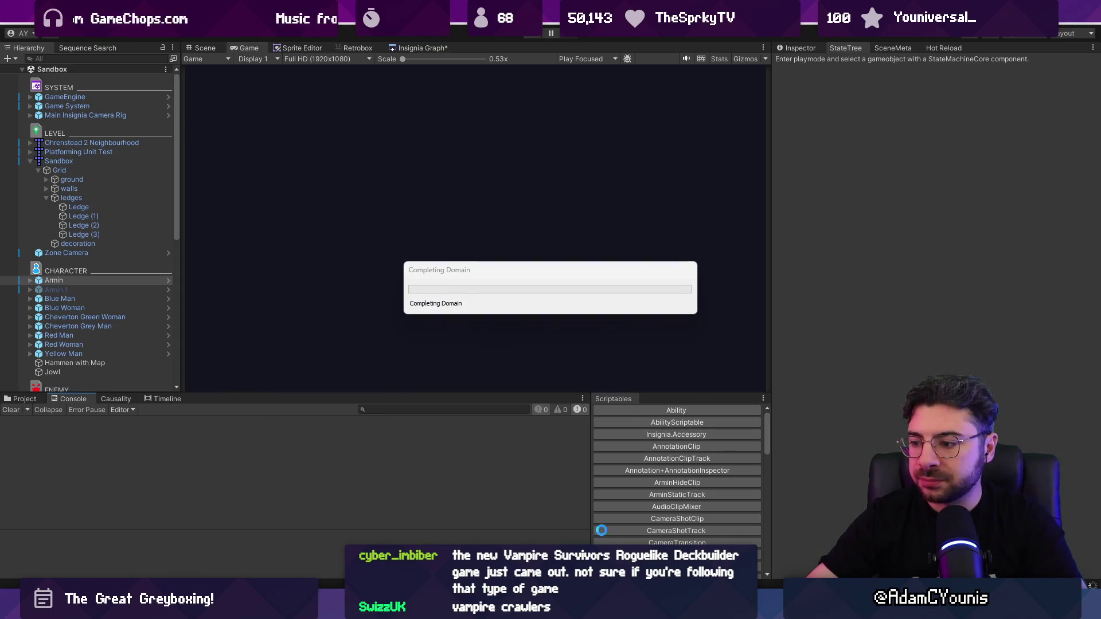
pyautogui.moveTo(739, 608)
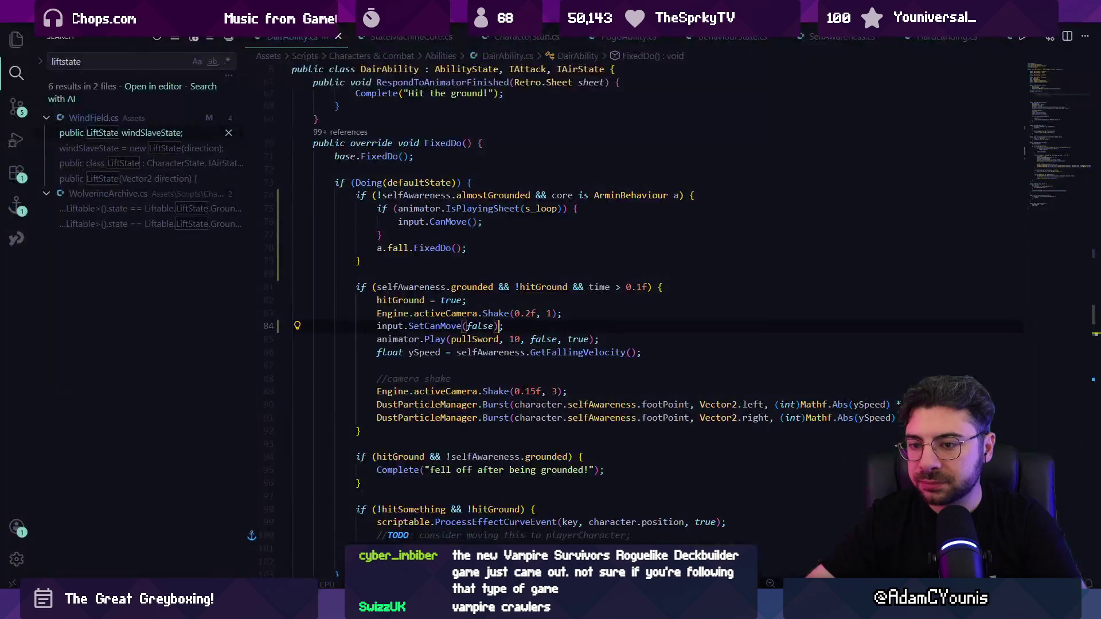
pyautogui.hotkey('alt', 'Tab')
pyautogui.click(439, 353)
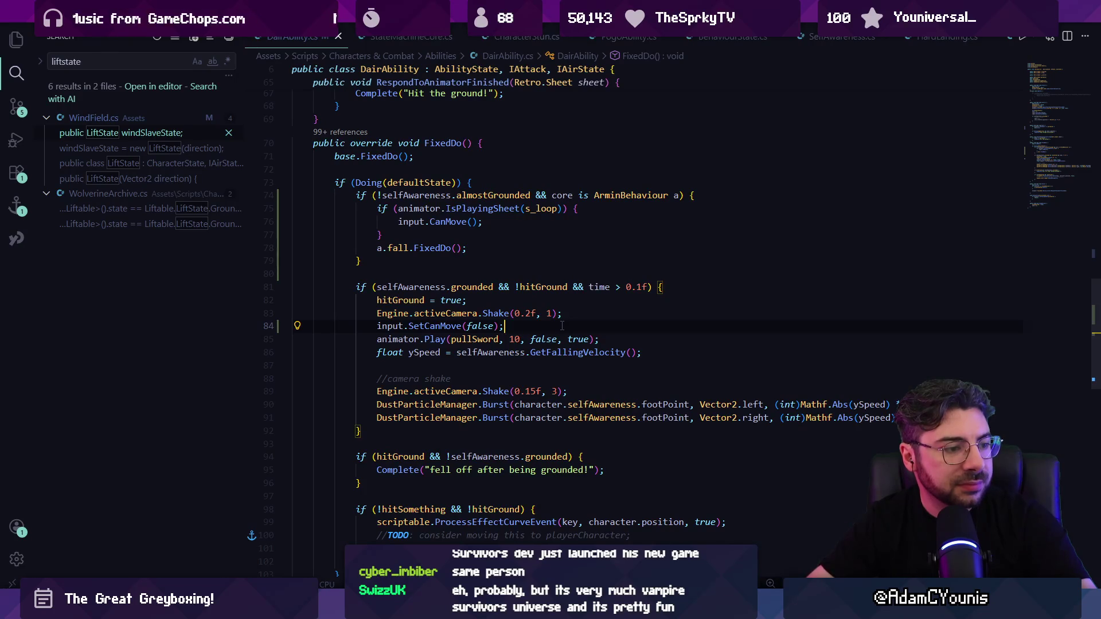
# Add a blank line above float ySpeed, save the script, and widen the code area
pyautogui.click(562, 325)
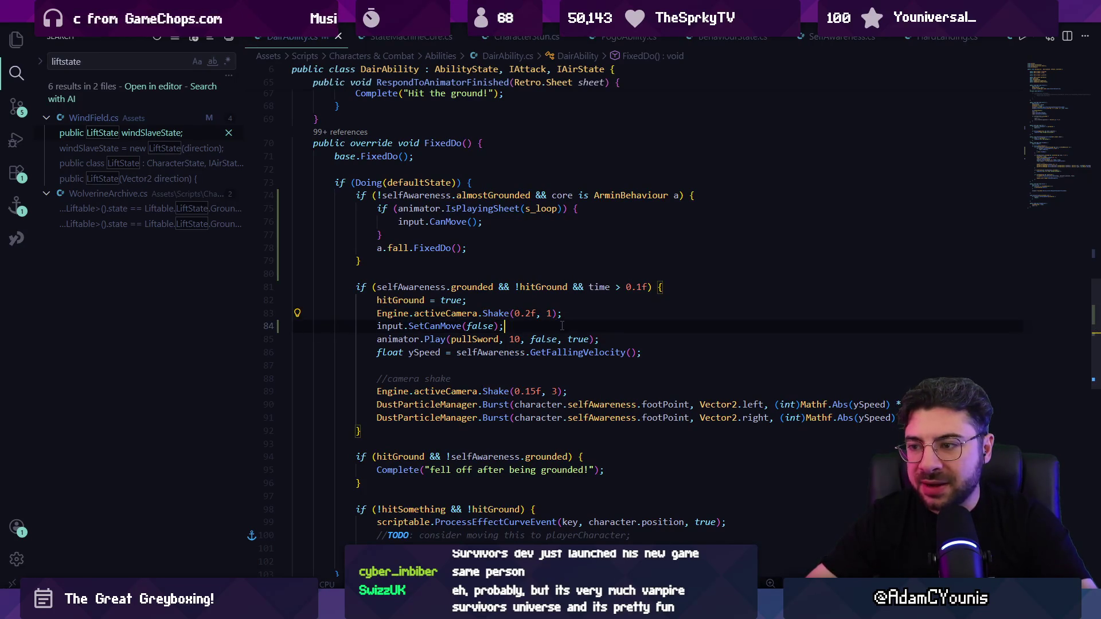
pyautogui.press('Return')
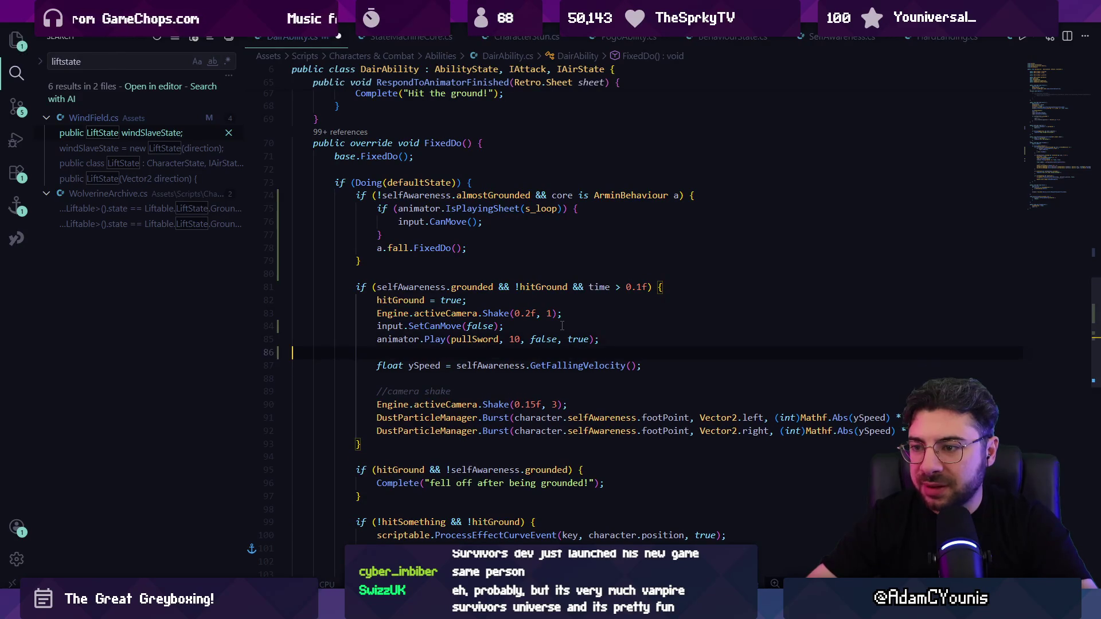
pyautogui.hotkey('ctrl', 's')
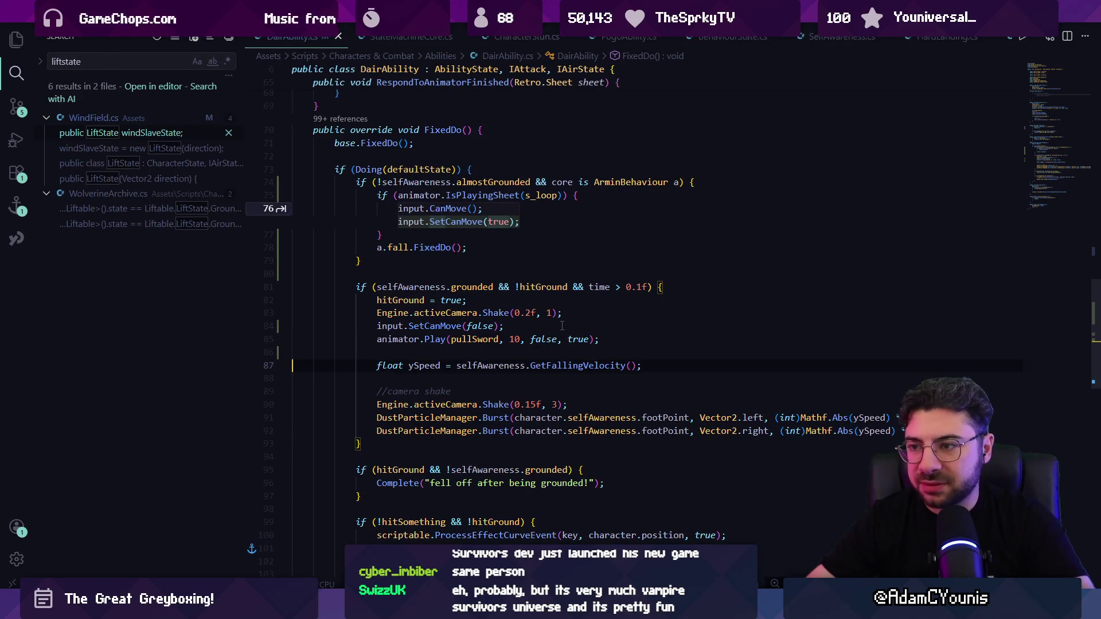
pyautogui.press('Escape')
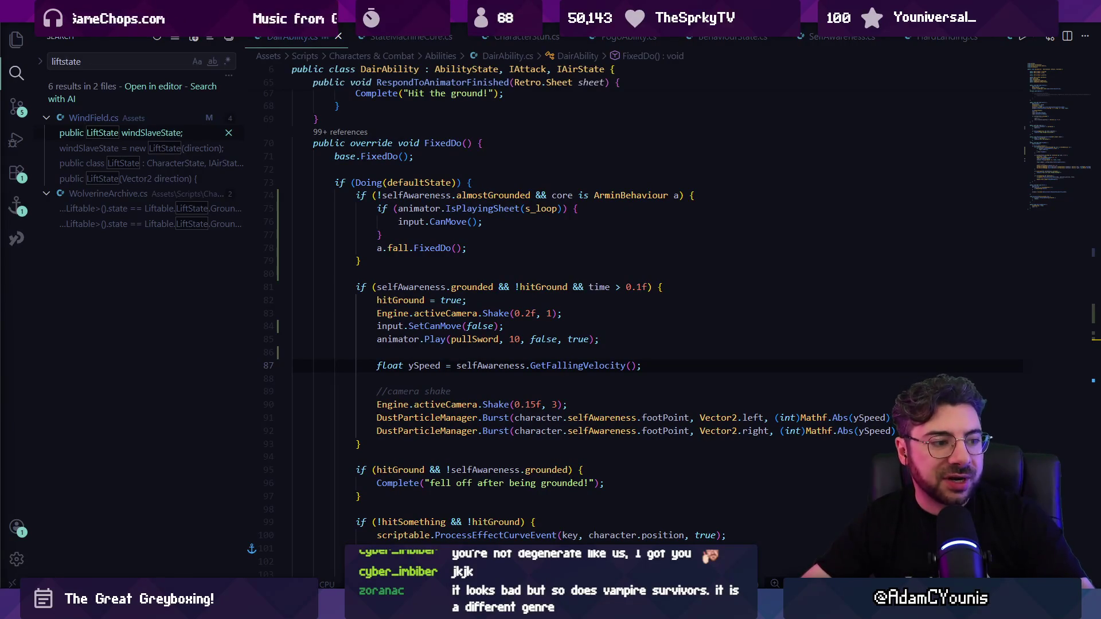
pyautogui.click(209, 256)
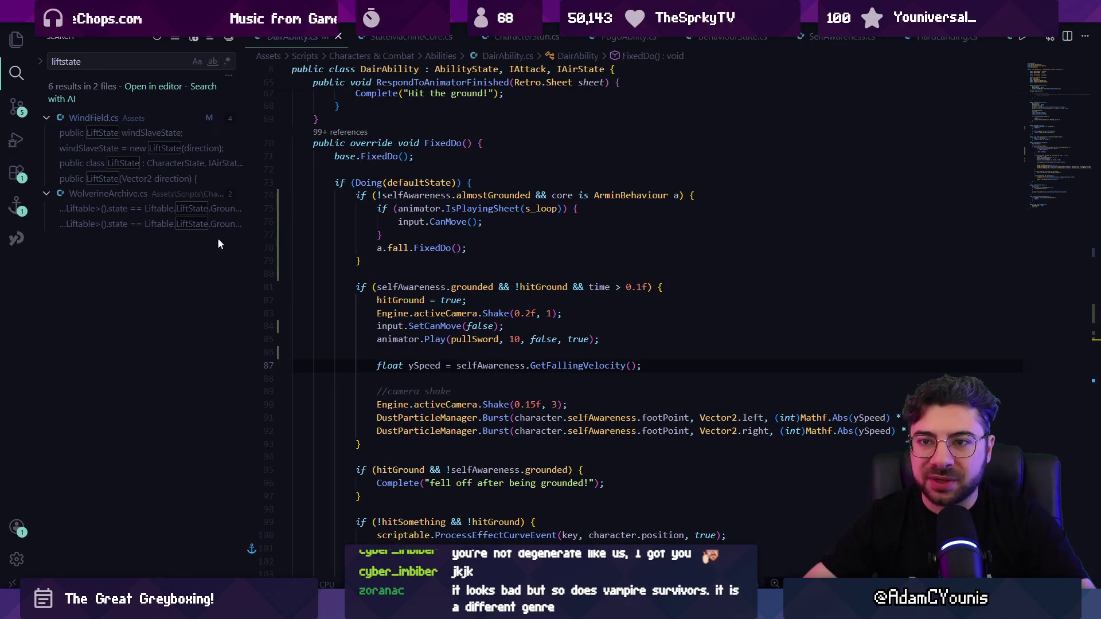
pyautogui.moveTo(246, 248); pyautogui.dragTo(216, 248)
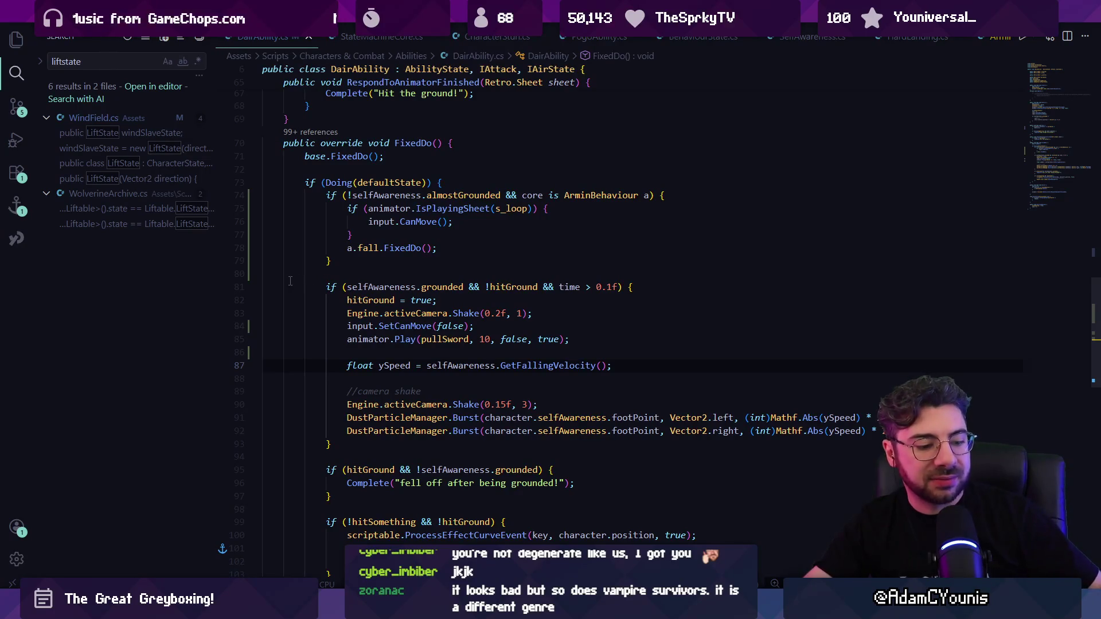
# Move the Shake(0.2f, 1) line under the camera shake comment and delete the redundant copy
pyautogui.press('Up')
pyautogui.press('Up')
pyautogui.press('Up')
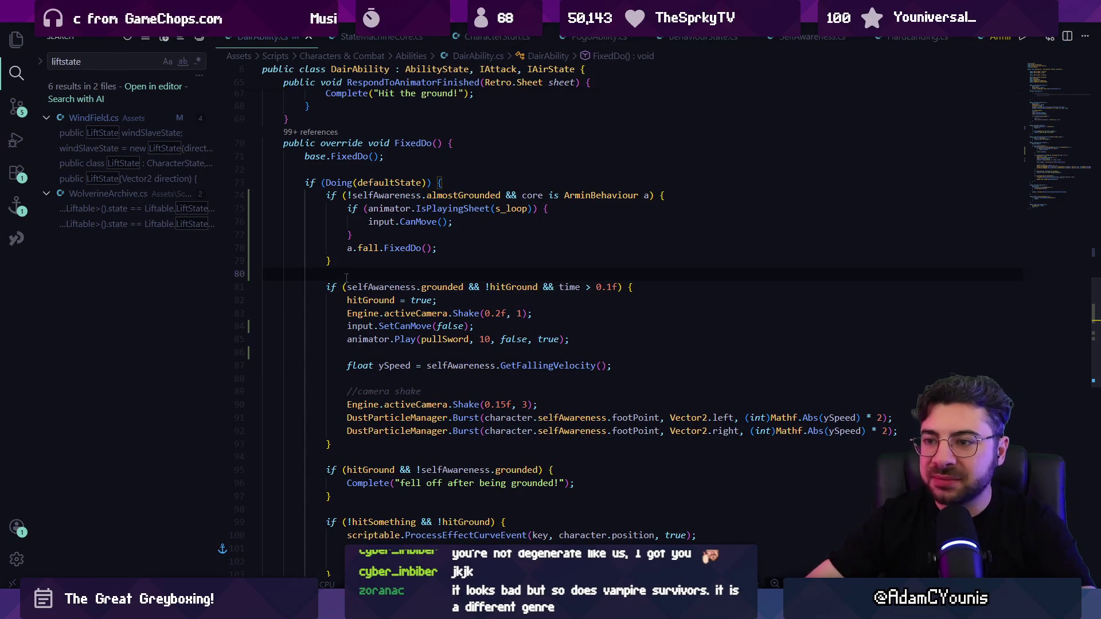
pyautogui.press('Down')
pyautogui.press('Down')
pyautogui.press('Down')
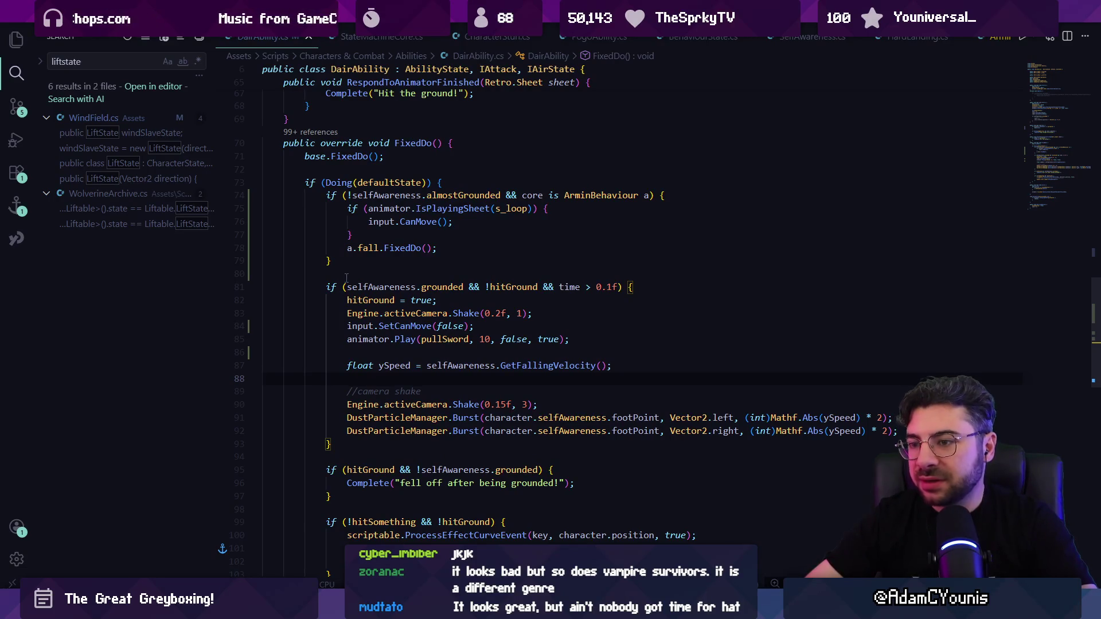
pyautogui.press('Up')
pyautogui.press('Up')
pyautogui.press('Up')
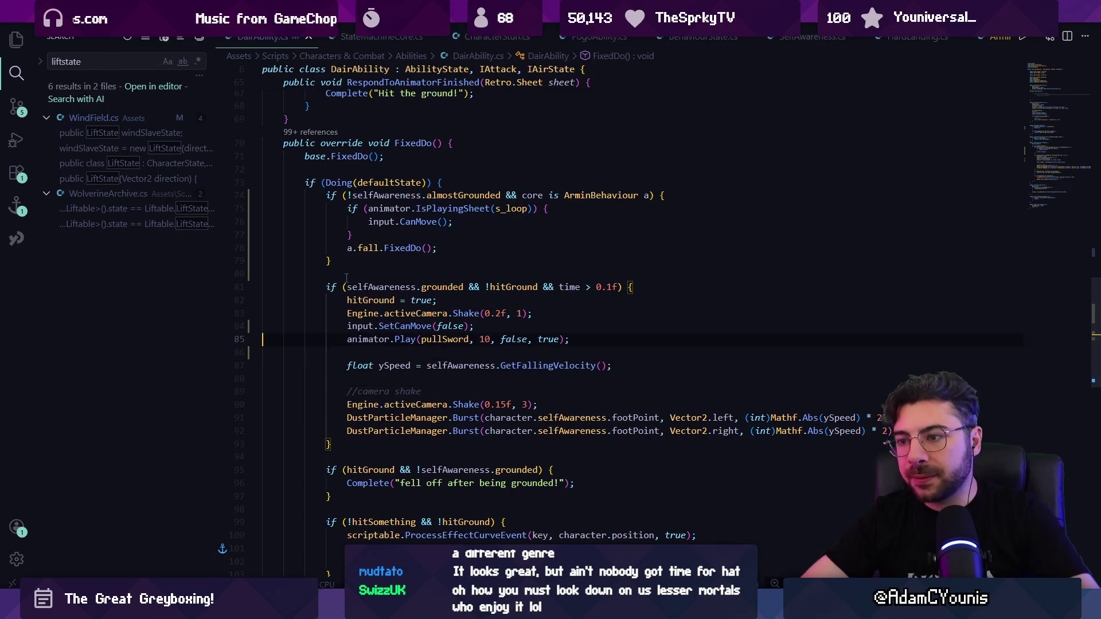
pyautogui.hotkey('alt', 'Down')
pyautogui.hotkey('alt', 'Down')
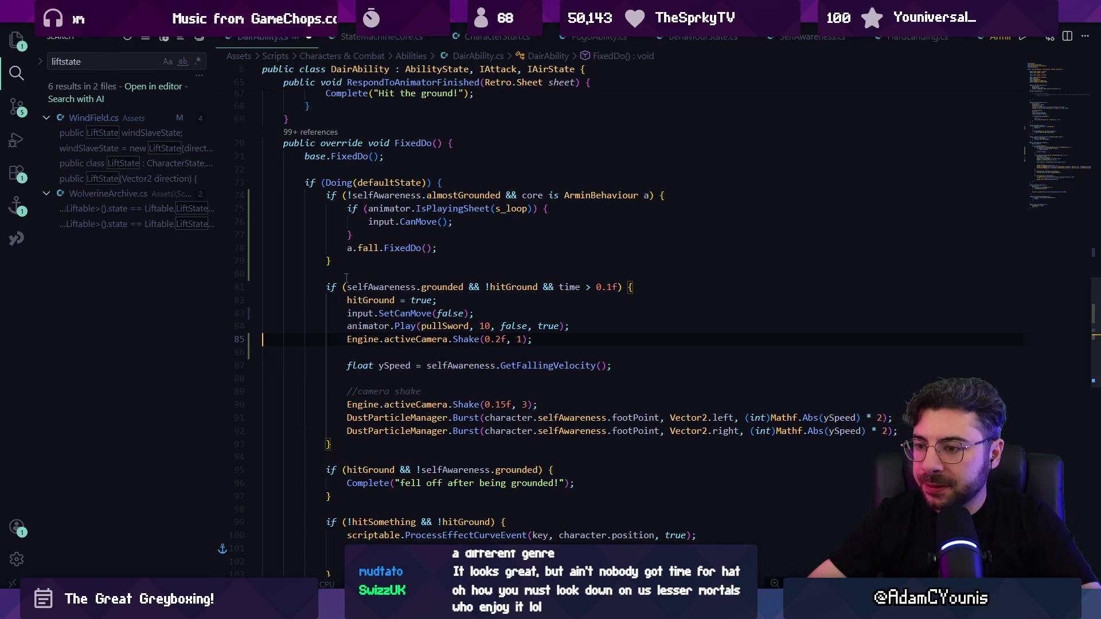
pyautogui.hotkey('alt', 'Down')
pyautogui.hotkey('alt', 'Down')
pyautogui.hotkey('alt', 'Down')
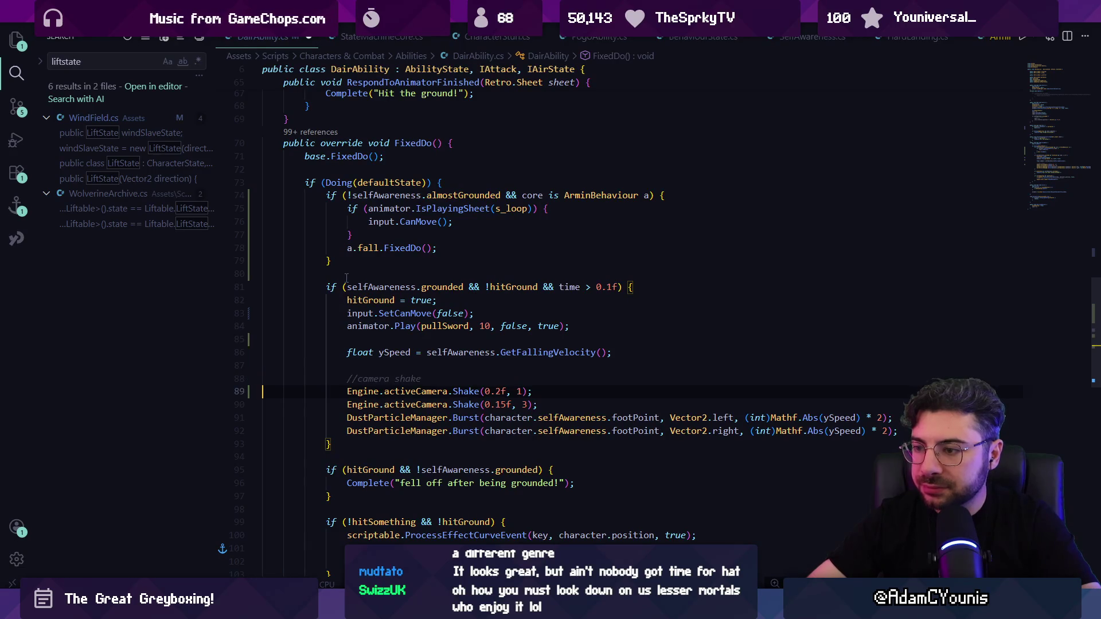
pyautogui.hotkey('ctrl', 'shift', 'k')
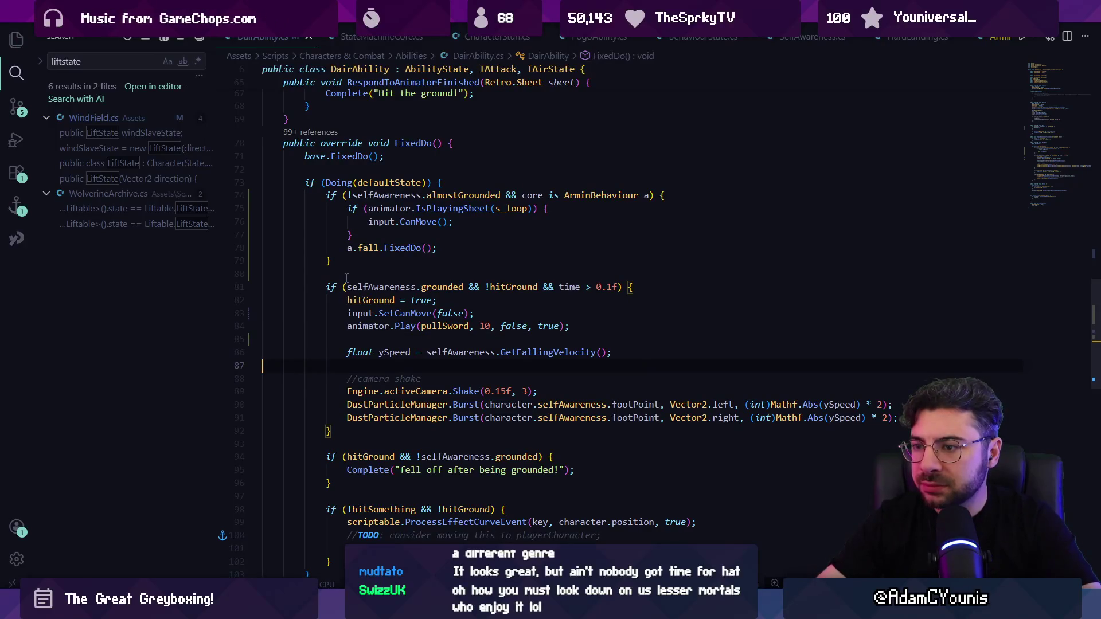
# Reorder the landing block: ySpeed line, camera shake after the dust bursts, comment above it
pyautogui.press('Up')
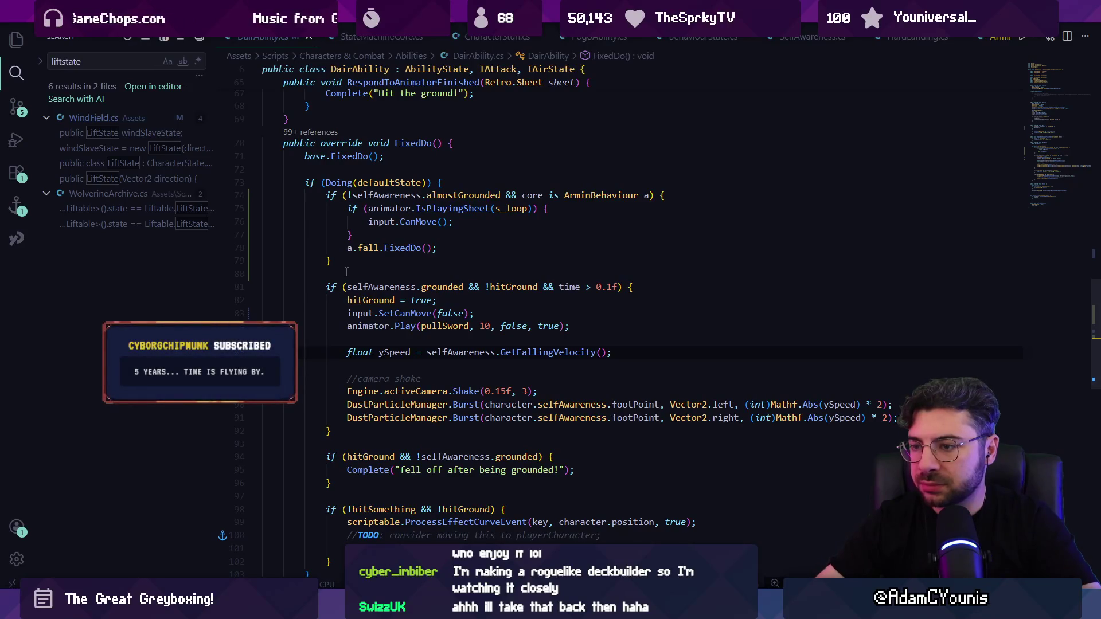
pyautogui.doubleClick(402, 353)
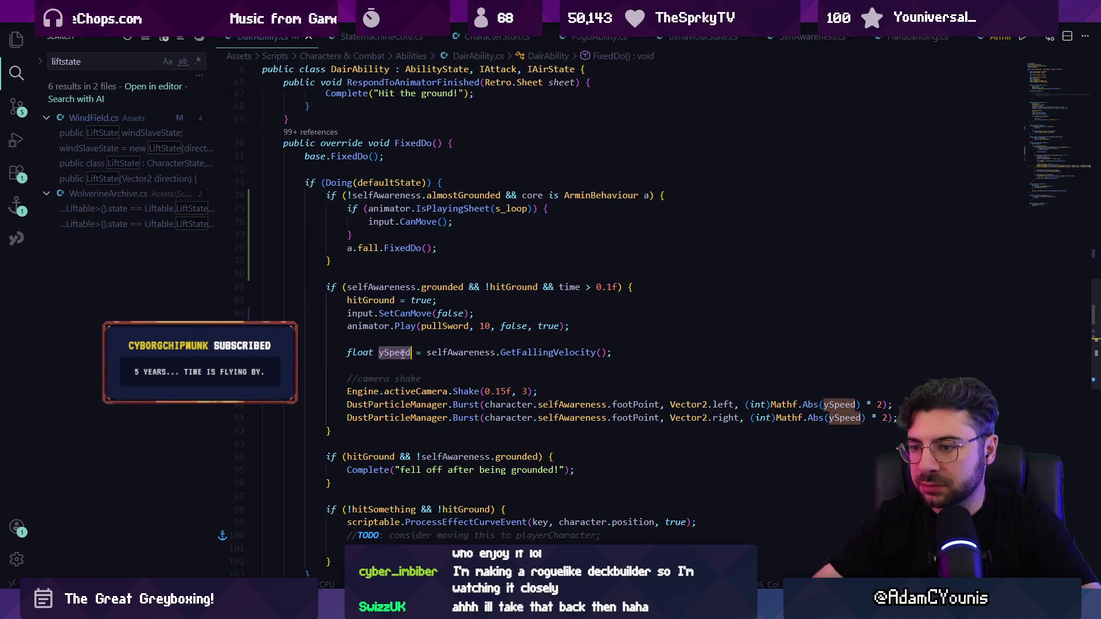
pyautogui.hotkey('alt', 'Down')
pyautogui.hotkey('alt', 'Down')
pyautogui.hotkey('alt', 'Down')
pyautogui.press('Up')
pyautogui.press('Home')
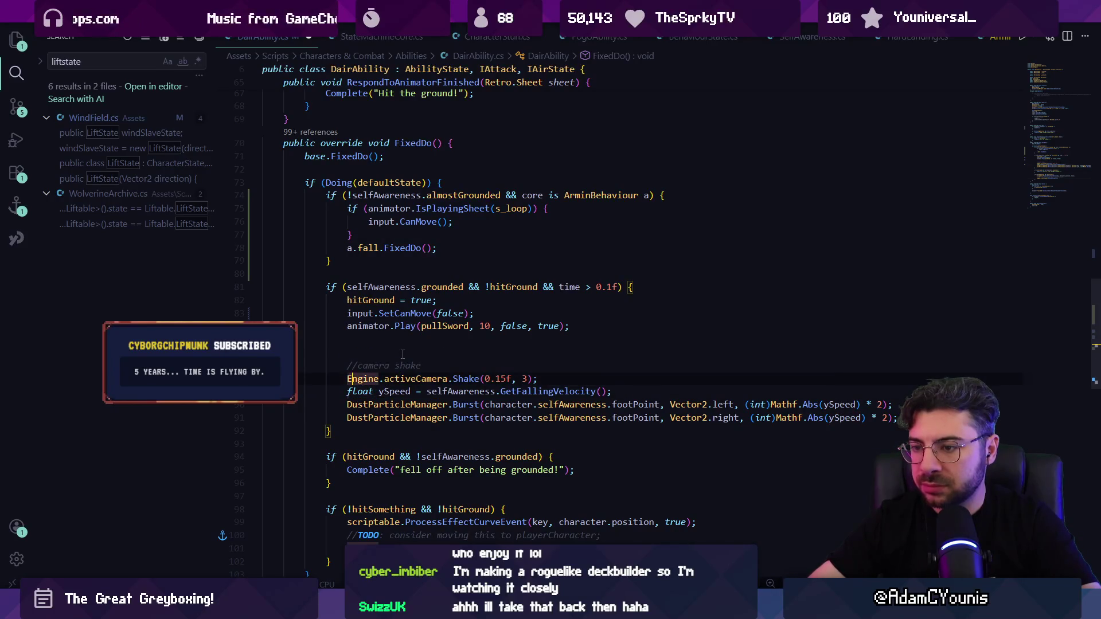
pyautogui.hotkey('alt', 'Down')
pyautogui.hotkey('alt', 'Down')
pyautogui.hotkey('alt', 'Down')
pyautogui.press('Return')
pyautogui.press('Up')
pyautogui.press('Up')
pyautogui.press('Up')
pyautogui.hotkey('alt', 'Down')
pyautogui.hotkey('alt', 'Down')
pyautogui.hotkey('alt', 'Down')
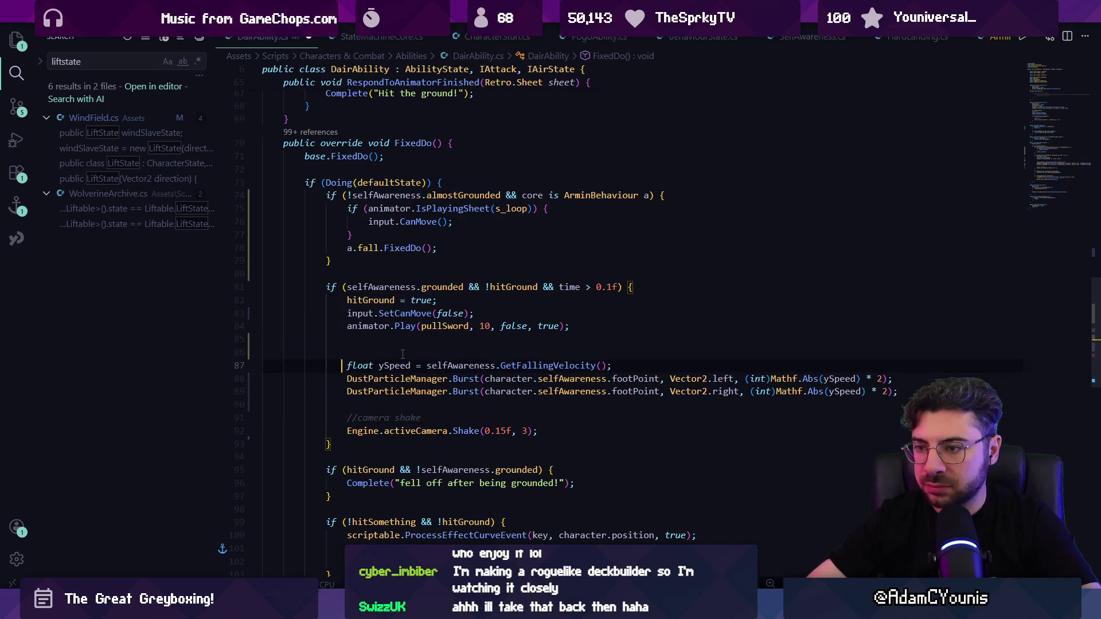
pyautogui.press('Up')
pyautogui.press('BackSpace')
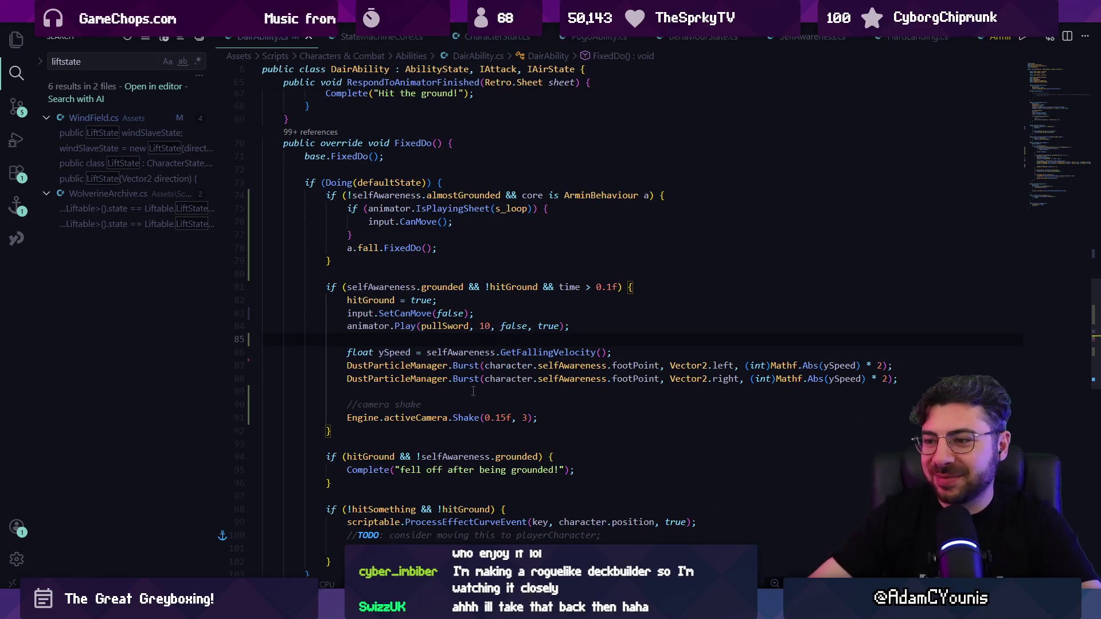
# Stage all five changed scripts in the Git client
pyautogui.scroll(2, 436, 320)
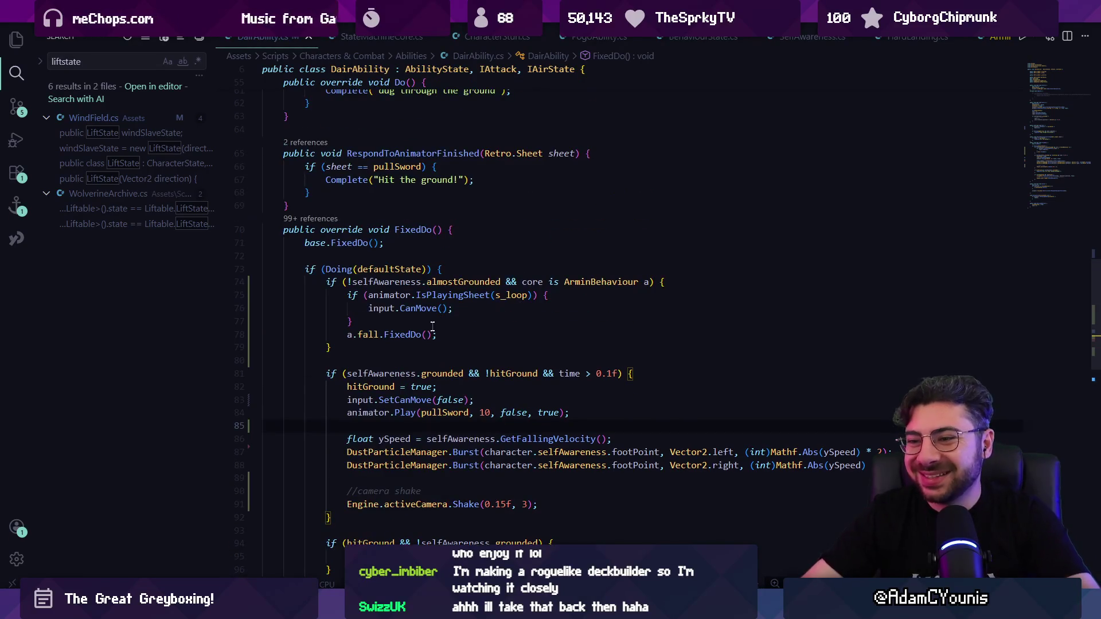
pyautogui.click(422, 350)
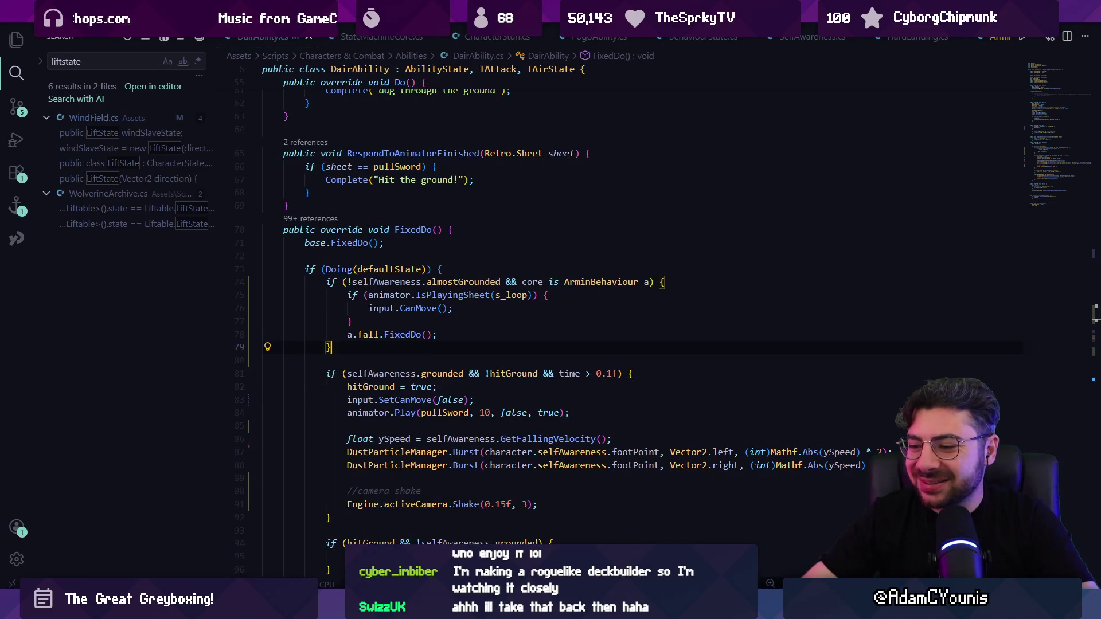
pyautogui.hotkey('alt', 'Tab')
pyautogui.click(601, 71)
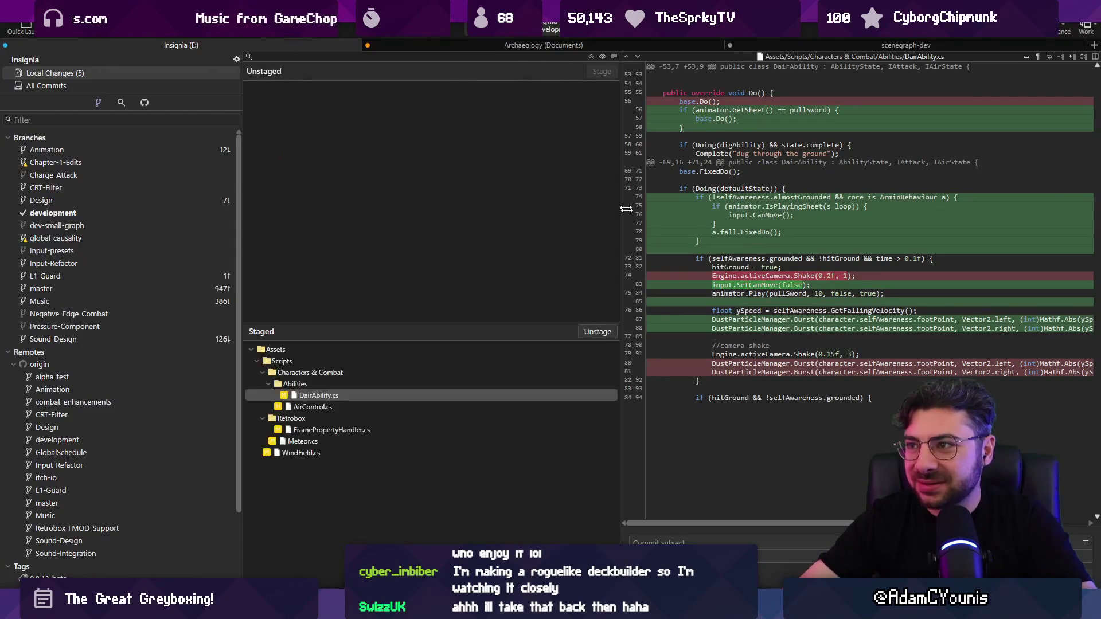
# Commit the staged scripts as 'Updates D-air dive ability' and push the commit
pyautogui.write('Update')
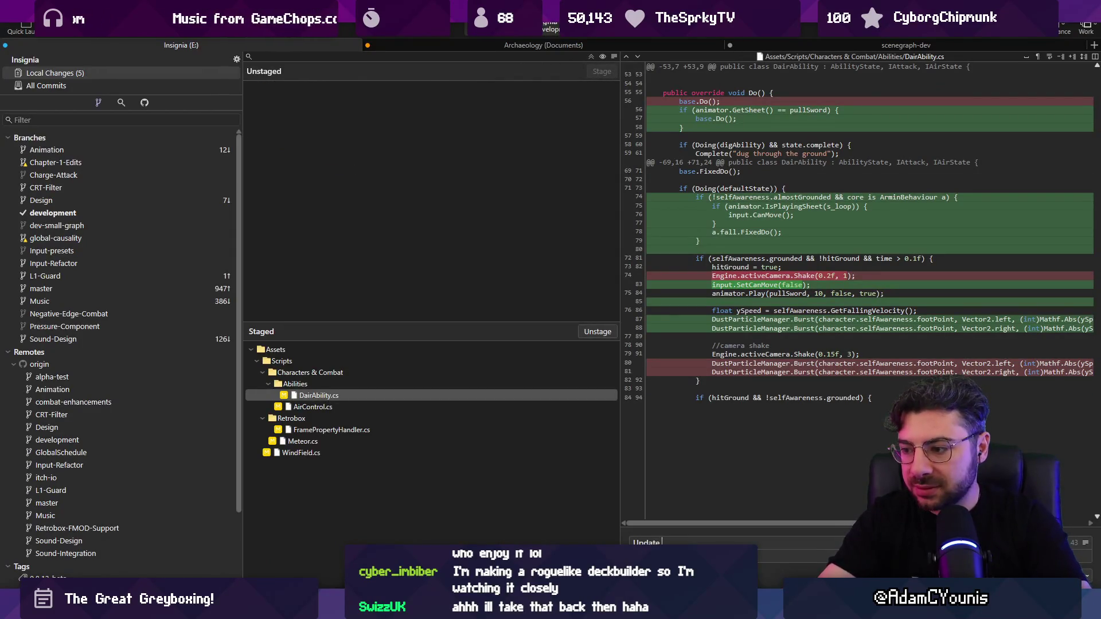
pyautogui.write('s D')
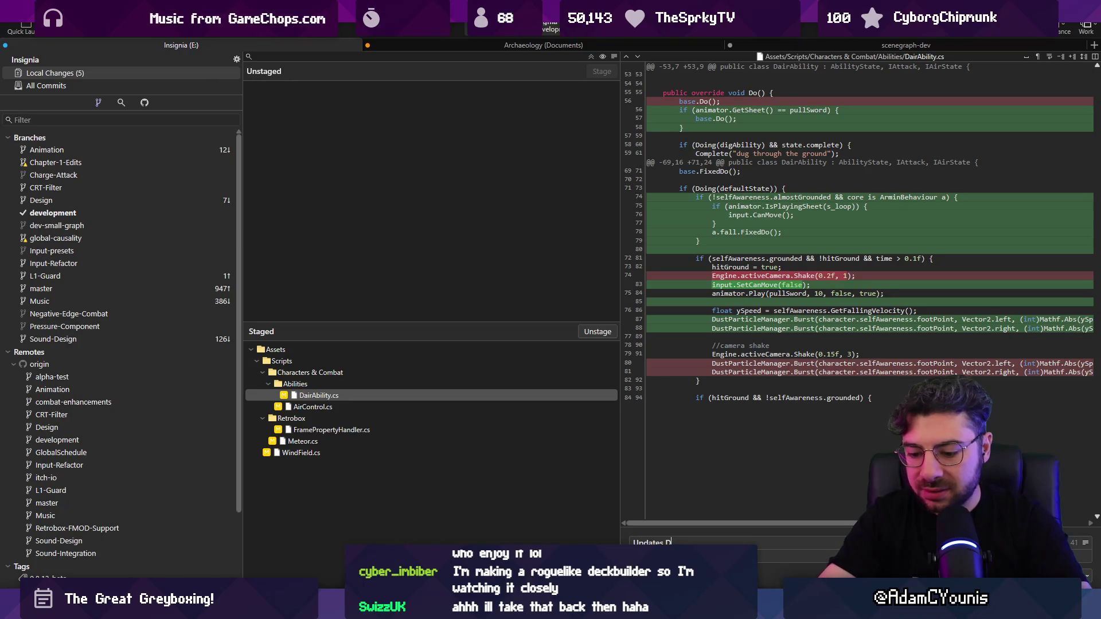
pyautogui.write('-air dive ability')
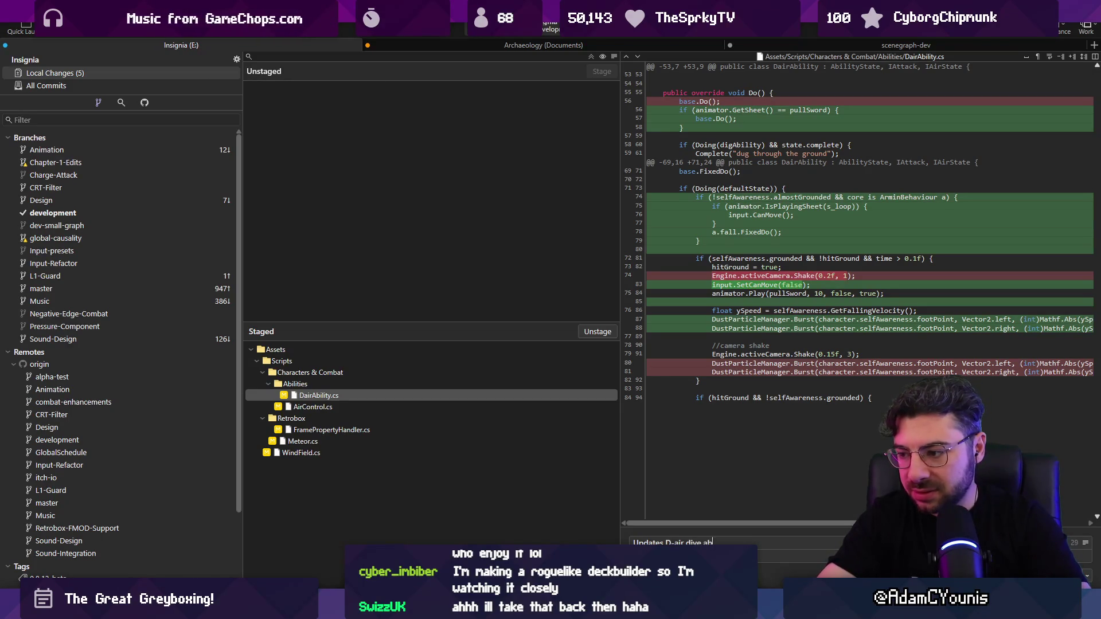
pyautogui.hotkey('ctrl', 'Return')
pyautogui.click(121, 33)
pyautogui.press('Return')
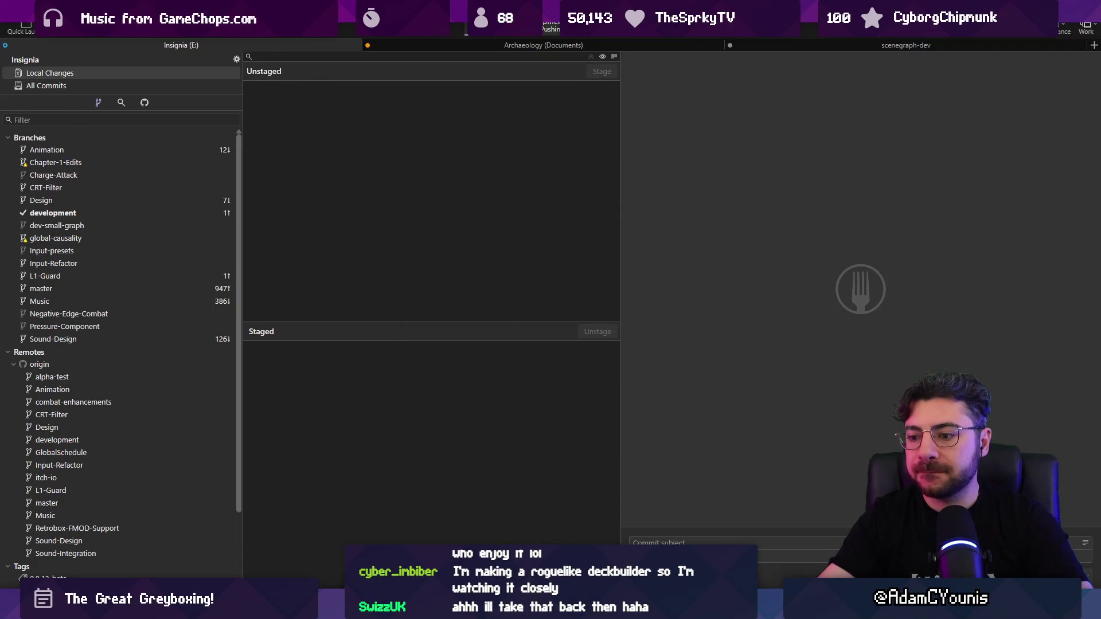
pyautogui.hotkey('alt', 'Tab')
pyautogui.click(205, 46)
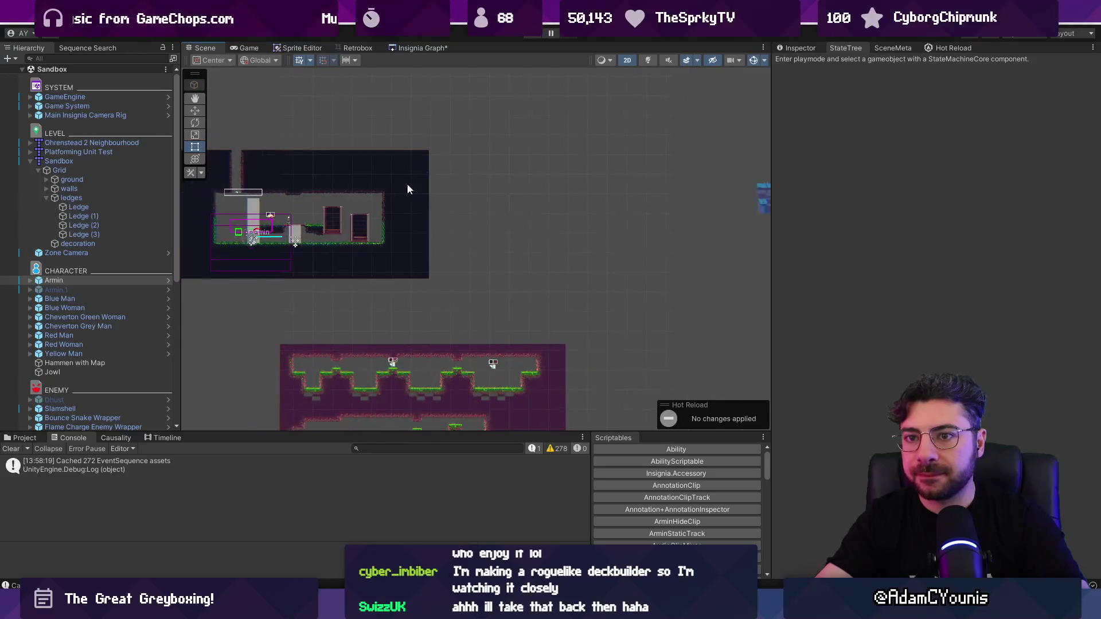
# Collapse the Sandbox group and load the central level from the Insignia scene graph
pyautogui.click(31, 161)
pyautogui.scroll(5, 438, 242)
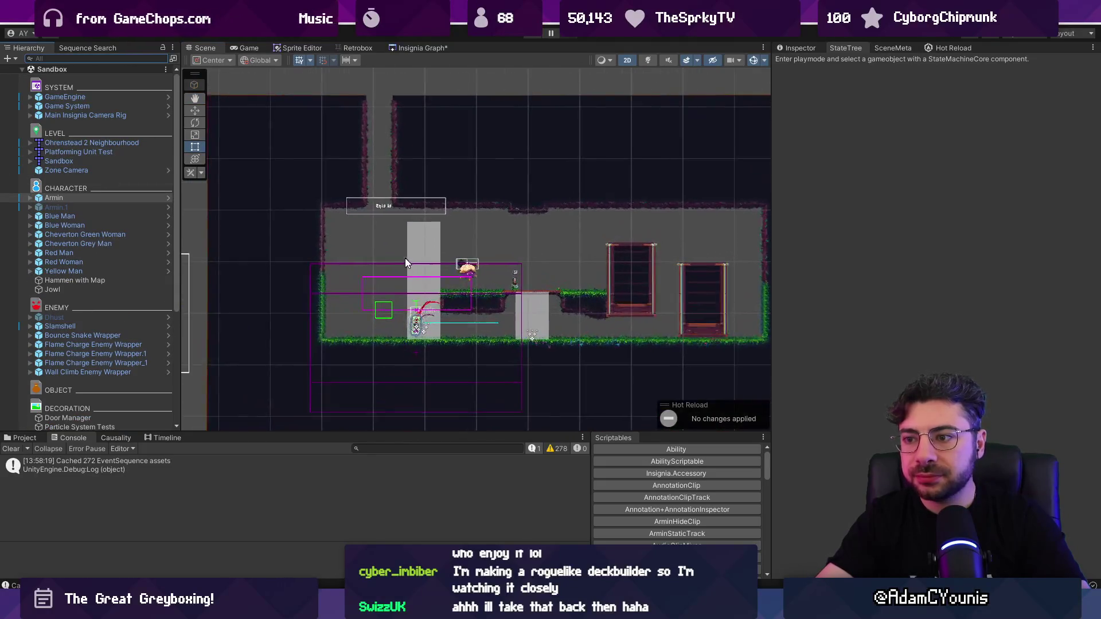
pyautogui.moveTo(645, 245); pyautogui.dragTo(386, 183)
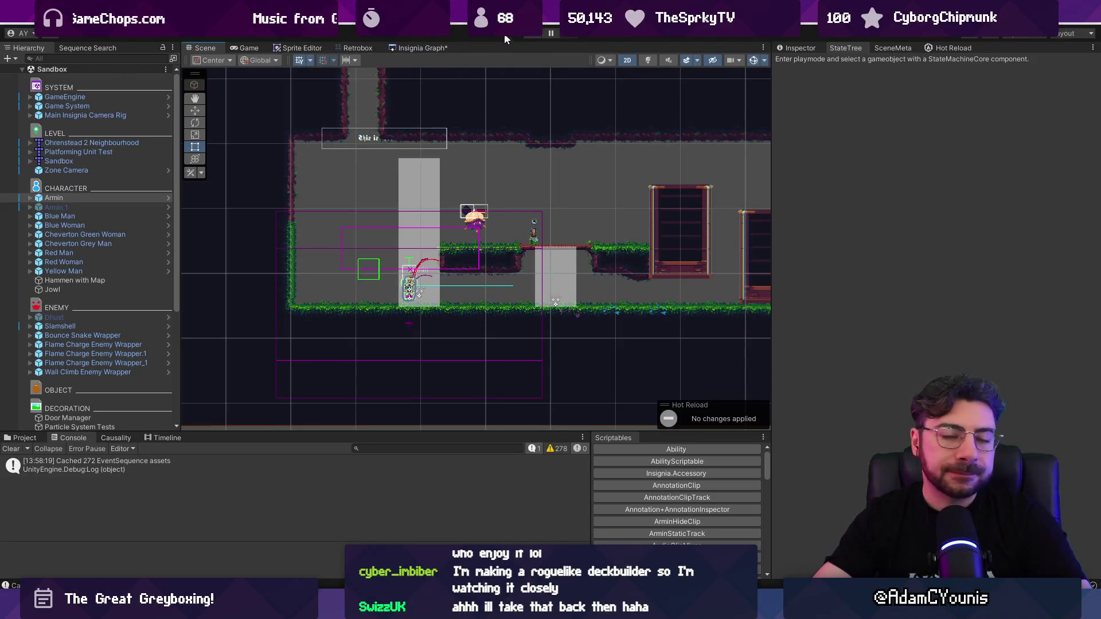
pyautogui.click(392, 48)
pyautogui.scroll(5, 522, 210)
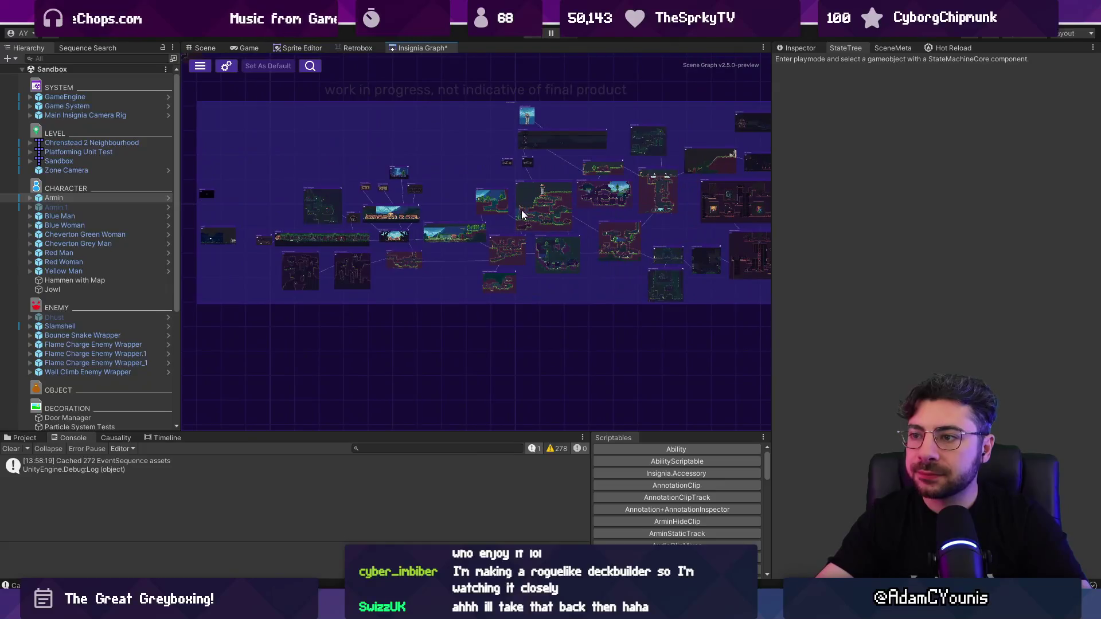
pyautogui.click(506, 205)
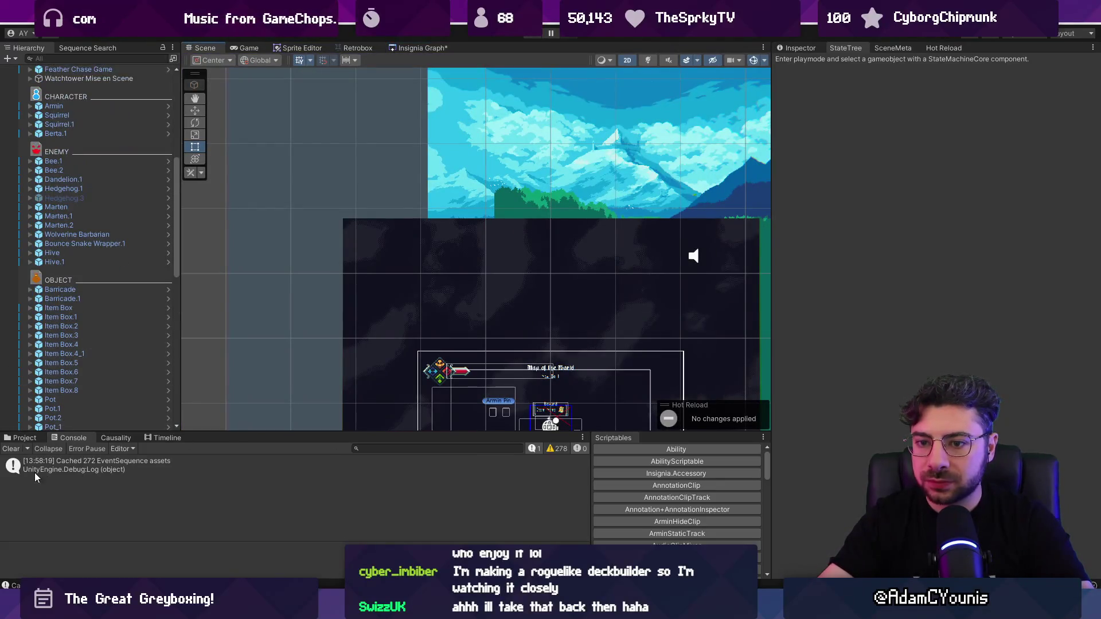
# Add the Slamshell prefab under OBJECT and place it on the forest platforms
pyautogui.click(388, 448)
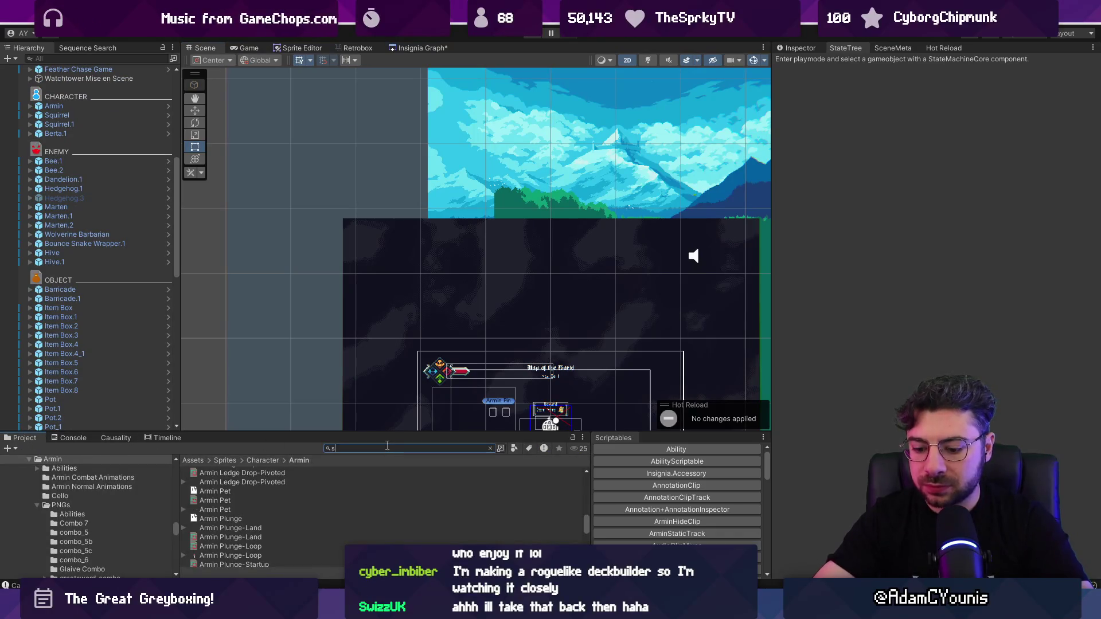
pyautogui.write('samll')
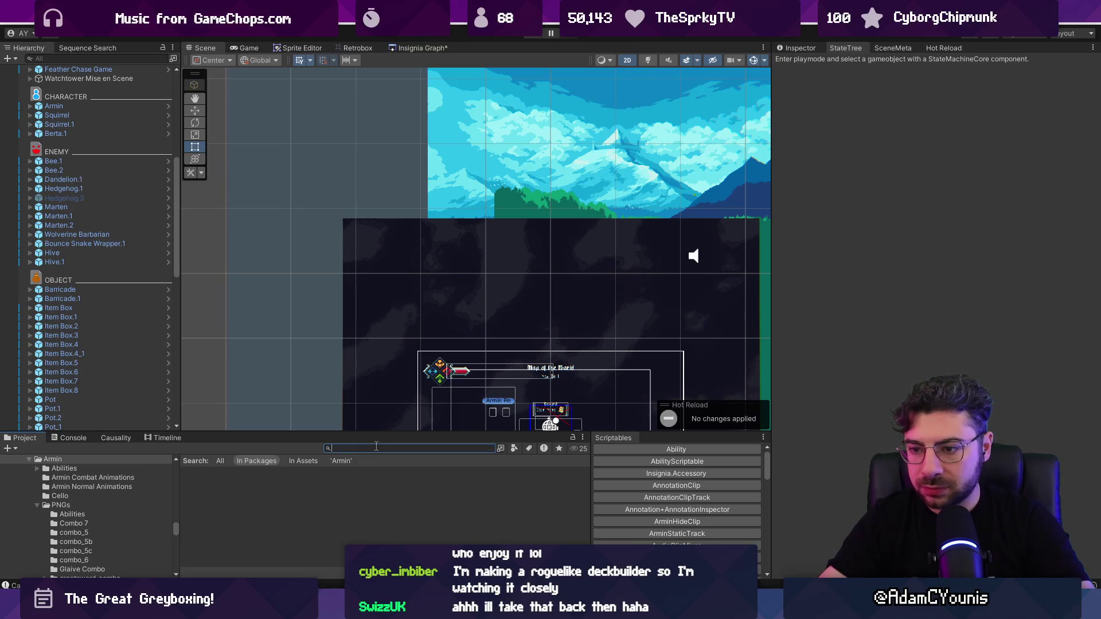
pyautogui.write('asd')
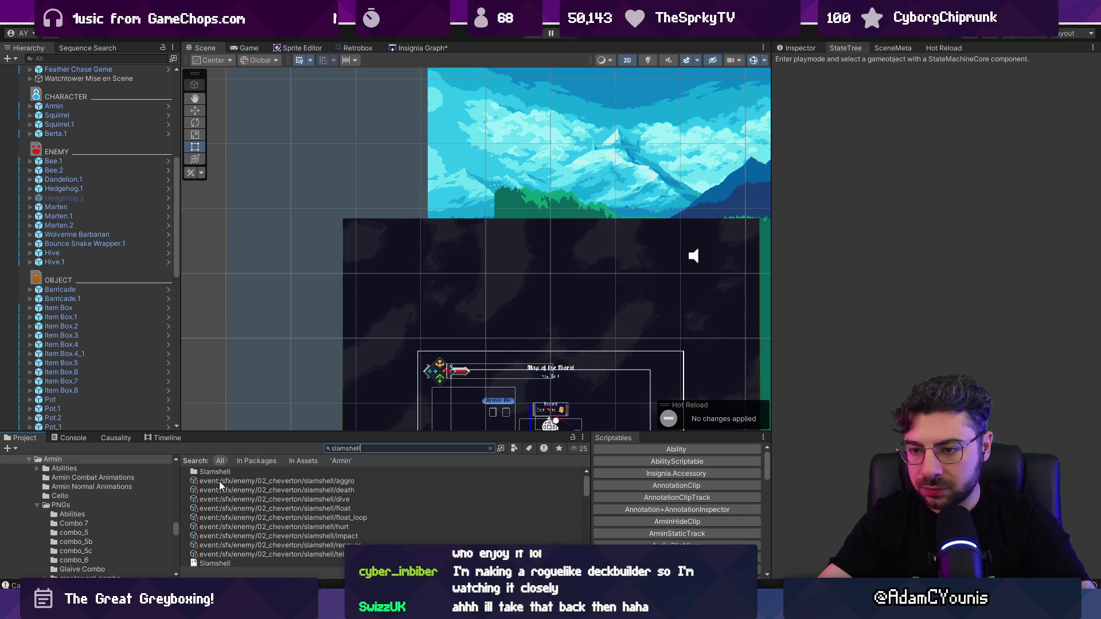
pyautogui.scroll(-2, 237, 494)
pyautogui.moveTo(247, 497); pyautogui.dragTo(83, 287)
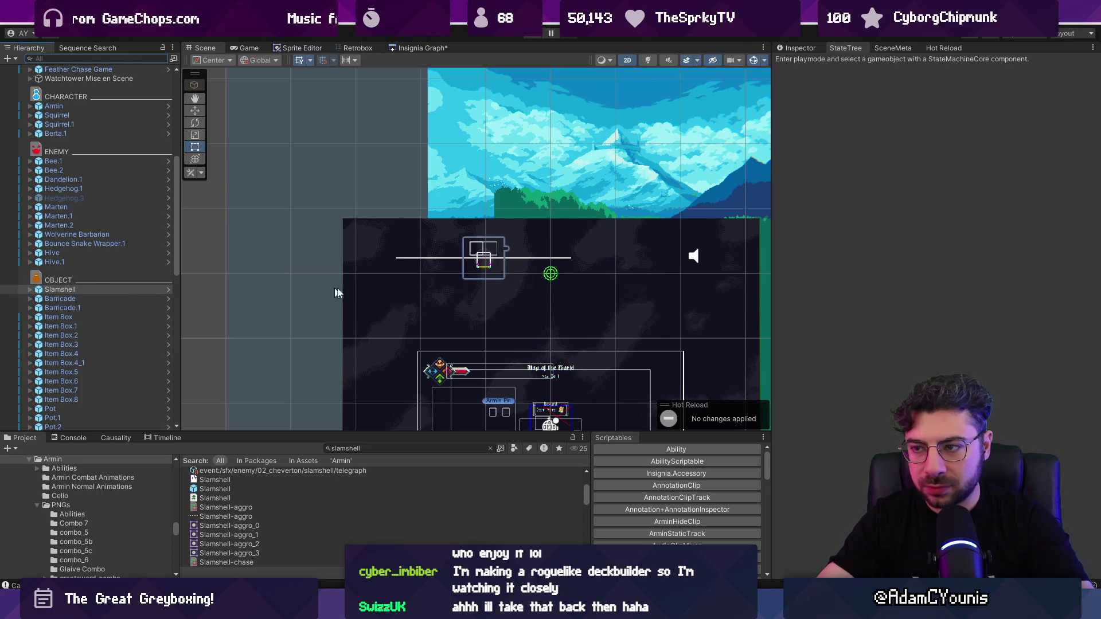
pyautogui.scroll(-3, 297, 246)
pyautogui.moveTo(302, 237); pyautogui.dragTo(629, 179)
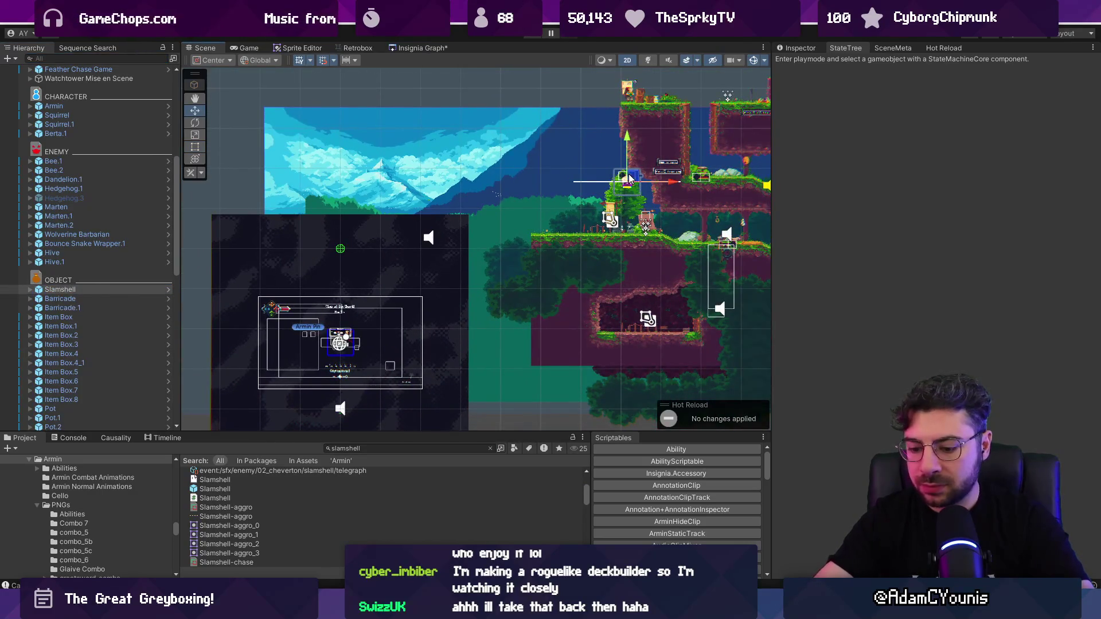
pyautogui.hotkey('ctrl', 'p')
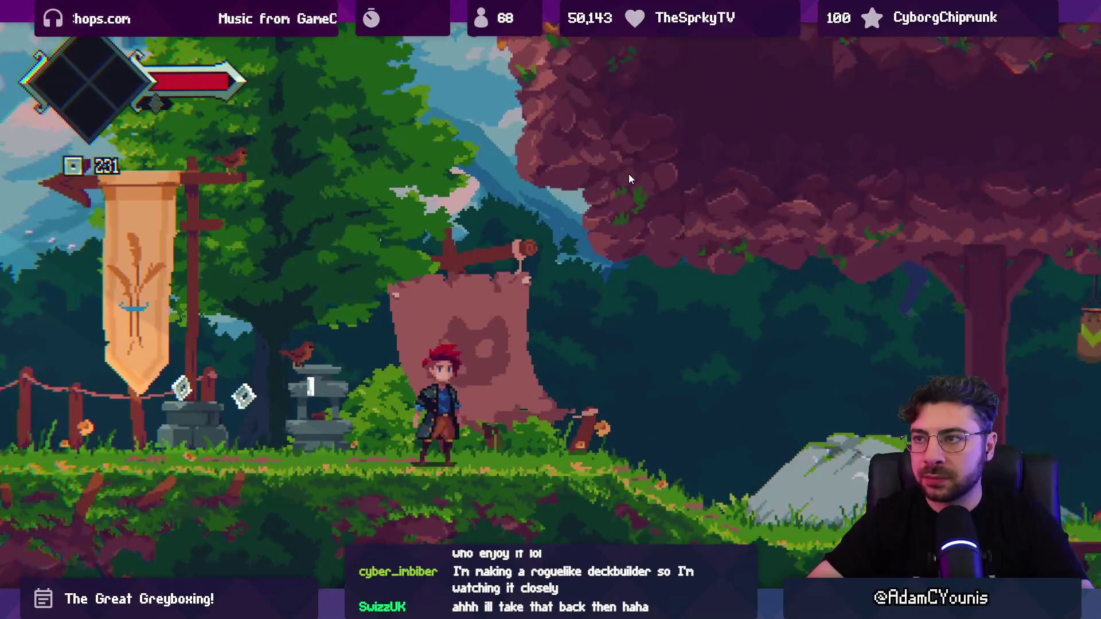
# Jump, slam and slash through the forest fighting the Slamshell, then restore the editor layout
pyautogui.press('space')
pyautogui.press('space')
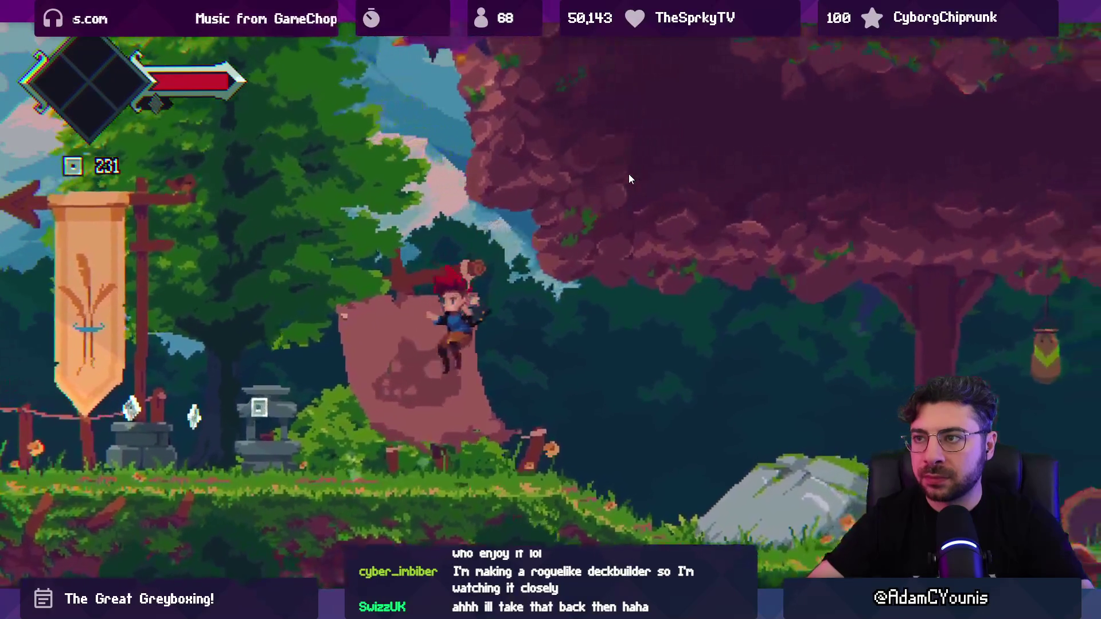
pyautogui.press('space')
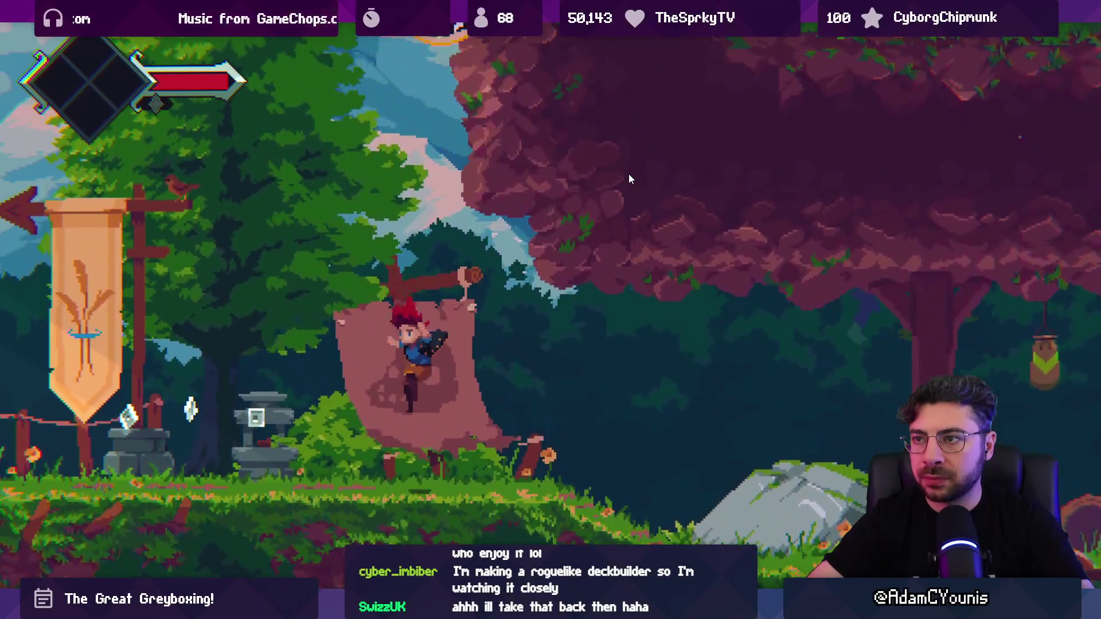
pyautogui.press('x')
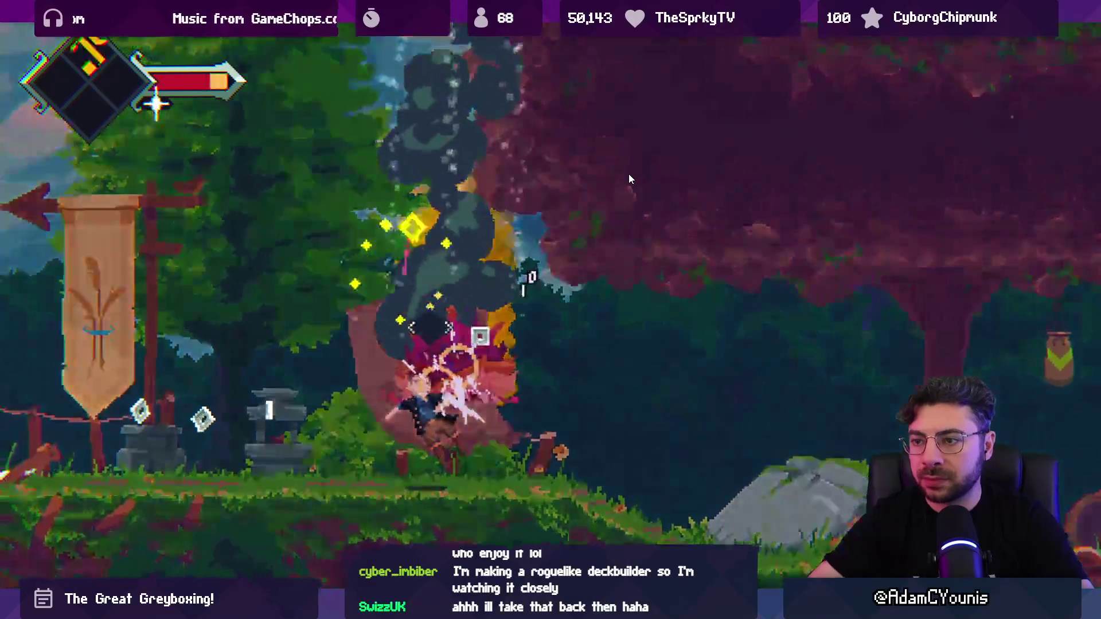
pyautogui.press('Right')
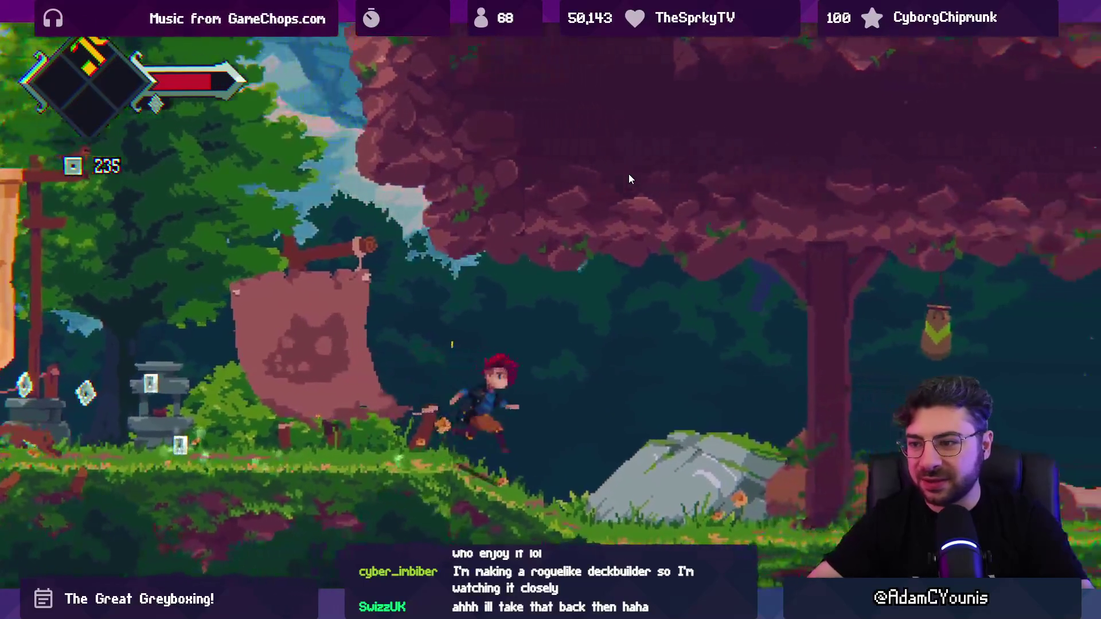
pyautogui.press('space')
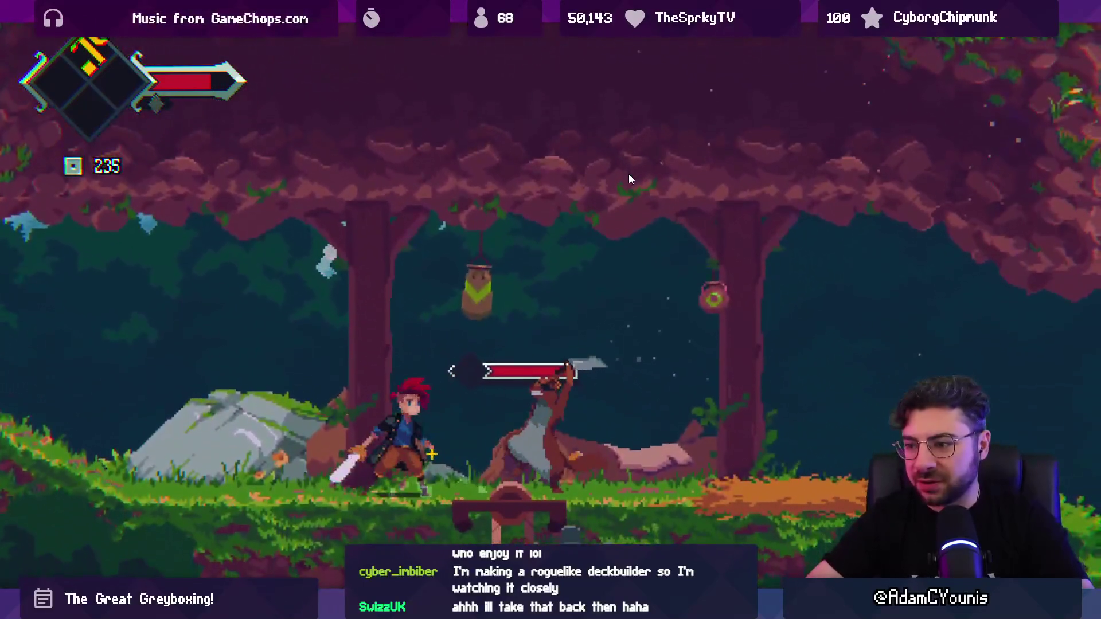
pyautogui.press('x')
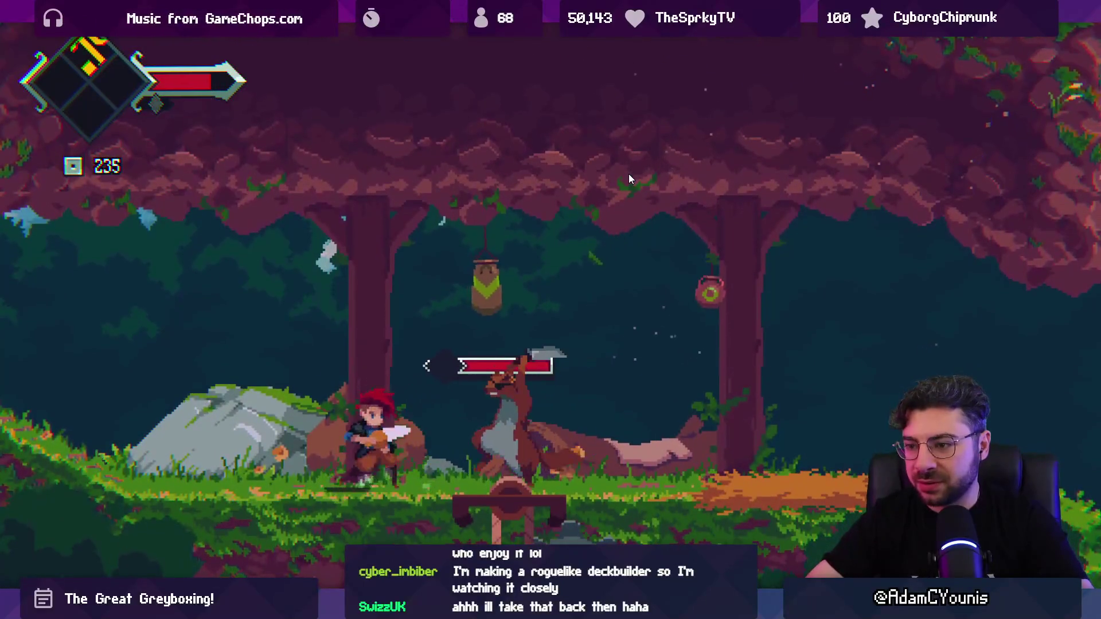
pyautogui.press('x')
pyautogui.press('x')
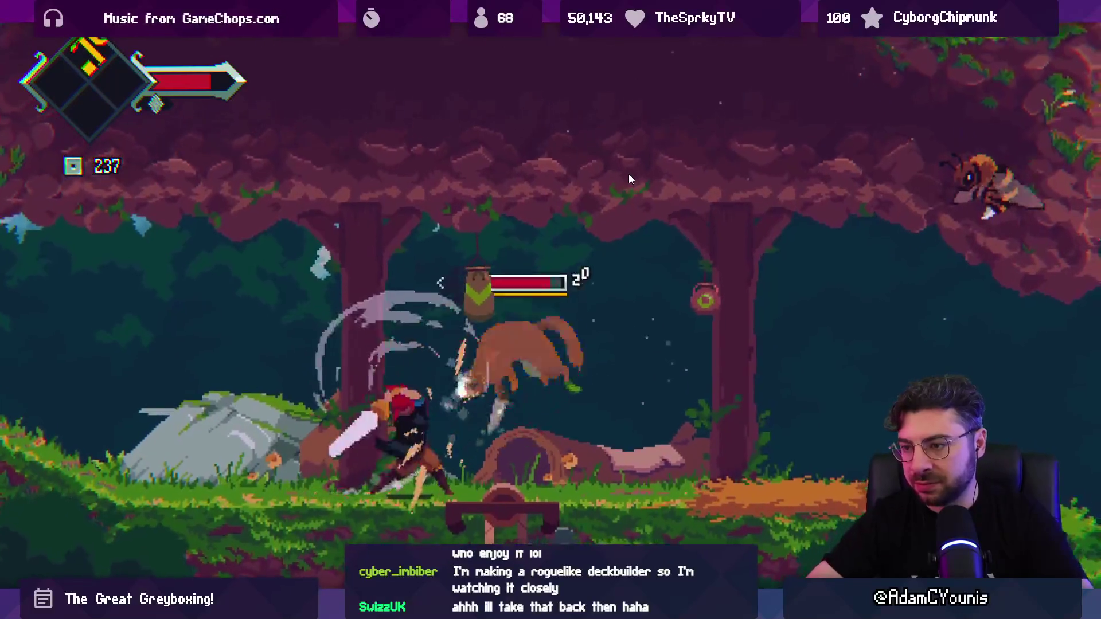
pyautogui.press('space')
pyautogui.press('x')
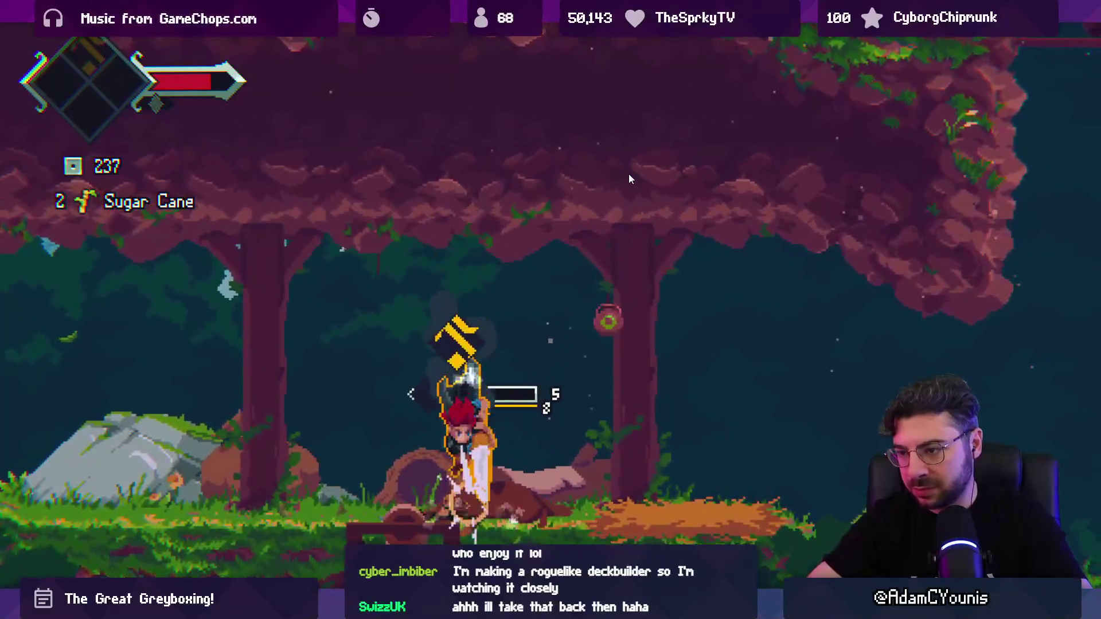
pyautogui.press('x')
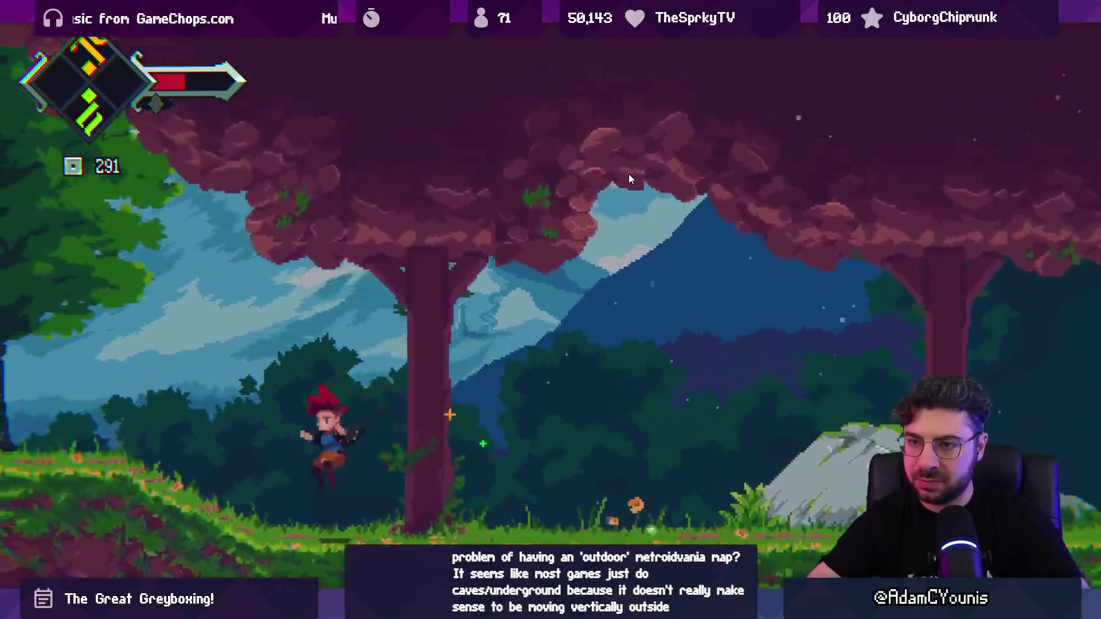
pyautogui.hotkey('shift', 'space')
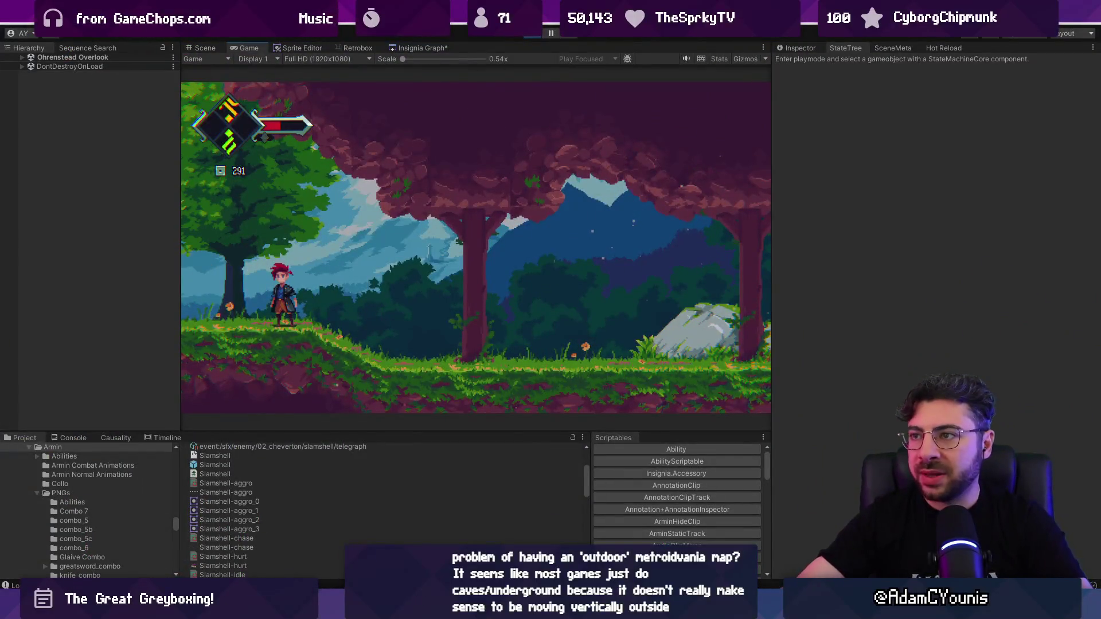
# Stop the playtest and widen the scene graph panel
pyautogui.click(526, 35)
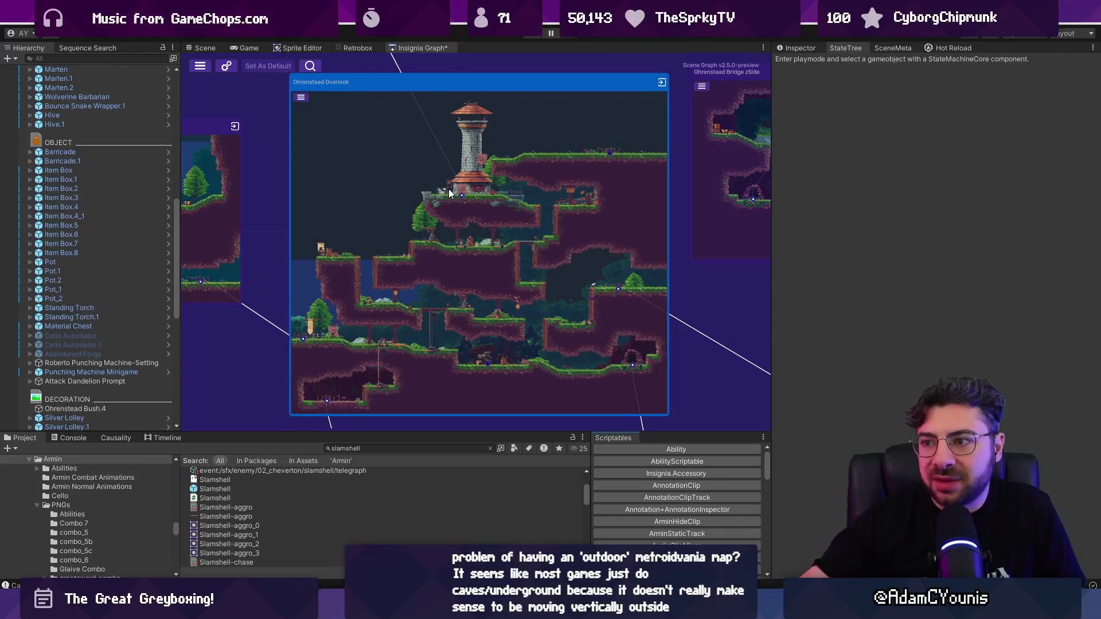
pyautogui.scroll(-10, 449, 193)
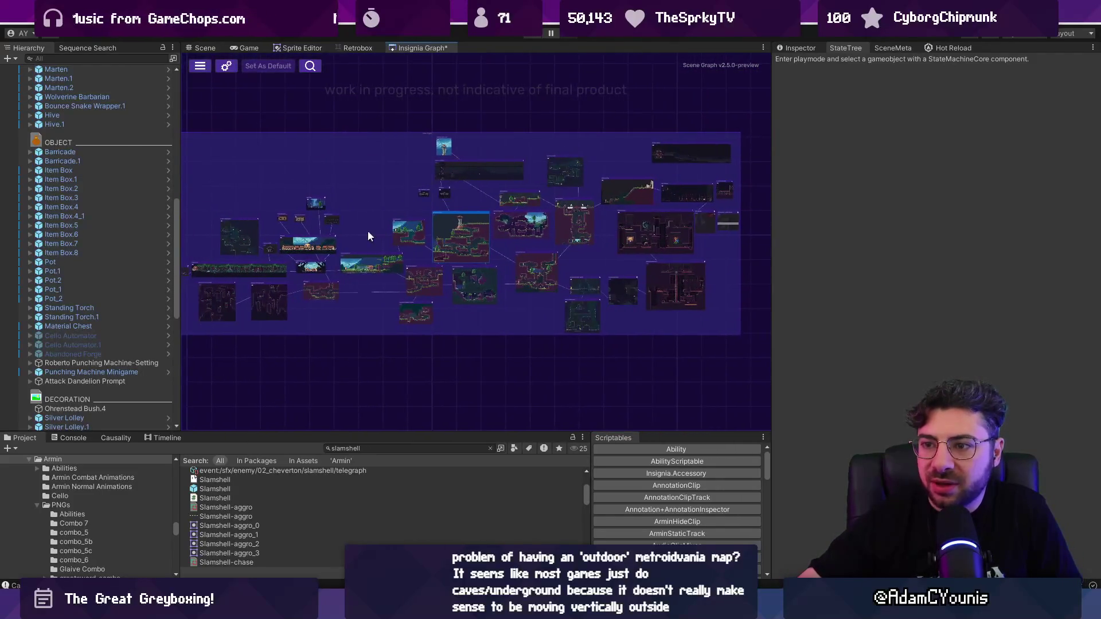
pyautogui.scroll(2, 368, 236)
pyautogui.moveTo(774, 279)
pyautogui.mouseDown()
pyautogui.moveTo(910, 287)
pyautogui.moveTo(859, 281)
pyautogui.mouseUp()
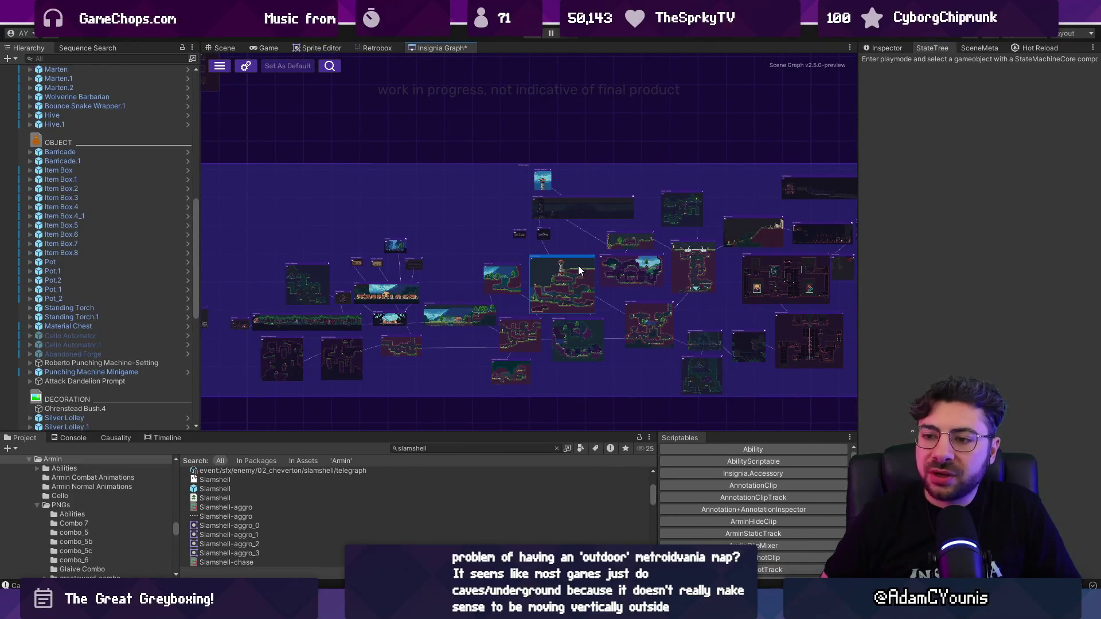
# Open Ohrenstead_Mountainside from a Project search and pan around its level layout
pyautogui.click(439, 449)
pyautogui.write('mou')
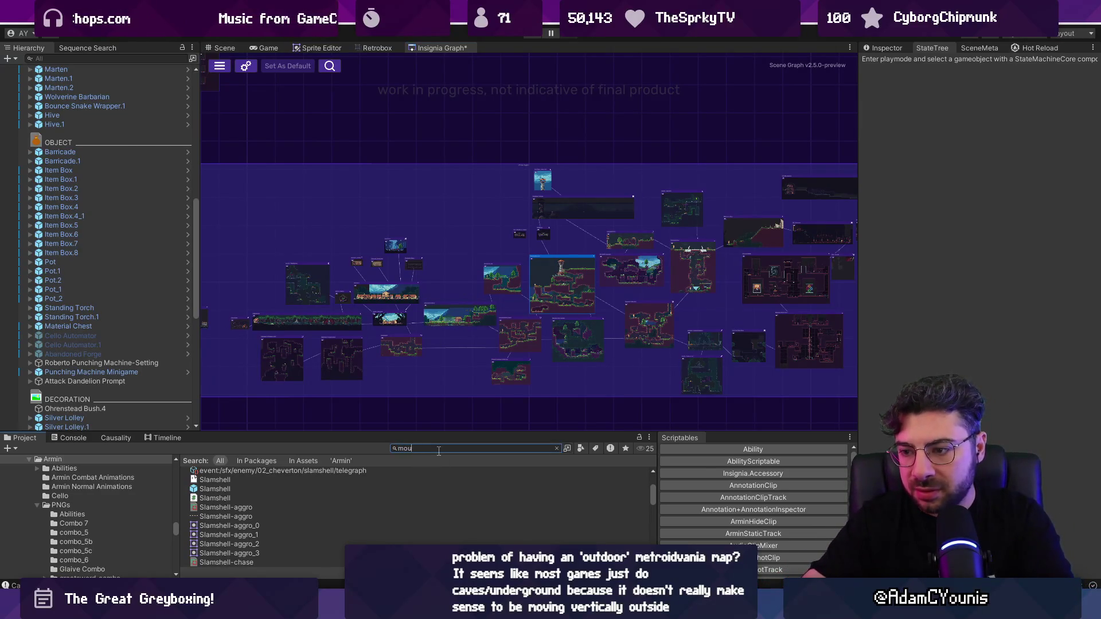
pyautogui.write('nstntasi')
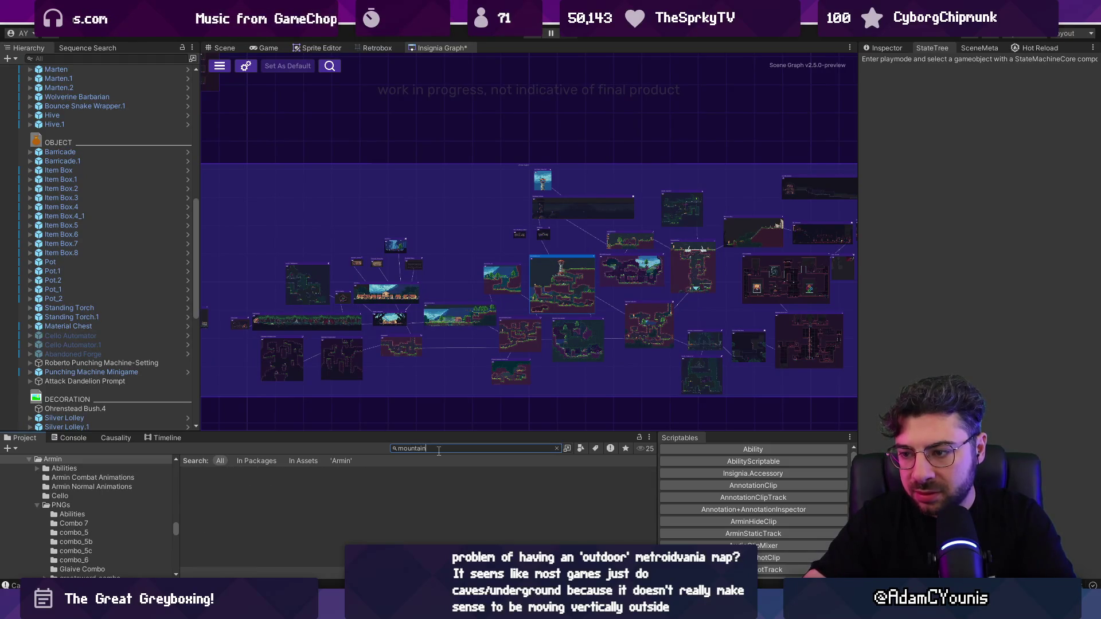
pyautogui.scroll(-2, 291, 495)
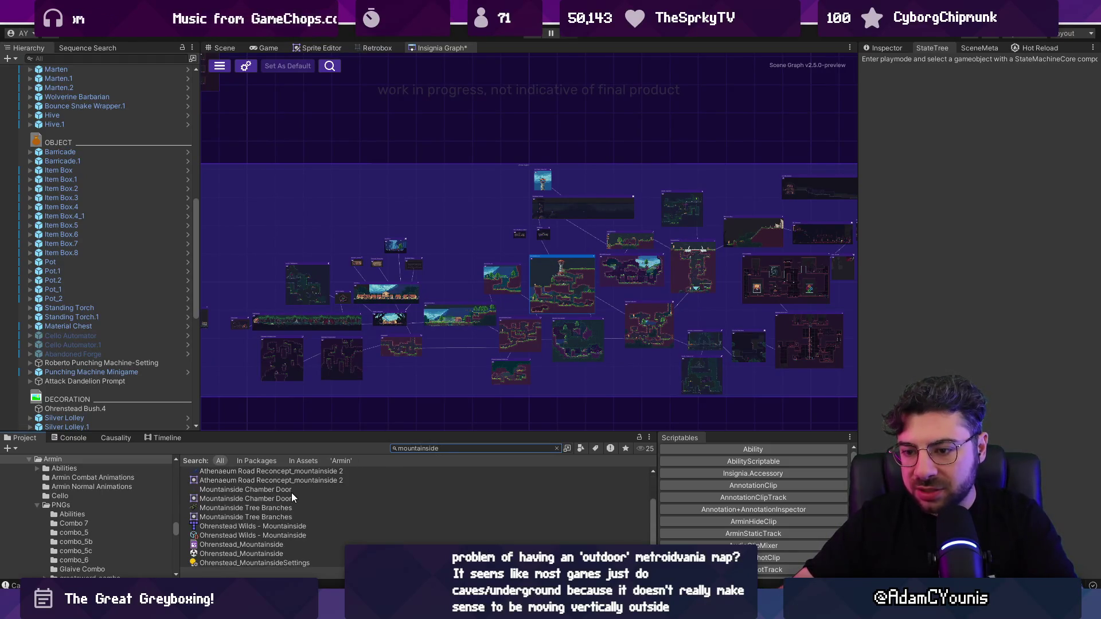
pyautogui.doubleClick(250, 552)
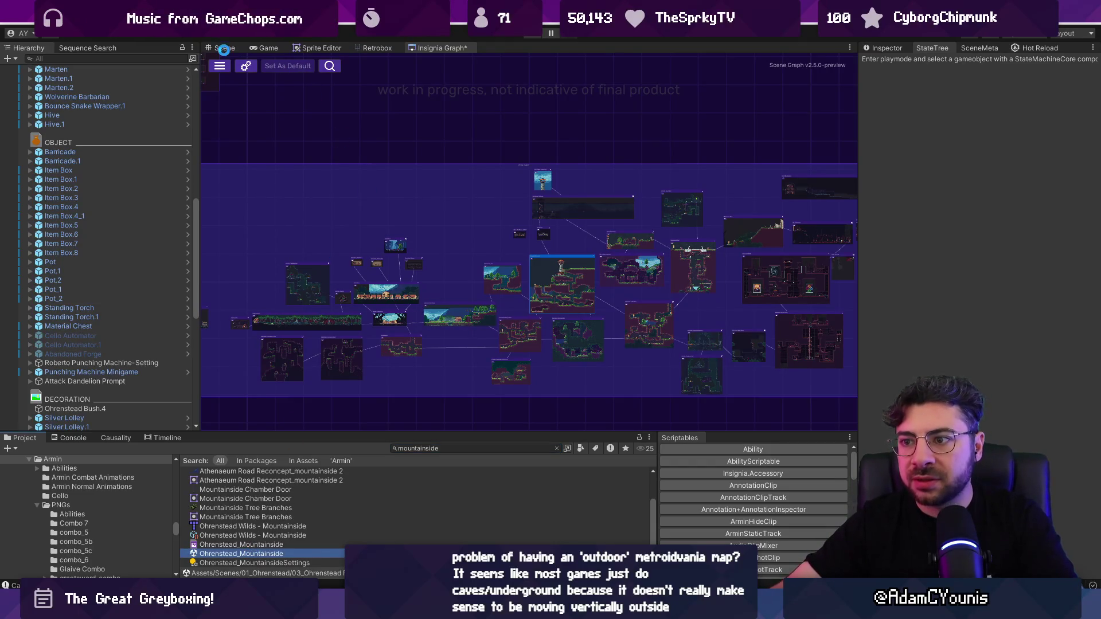
pyautogui.click(225, 48)
pyautogui.scroll(-3, 465, 194)
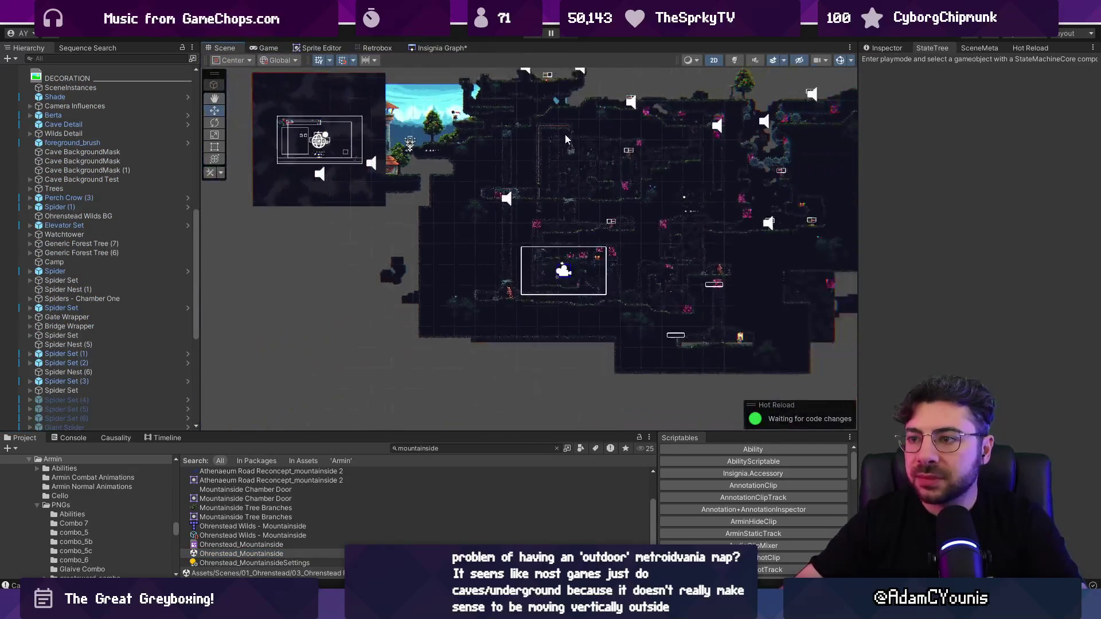
pyautogui.scroll(4, 491, 187)
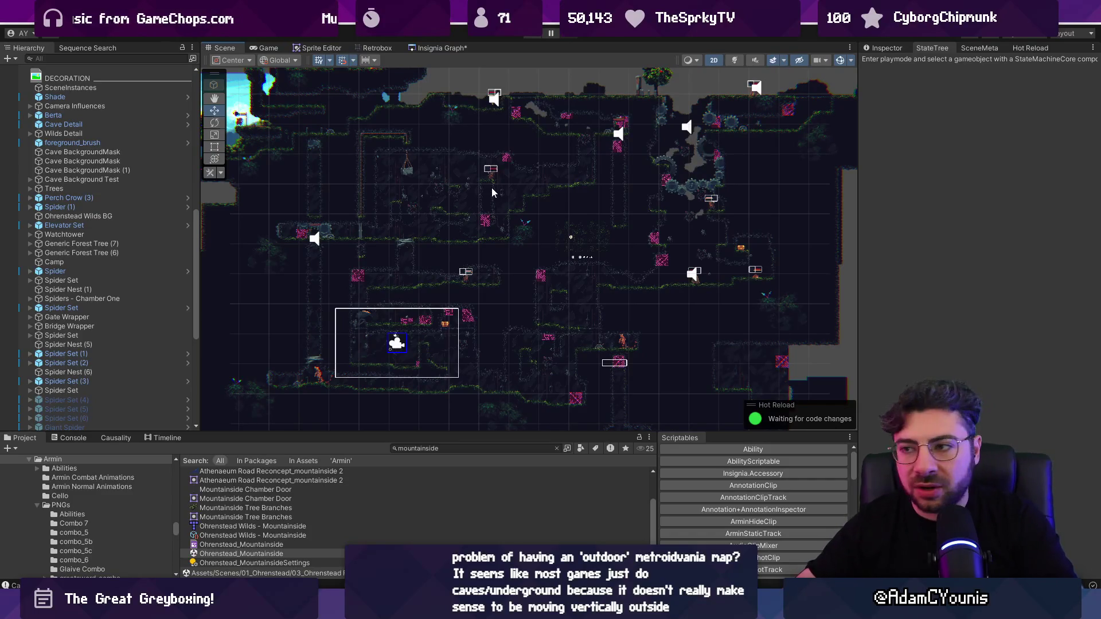
pyautogui.scroll(2, 491, 187)
pyautogui.scroll(-2, 489, 188)
pyautogui.moveTo(383, 158)
pyautogui.mouseDown()
pyautogui.moveTo(485, 218)
pyautogui.moveTo(288, 199)
pyautogui.mouseUp()
pyautogui.scroll(-2, 485, 218)
pyautogui.scroll(2, 485, 218)
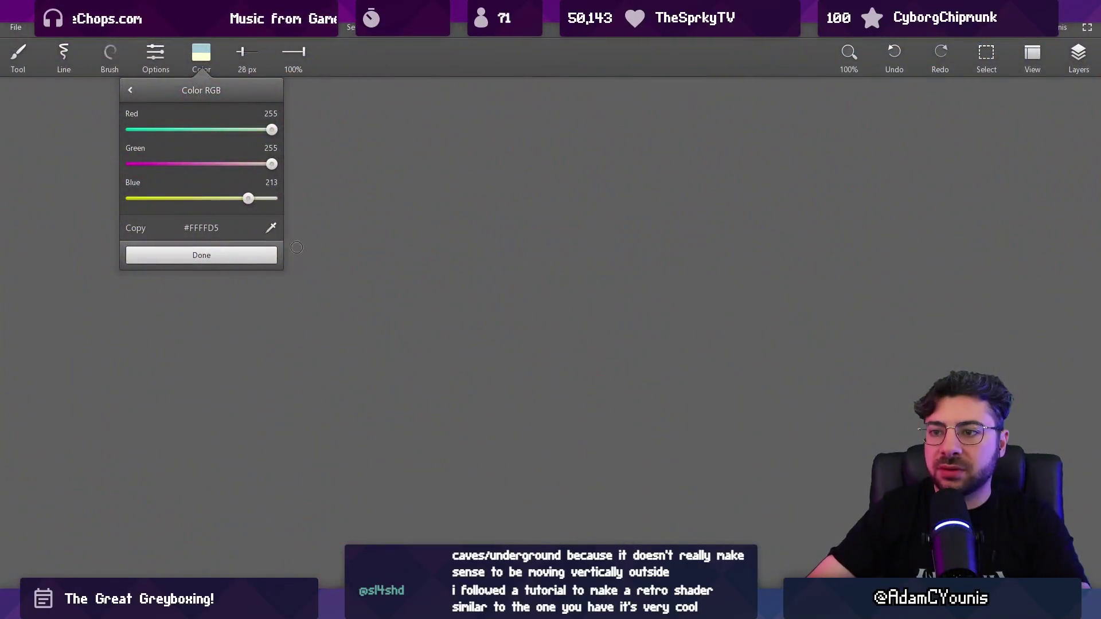
# Raise the Blue slider to 255 so the brush is pure white, then close the colour panel
pyautogui.moveTo(247, 198); pyautogui.dragTo(274, 198)
pyautogui.click(264, 254)
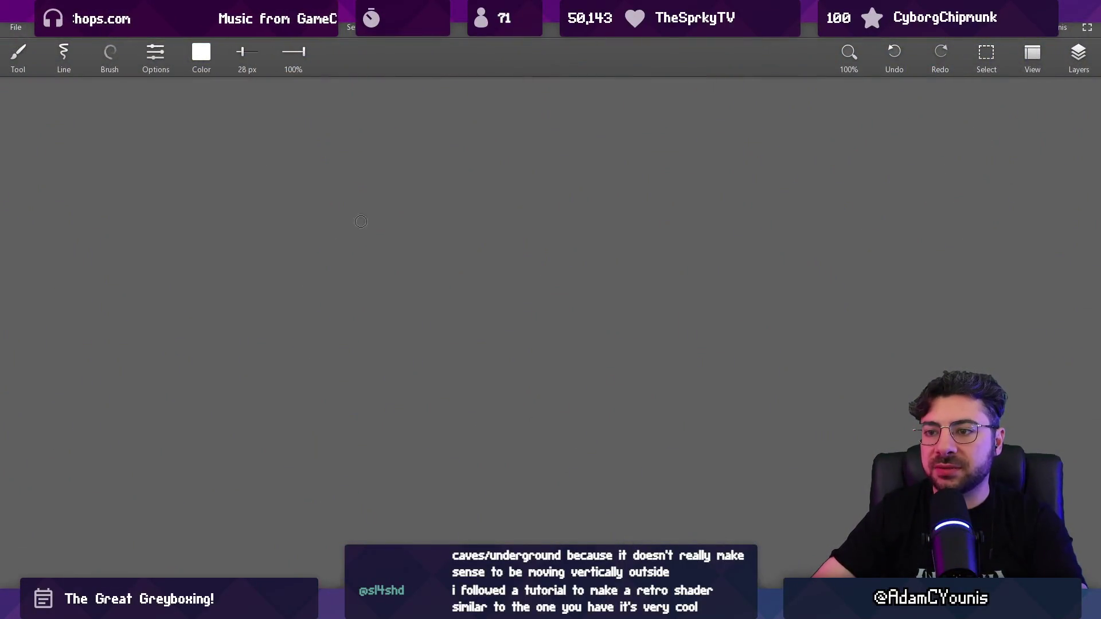
# Select the spiral brush and shrink it to 12 px
pyautogui.press('[')
pyautogui.press('[')
pyautogui.press('[')
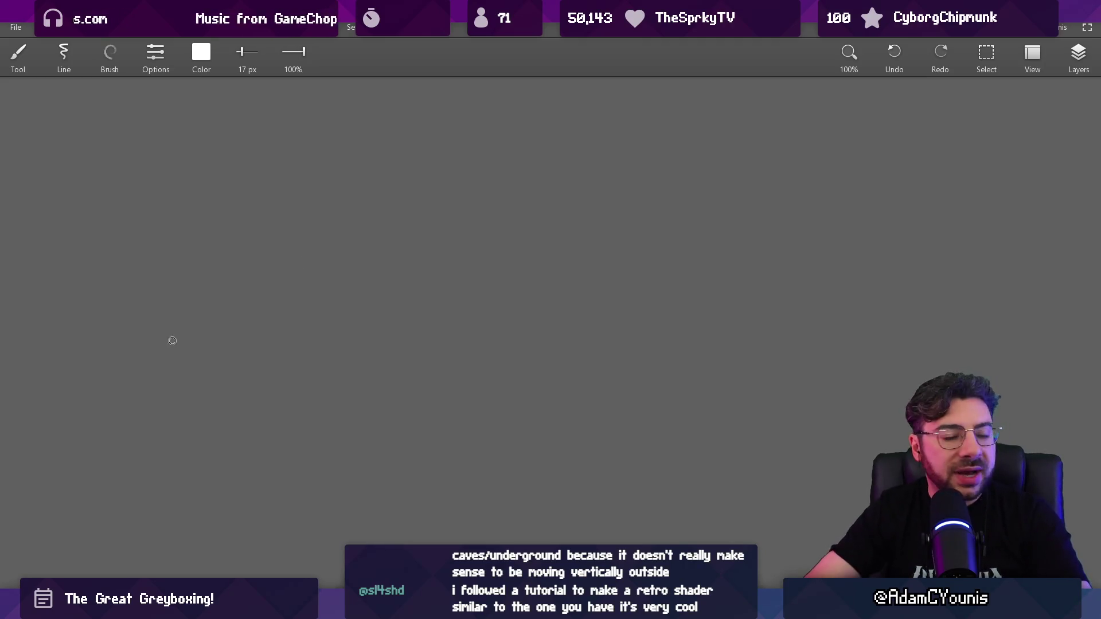
pyautogui.click(110, 55)
pyautogui.click(114, 117)
pyautogui.press('[')
pyautogui.press('[')
# Draw five rough white boxes in a row across the canvas
pyautogui.moveTo(223, 236)
pyautogui.mouseDown()
pyautogui.moveTo(238, 344)
pyautogui.moveTo(330, 338)
pyautogui.mouseUp()
pyautogui.moveTo(250, 338); pyautogui.dragTo(315, 337)
pyautogui.moveTo(355, 239); pyautogui.dragTo(363, 318)
pyautogui.moveTo(356, 231); pyautogui.dragTo(459, 322)
pyautogui.moveTo(367, 328); pyautogui.dragTo(456, 325)
pyautogui.moveTo(476, 224); pyautogui.dragTo(491, 324)
pyautogui.moveTo(464, 222); pyautogui.dragTo(500, 324)
pyautogui.scroll(-3, 590, 301)
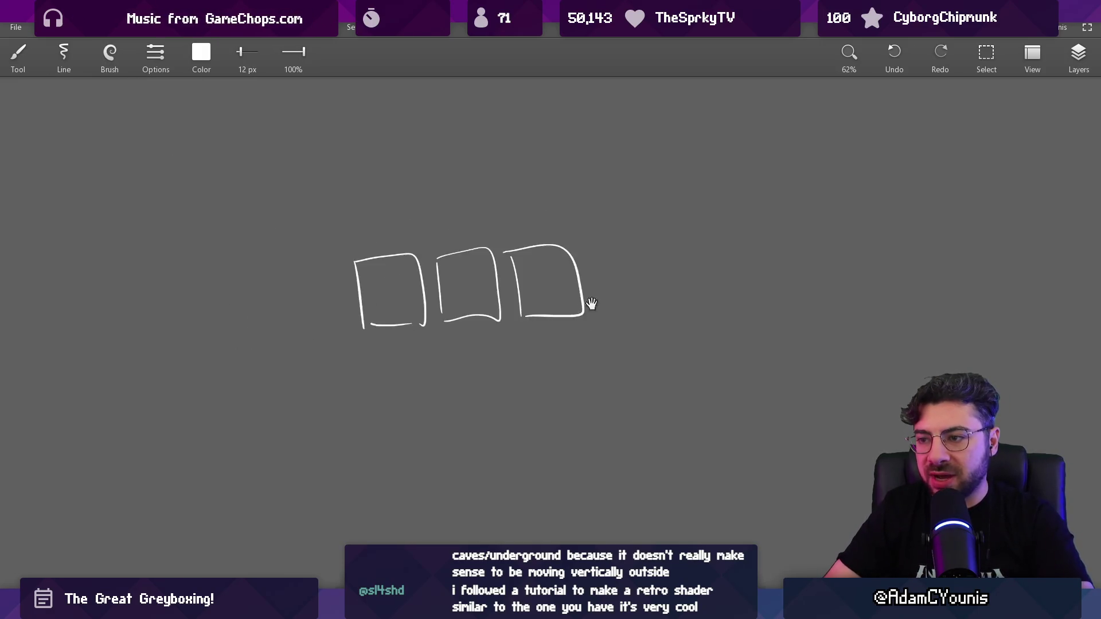
pyautogui.moveTo(423, 279)
pyautogui.mouseDown()
pyautogui.moveTo(425, 343)
pyautogui.moveTo(557, 338)
pyautogui.mouseUp()
pyautogui.moveTo(443, 341); pyautogui.dragTo(550, 333)
pyautogui.moveTo(595, 270)
pyautogui.mouseDown()
pyautogui.moveTo(599, 340)
pyautogui.moveTo(735, 331)
pyautogui.mouseUp()
pyautogui.moveTo(603, 324); pyautogui.dragTo(733, 331)
# Add a cloud squiggle, a small house with a roof and short dashes inside the boxes
pyautogui.moveTo(457, 327)
pyautogui.mouseDown()
pyautogui.moveTo(457, 310)
pyautogui.moveTo(498, 282)
pyautogui.moveTo(514, 305)
pyautogui.mouseUp()
pyautogui.moveTo(519, 299); pyautogui.dragTo(543, 320)
pyautogui.moveTo(189, 314); pyautogui.dragTo(204, 315)
pyautogui.moveTo(515, 265); pyautogui.dragTo(466, 256)
pyautogui.moveTo(243, 311); pyautogui.dragTo(255, 309)
pyautogui.moveTo(305, 308); pyautogui.dragTo(318, 310)
pyautogui.moveTo(580, 287); pyautogui.dragTo(605, 286)
# Try a vertical line and an outline around the boxes, undoing both
pyautogui.scroll(-2, 574, 338)
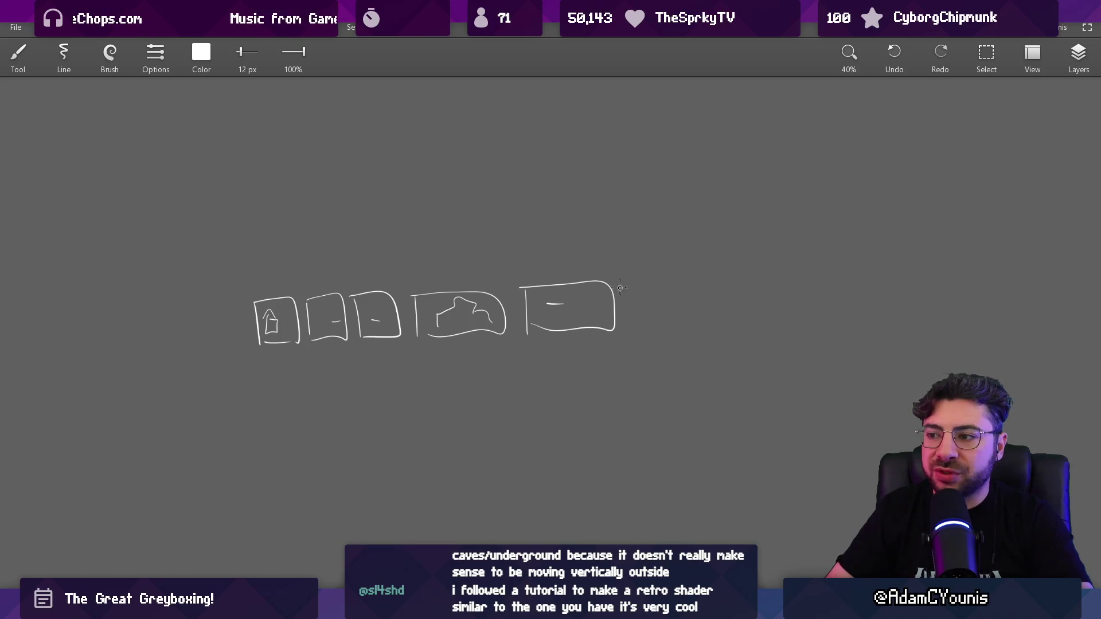
pyautogui.moveTo(640, 182); pyautogui.dragTo(648, 338)
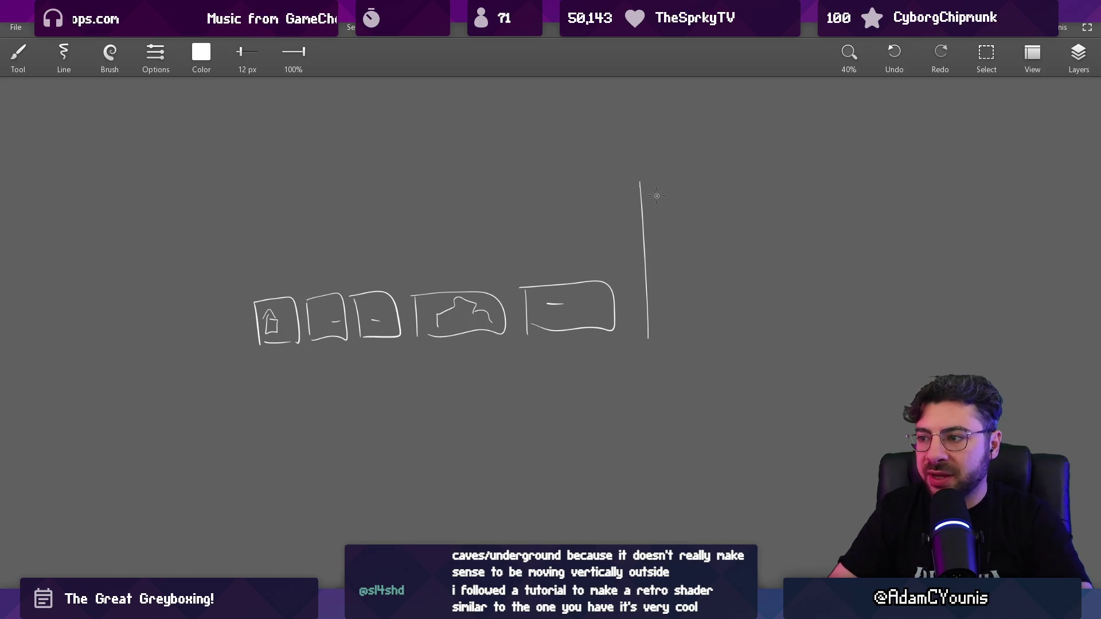
pyautogui.hotkey('ctrl', 'z')
pyautogui.moveTo(254, 284)
pyautogui.mouseDown()
pyautogui.moveTo(625, 241)
pyautogui.moveTo(201, 294)
pyautogui.mouseUp()
pyautogui.hotkey('ctrl', 'z')
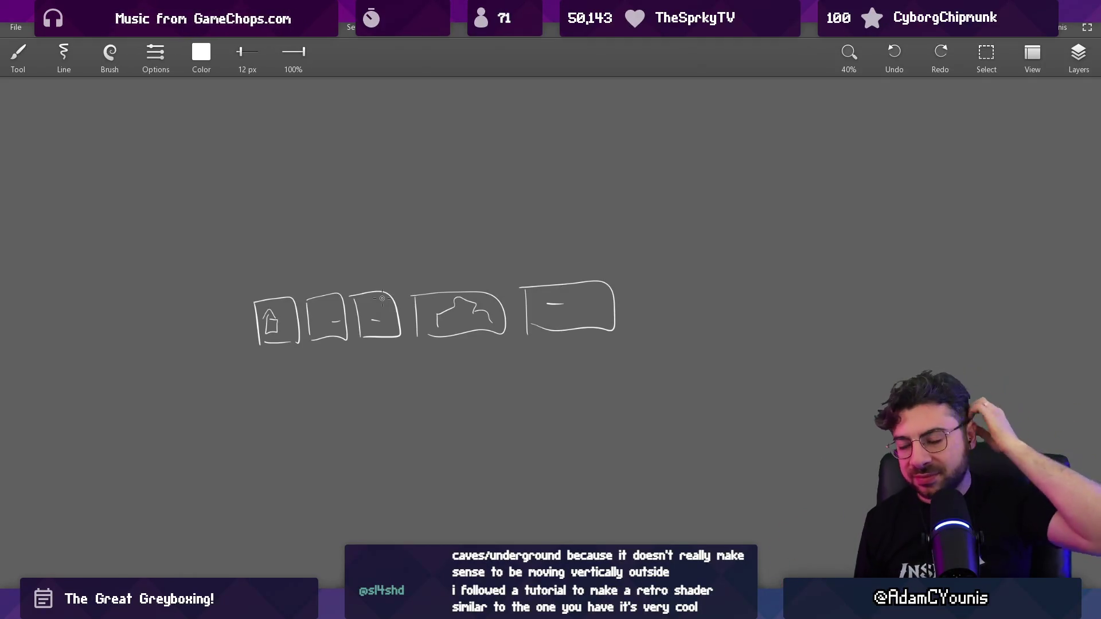
pyautogui.hscroll(5, 445, 290)
pyautogui.scroll(1, 445, 291)
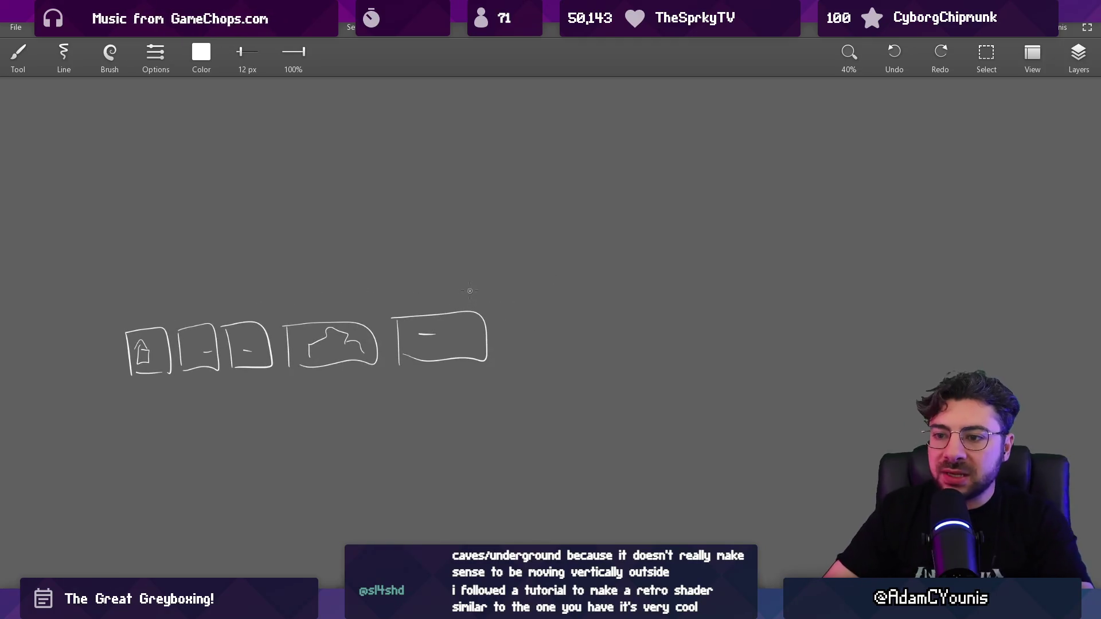
# Enclose the row of boxes in an outline, undoing a stray rounded box and vertical line
pyautogui.moveTo(118, 315); pyautogui.dragTo(487, 321)
pyautogui.scroll(-3, 426, 295)
pyautogui.moveTo(346, 235); pyautogui.dragTo(368, 359)
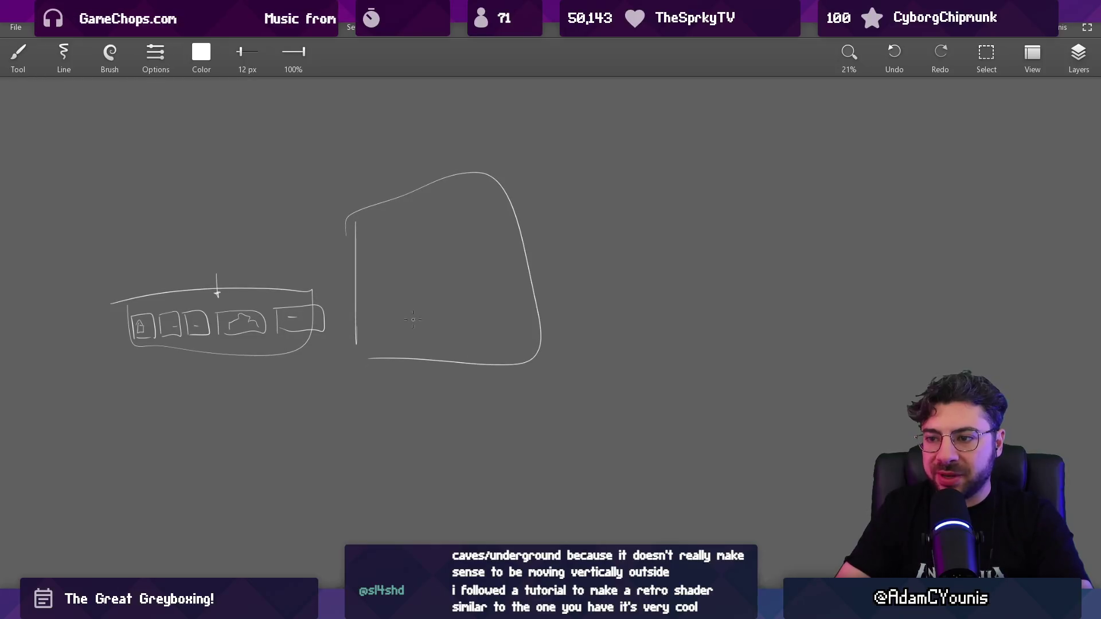
pyautogui.hotkey('ctrl', 'z')
pyautogui.scroll(2, 399, 309)
pyautogui.hotkey('ctrl', 'z')
# Draw a framed terrain sketch with two wavy diagonal slope lines
pyautogui.moveTo(330, 297)
pyautogui.mouseDown()
pyautogui.moveTo(511, 187)
pyautogui.moveTo(625, 138)
pyautogui.mouseUp()
pyautogui.moveTo(348, 330); pyautogui.dragTo(673, 143)
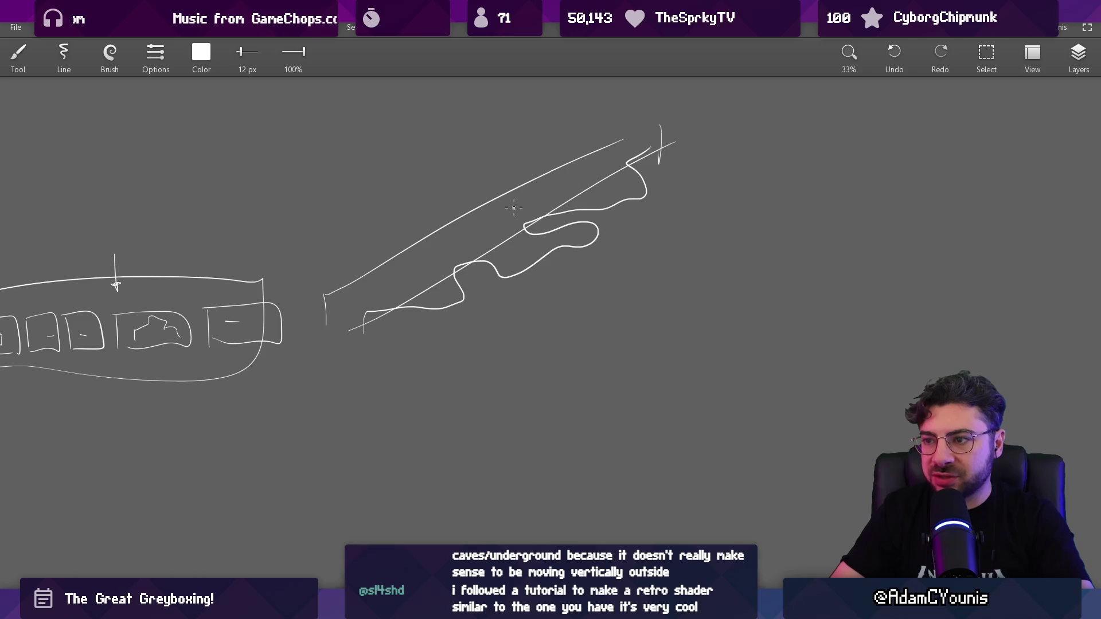
pyautogui.moveTo(355, 314); pyautogui.dragTo(590, 179)
pyautogui.hotkey('ctrl', 'z')
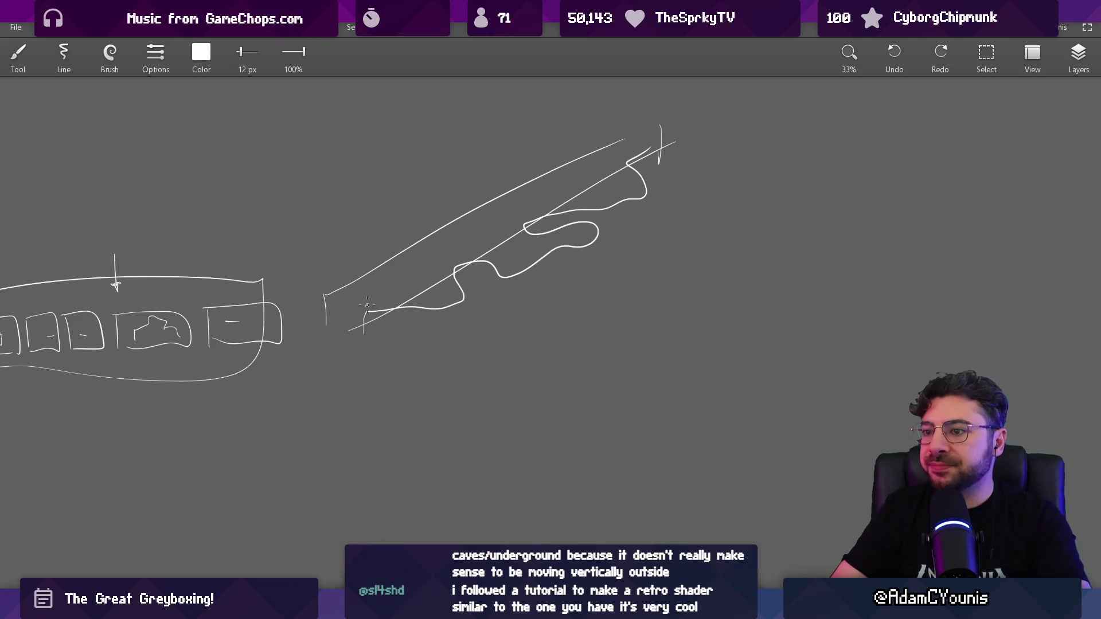
pyautogui.moveTo(330, 172); pyautogui.dragTo(332, 346)
pyautogui.moveTo(351, 128)
pyautogui.mouseDown()
pyautogui.moveTo(669, 122)
pyautogui.moveTo(690, 346)
pyautogui.moveTo(350, 347)
pyautogui.mouseUp()
pyautogui.moveTo(512, 249)
pyautogui.mouseDown()
pyautogui.moveTo(590, 209)
pyautogui.moveTo(654, 158)
pyautogui.mouseUp()
pyautogui.hotkey('ctrl', 'z')
pyautogui.hotkey('ctrl', 'z')
pyautogui.moveTo(553, 230); pyautogui.dragTo(455, 265)
pyautogui.scroll(-1, 455, 265)
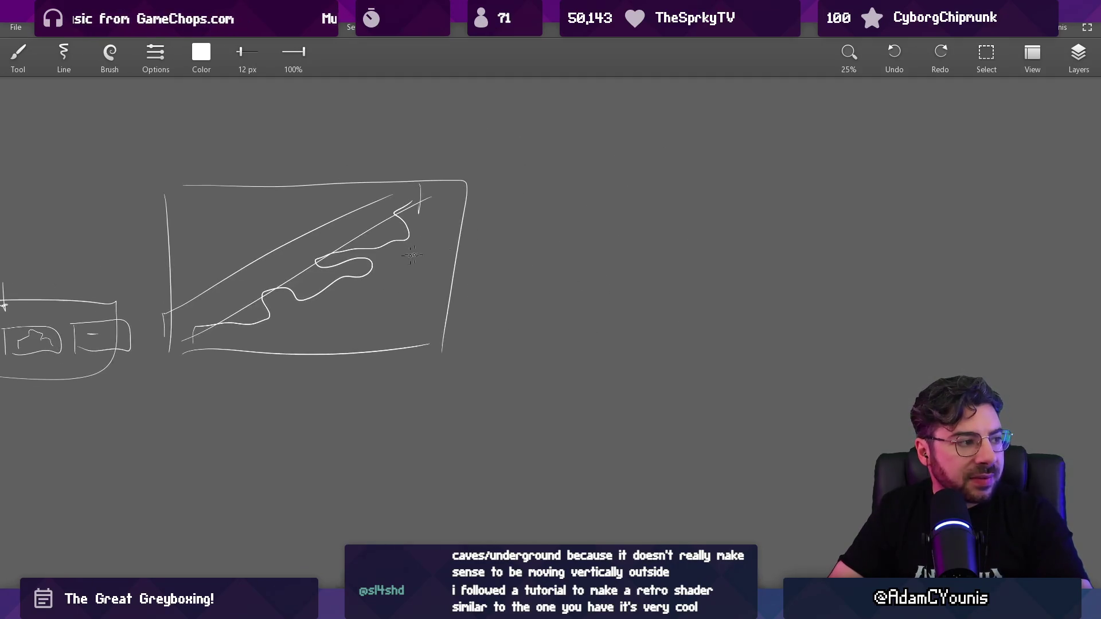
pyautogui.moveTo(579, 171); pyautogui.dragTo(661, 362)
pyautogui.moveTo(512, 352); pyautogui.dragTo(631, 348)
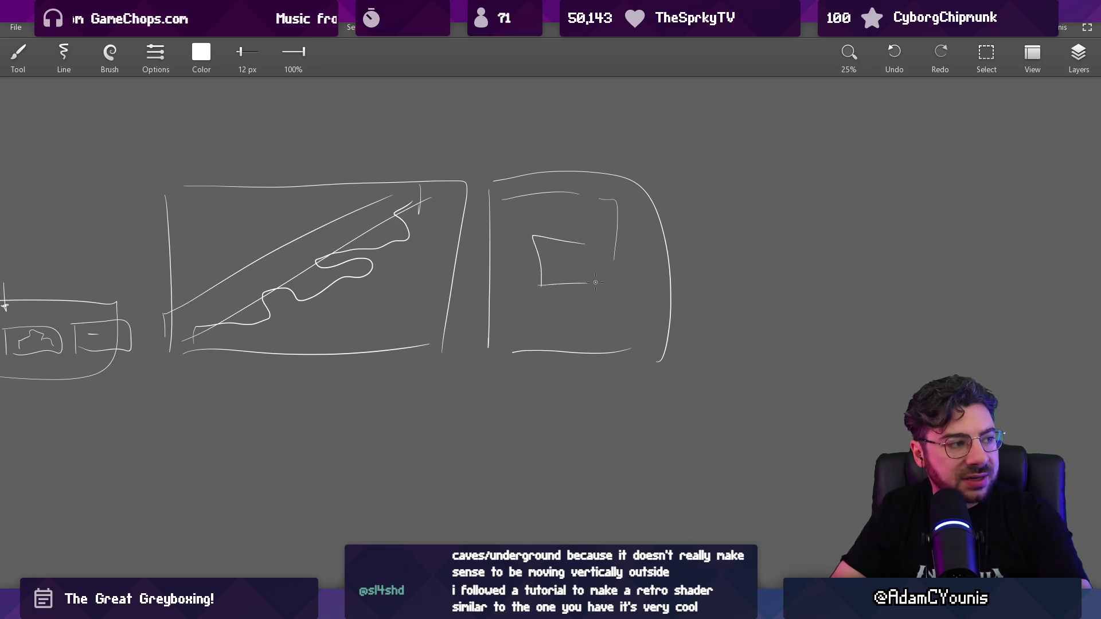
# Draw a tall box with a winding shape inside, right of the slope sketch
pyautogui.moveTo(653, 280); pyautogui.dragTo(550, 391)
pyautogui.moveTo(599, 184)
pyautogui.mouseDown()
pyautogui.moveTo(603, 450)
pyautogui.moveTo(759, 434)
pyautogui.mouseUp()
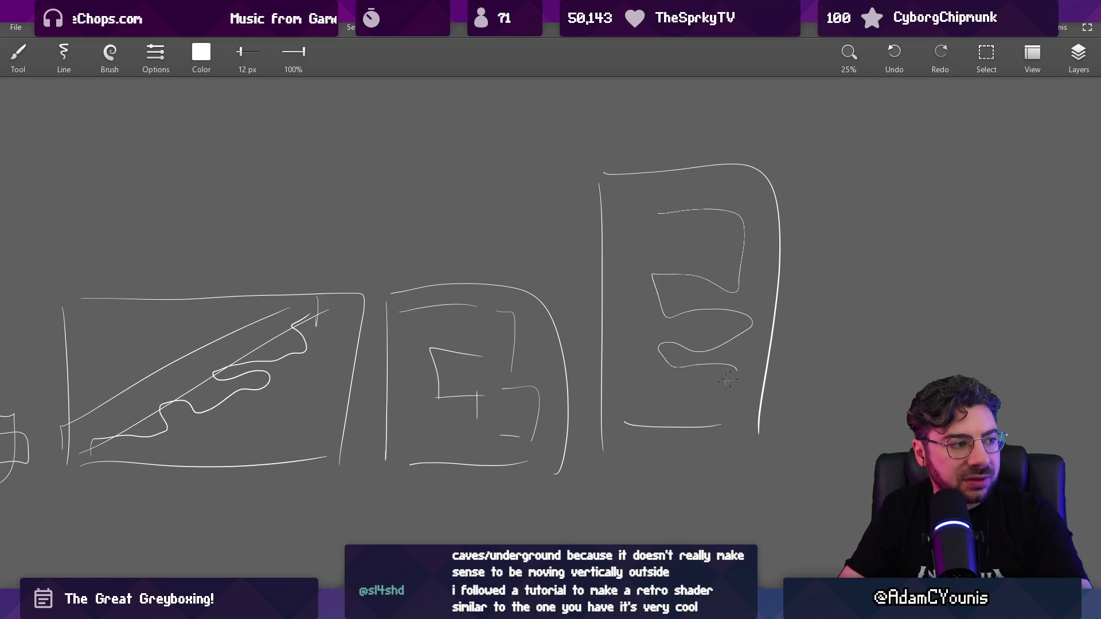
pyautogui.moveTo(728, 380); pyautogui.dragTo(664, 399)
pyautogui.scroll(-2, 663, 399)
pyautogui.scroll(2, 660, 344)
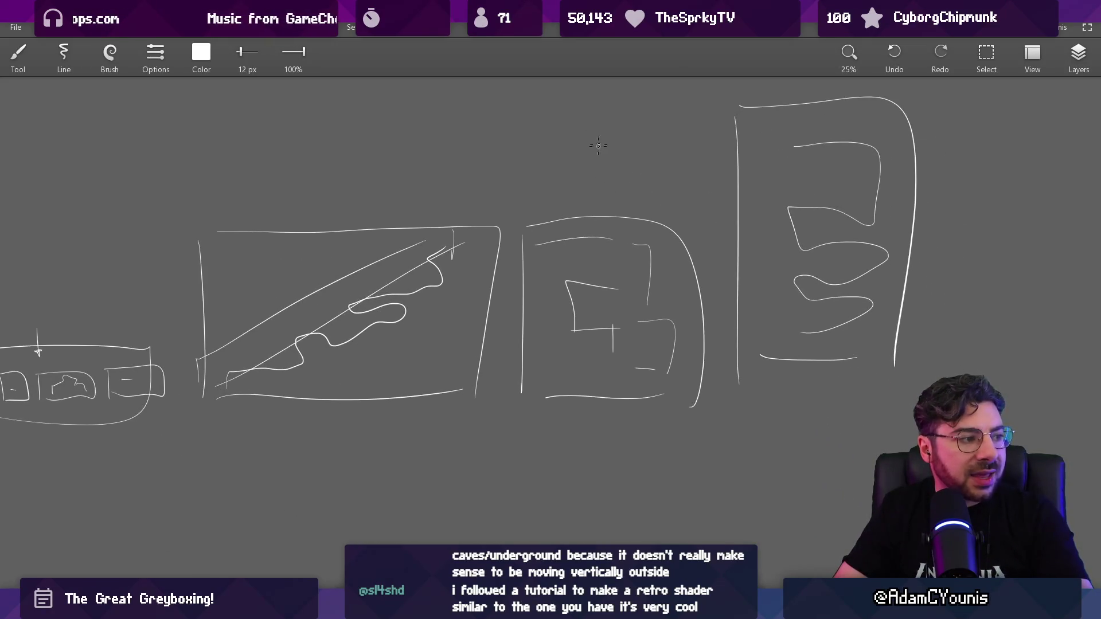
# Pan around the sketches, trying a circle and a long arrow but undoing both
pyautogui.moveTo(458, 302); pyautogui.dragTo(536, 316)
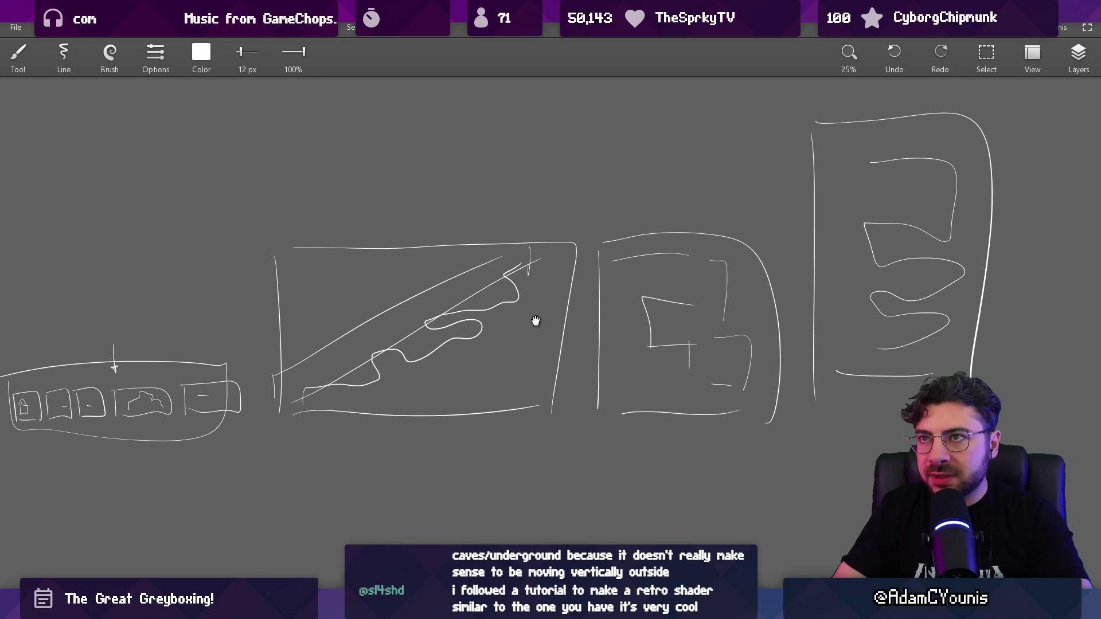
pyautogui.scroll(-2, 536, 327)
pyautogui.moveTo(518, 333); pyautogui.dragTo(631, 308)
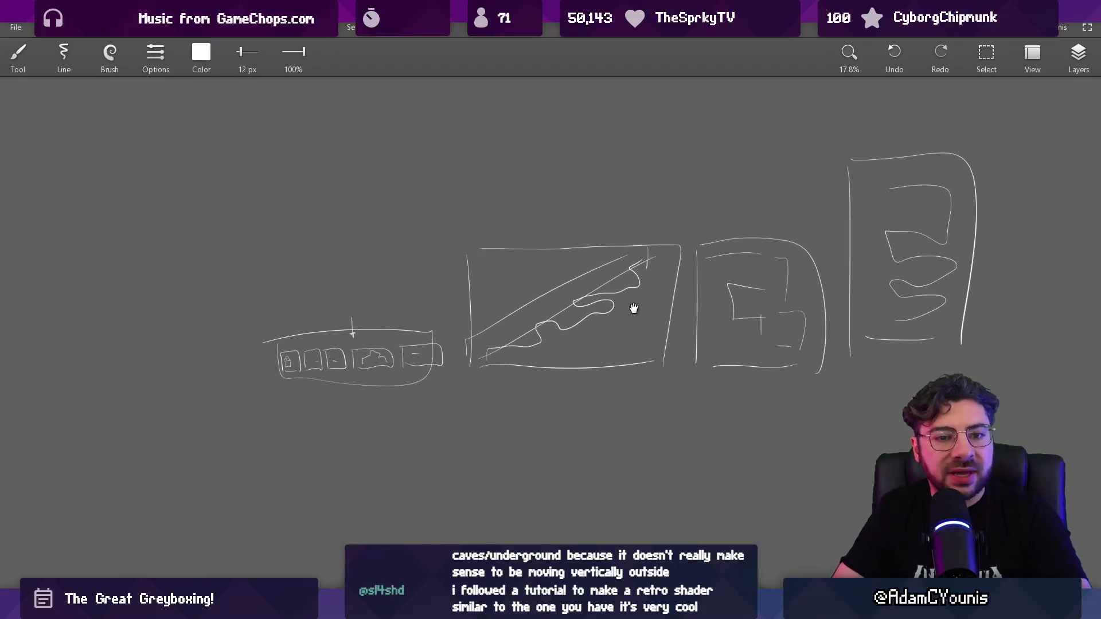
pyautogui.scroll(3, 385, 381)
pyautogui.scroll(5, 240, 366)
pyautogui.moveTo(269, 269)
pyautogui.mouseDown()
pyautogui.moveTo(209, 321)
pyautogui.moveTo(327, 267)
pyautogui.mouseUp()
pyautogui.hotkey('ctrl', 'z')
pyautogui.scroll(-5, 354, 276)
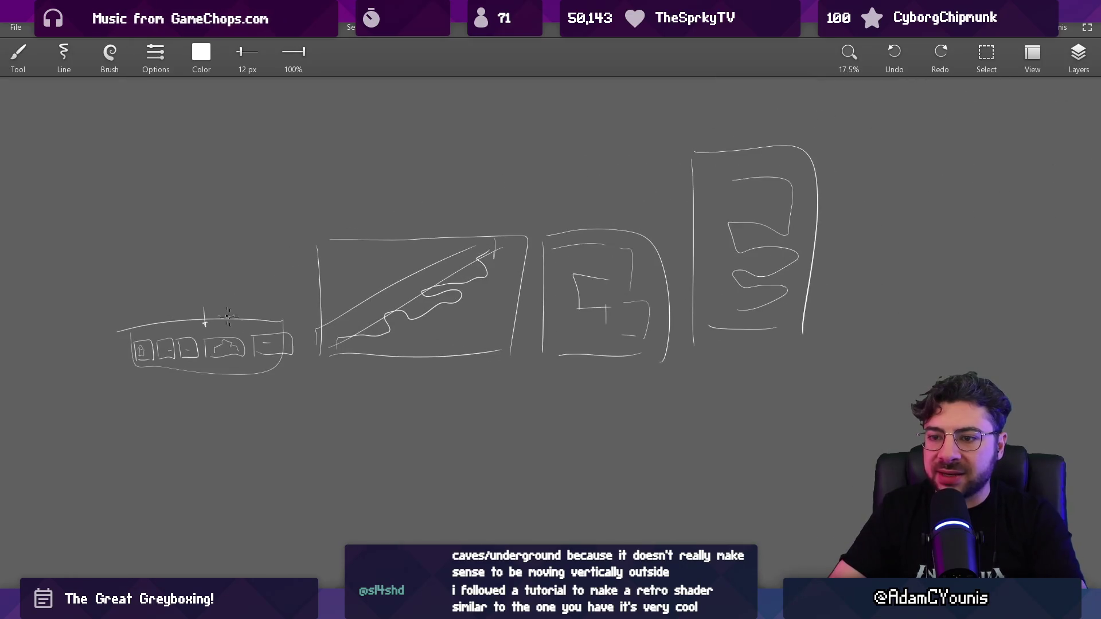
pyautogui.moveTo(138, 191); pyautogui.dragTo(608, 181)
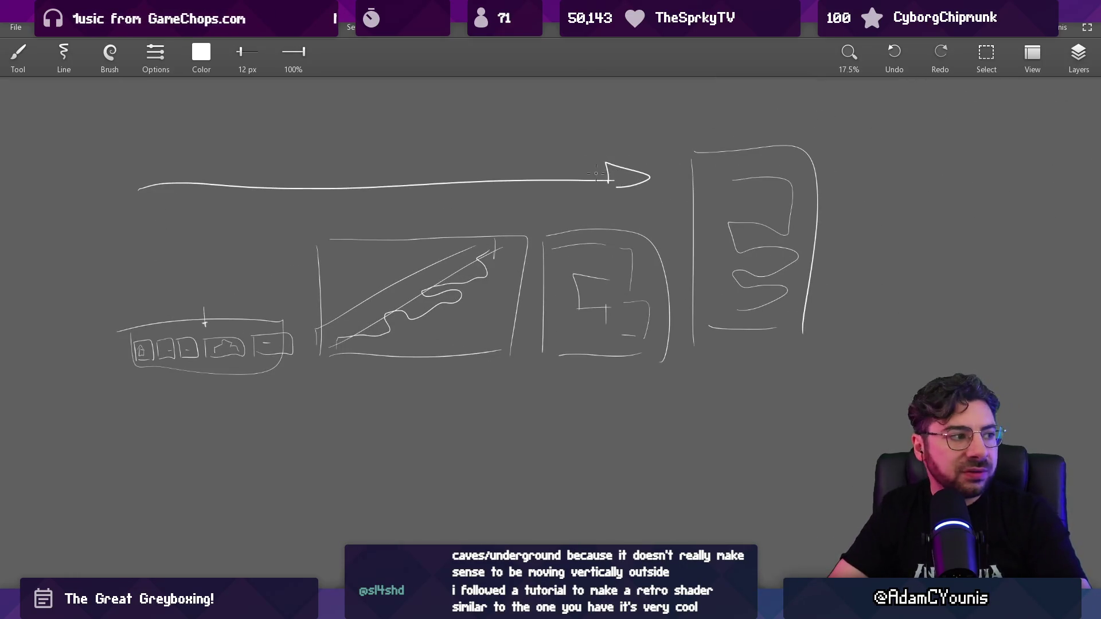
pyautogui.hotkey('ctrl', 'z')
pyautogui.scroll(-2, 668, 214)
pyautogui.scroll(-3, 441, 231)
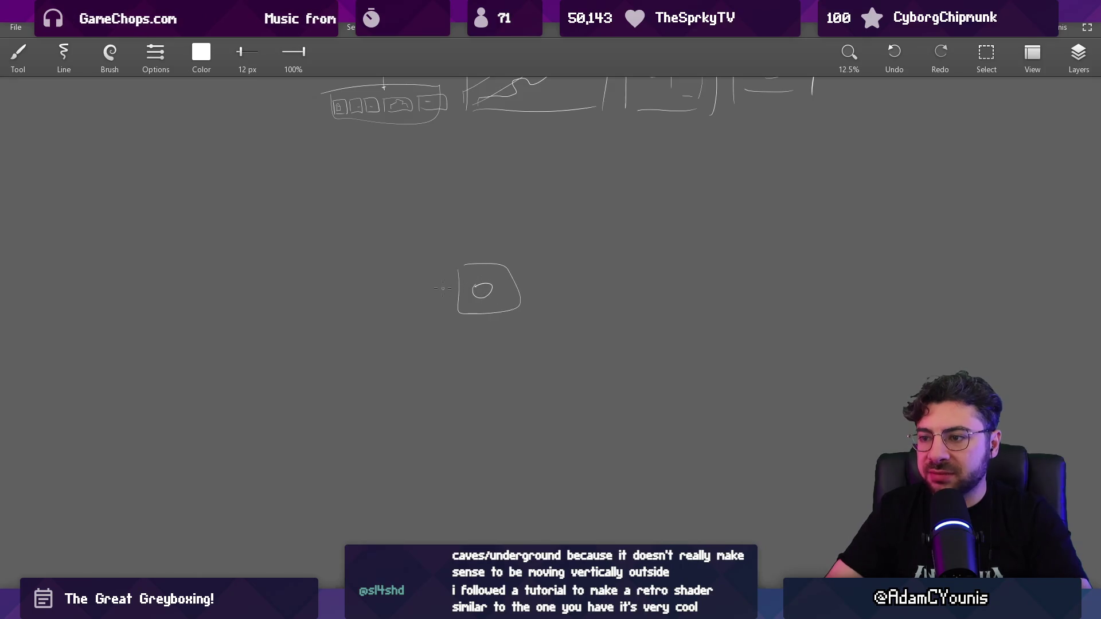
# Try a vertical line and a rounded bottom box, undoing both, then frame the top sketches
pyautogui.scroll(-3, 467, 288)
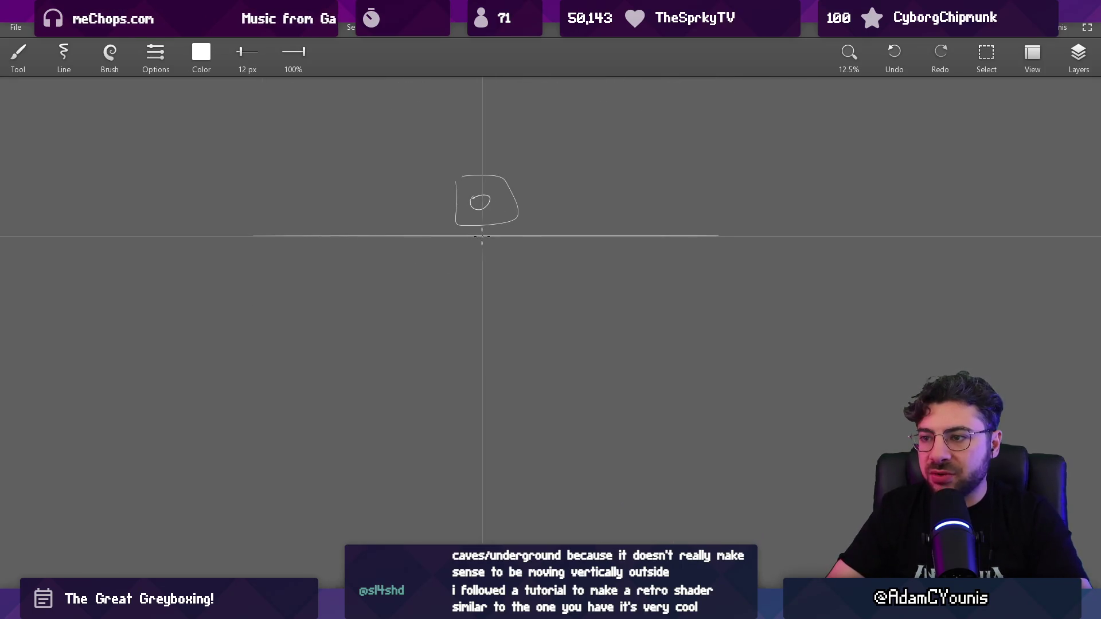
pyautogui.moveTo(485, 236); pyautogui.dragTo(487, 362)
pyautogui.scroll(-1, 482, 370)
pyautogui.hotkey('ctrl', 'z')
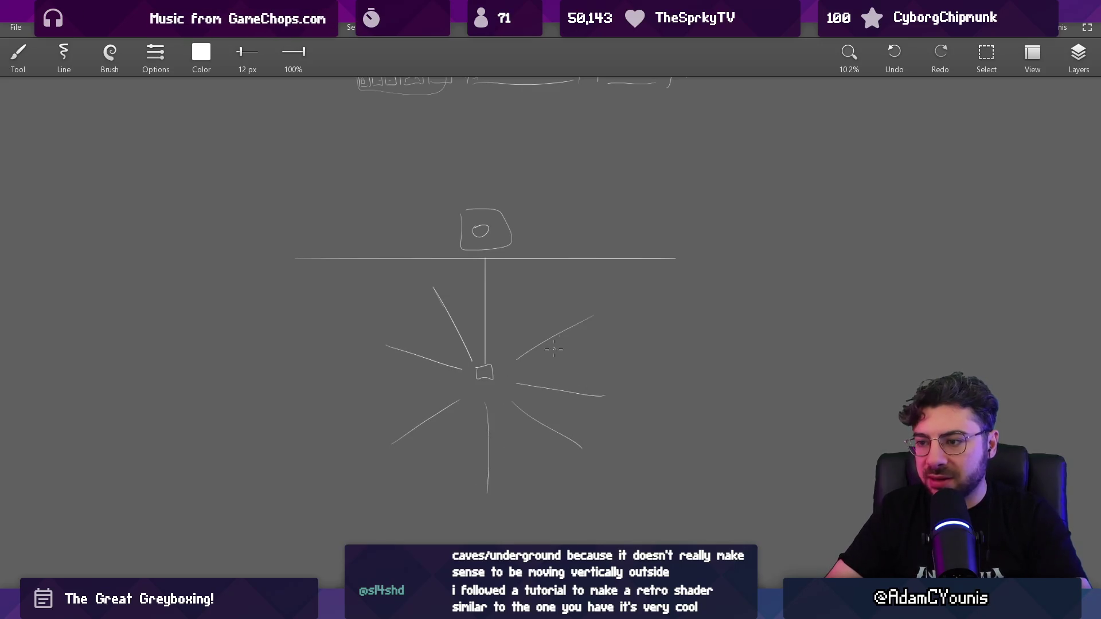
pyautogui.moveTo(545, 333); pyautogui.dragTo(515, 315)
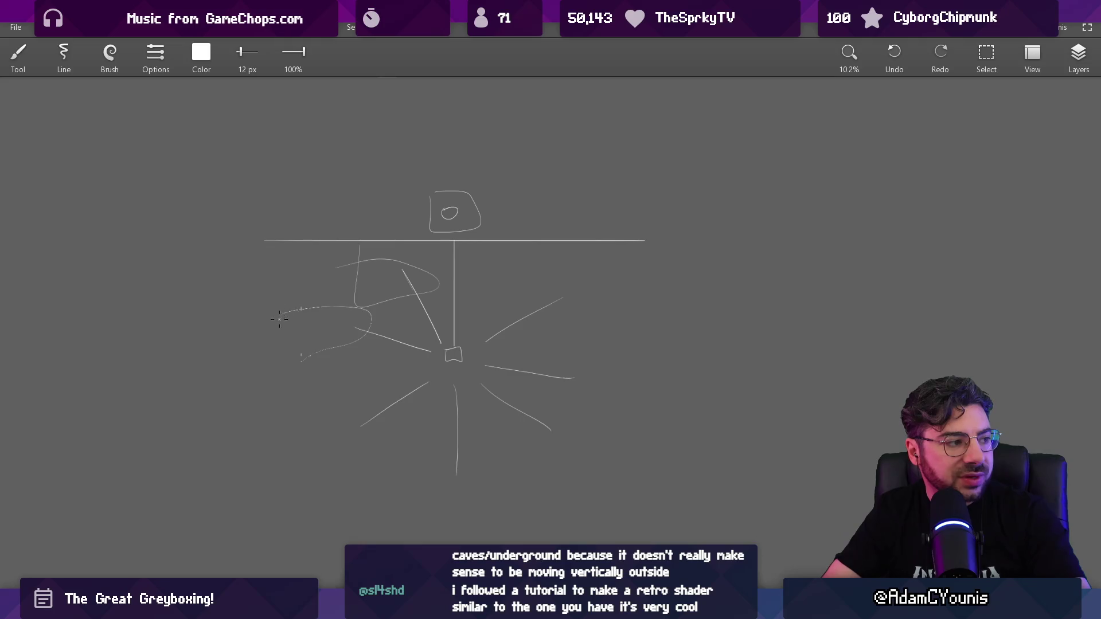
pyautogui.moveTo(435, 459)
pyautogui.mouseDown()
pyautogui.moveTo(512, 480)
pyautogui.moveTo(407, 507)
pyautogui.mouseUp()
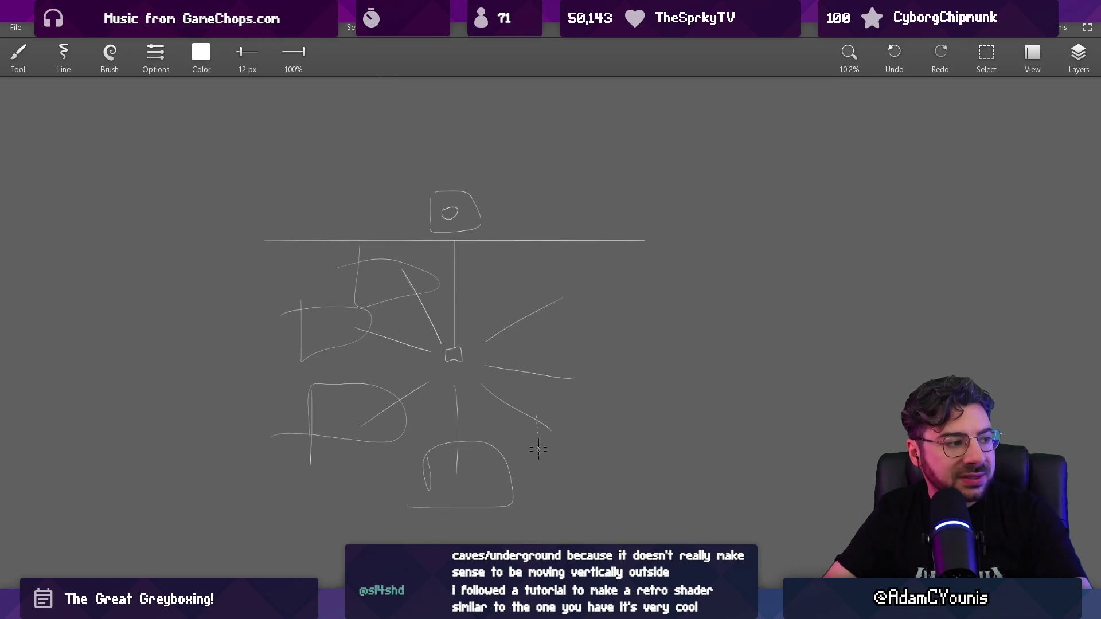
pyautogui.hotkey('ctrl', 'z')
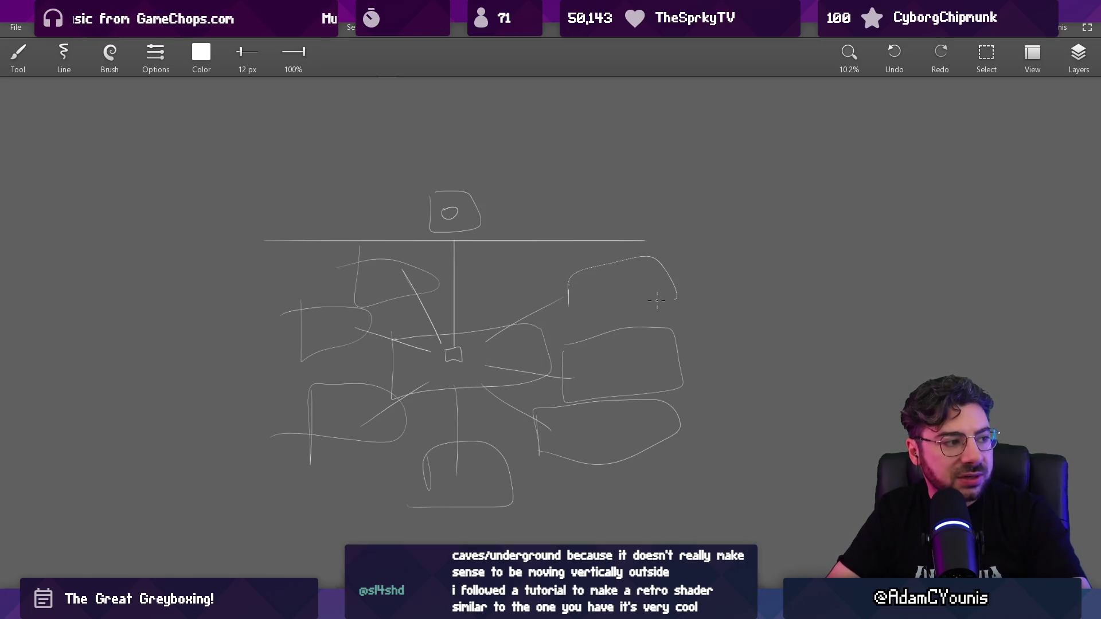
pyautogui.scroll(2, 457, 300)
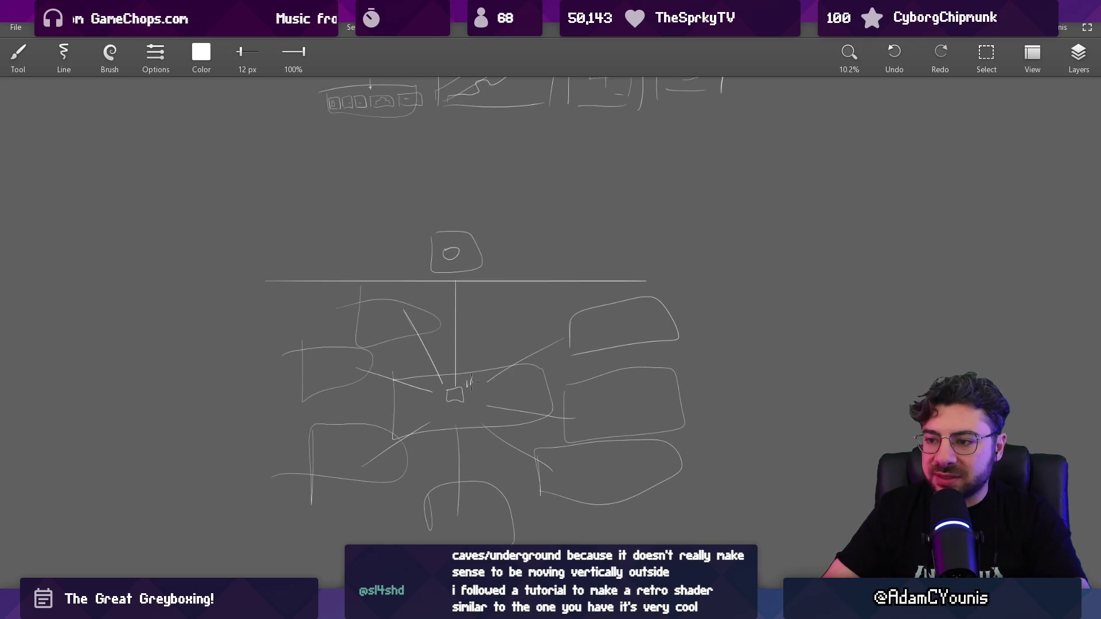
pyautogui.scroll(-2, 492, 370)
pyautogui.scroll(5, 508, 386)
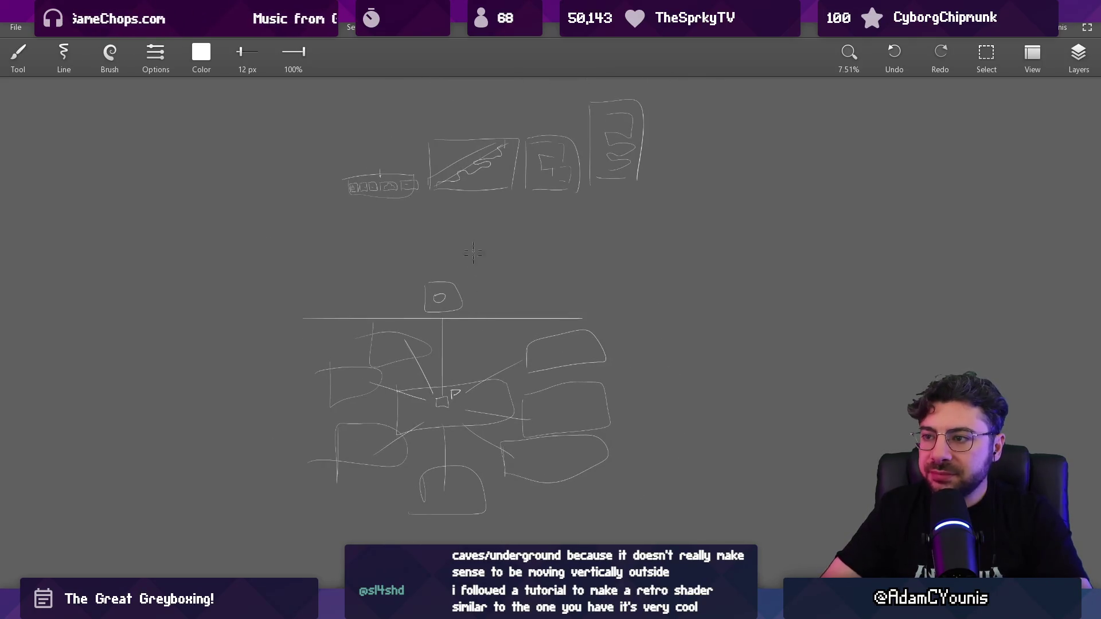
pyautogui.moveTo(542, 306)
pyautogui.mouseDown()
pyautogui.moveTo(488, 297)
pyautogui.moveTo(531, 285)
pyautogui.moveTo(453, 281)
pyautogui.mouseUp()
# Loop loose outlines around the top row of level sketches and the right-hand region
pyautogui.moveTo(124, 236)
pyautogui.mouseDown()
pyautogui.moveTo(514, 232)
pyautogui.moveTo(148, 237)
pyautogui.mouseUp()
pyautogui.moveTo(621, 208); pyautogui.dragTo(581, 406)
pyautogui.moveTo(954, 246); pyautogui.dragTo(620, 207)
pyautogui.moveTo(921, 274); pyautogui.dragTo(663, 367)
pyautogui.moveTo(767, 318); pyautogui.dragTo(463, 355)
pyautogui.moveTo(714, 369); pyautogui.dragTo(688, 218)
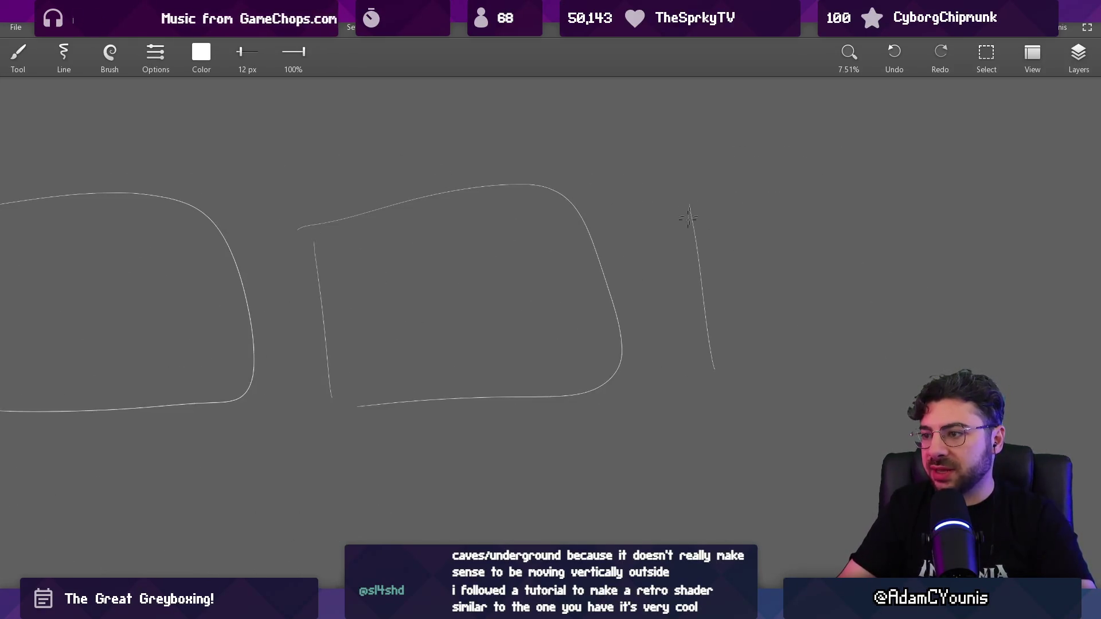
pyautogui.scroll(-1, 729, 331)
# Pan to blank canvas and draw a large open rectangular frame
pyautogui.moveTo(738, 332); pyautogui.dragTo(369, 264)
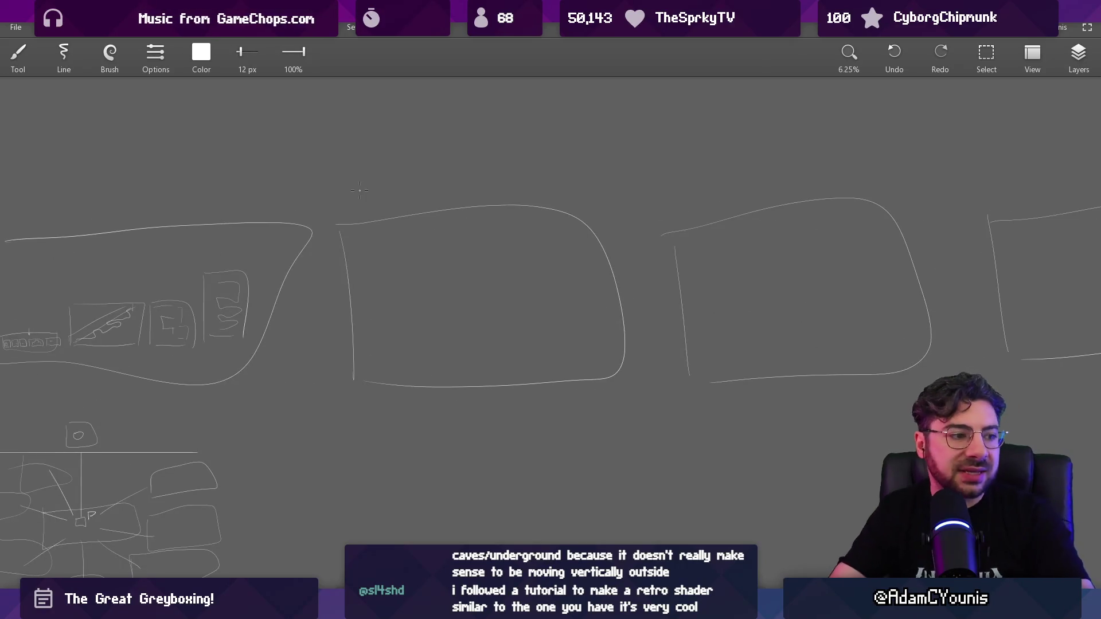
pyautogui.moveTo(359, 190)
pyautogui.mouseDown()
pyautogui.moveTo(570, 283)
pyautogui.moveTo(502, 286)
pyautogui.moveTo(511, 277)
pyautogui.mouseUp()
pyautogui.scroll(5, 401, 214)
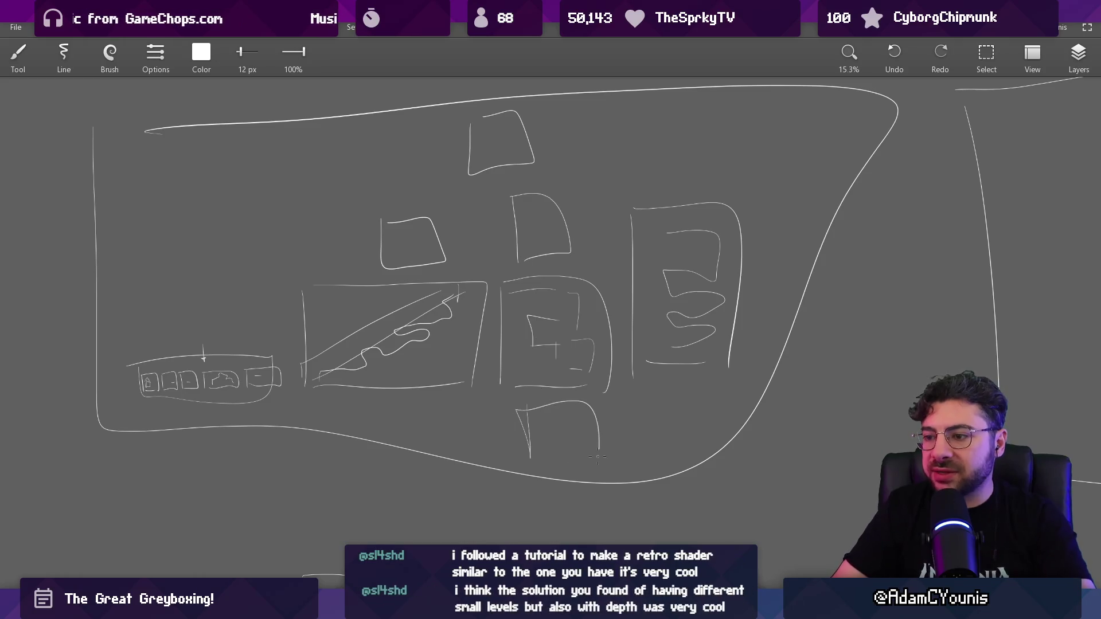
pyautogui.scroll(-3, 577, 386)
pyautogui.moveTo(499, 344); pyautogui.dragTo(465, 281)
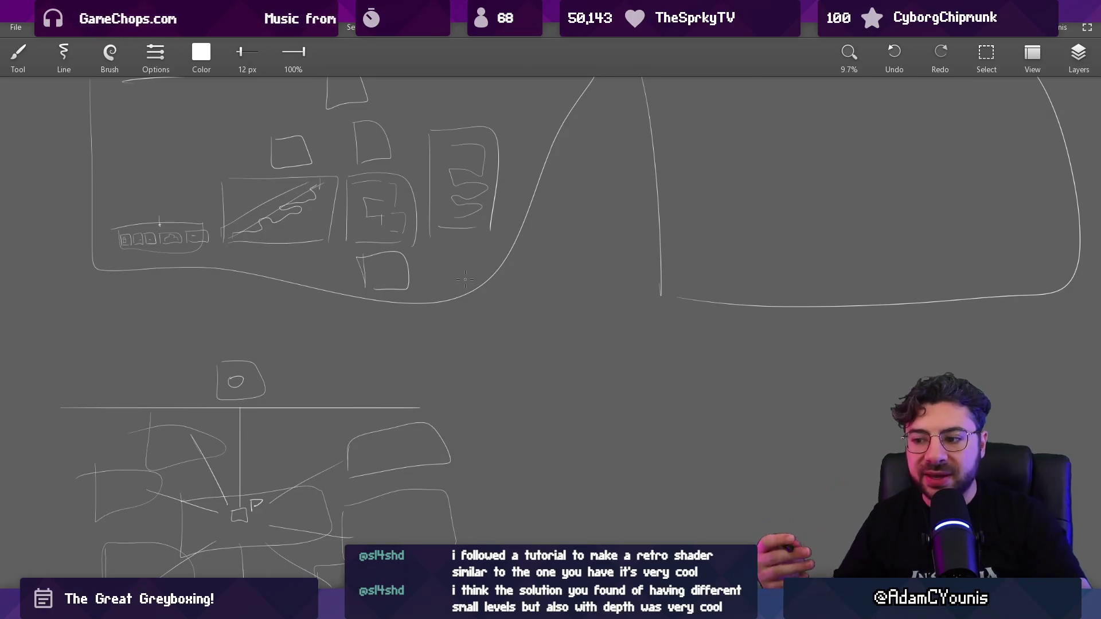
pyautogui.moveTo(464, 280); pyautogui.dragTo(674, 320)
pyautogui.scroll(5, 479, 327)
pyautogui.moveTo(346, 167)
pyautogui.mouseDown()
pyautogui.moveTo(346, 338)
pyautogui.moveTo(773, 165)
pyautogui.moveTo(774, 377)
pyautogui.mouseUp()
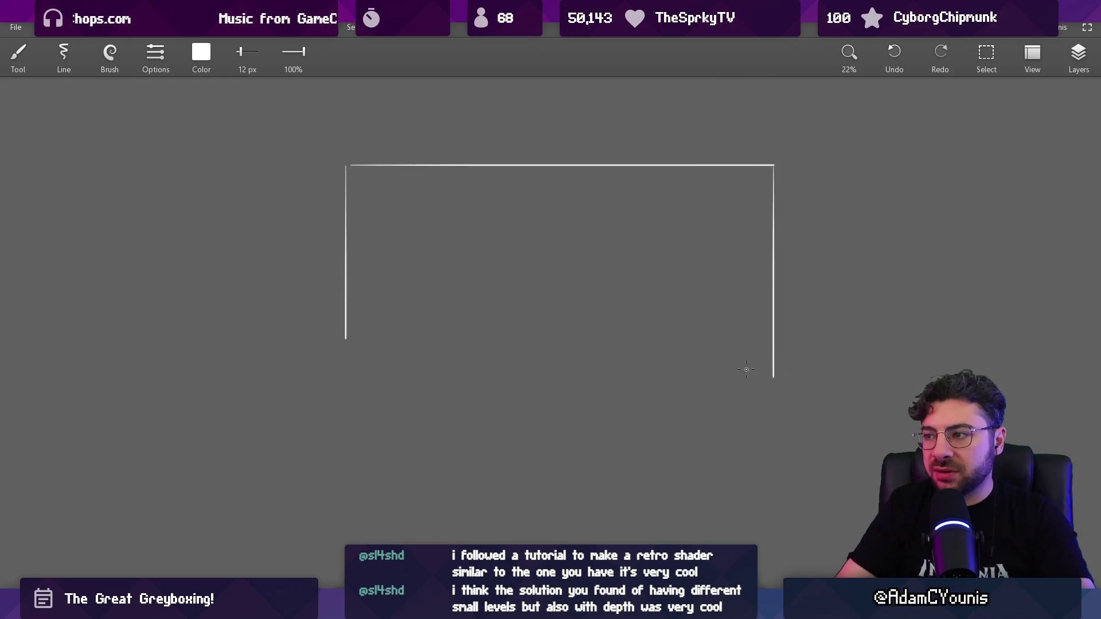
# Close the frame's bottom edge and add a room box inside it
pyautogui.moveTo(576, 385); pyautogui.dragTo(315, 376)
pyautogui.scroll(2, 482, 310)
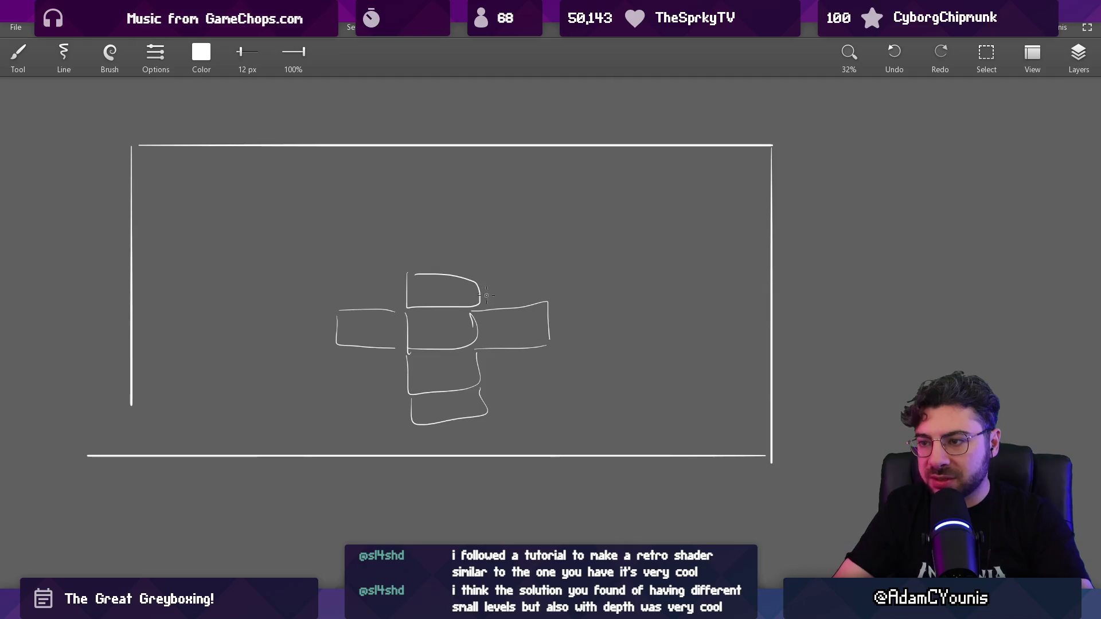
pyautogui.moveTo(480, 265)
pyautogui.mouseDown()
pyautogui.moveTo(541, 267)
pyautogui.moveTo(507, 283)
pyautogui.moveTo(527, 305)
pyautogui.mouseUp()
pyautogui.scroll(-2, 510, 290)
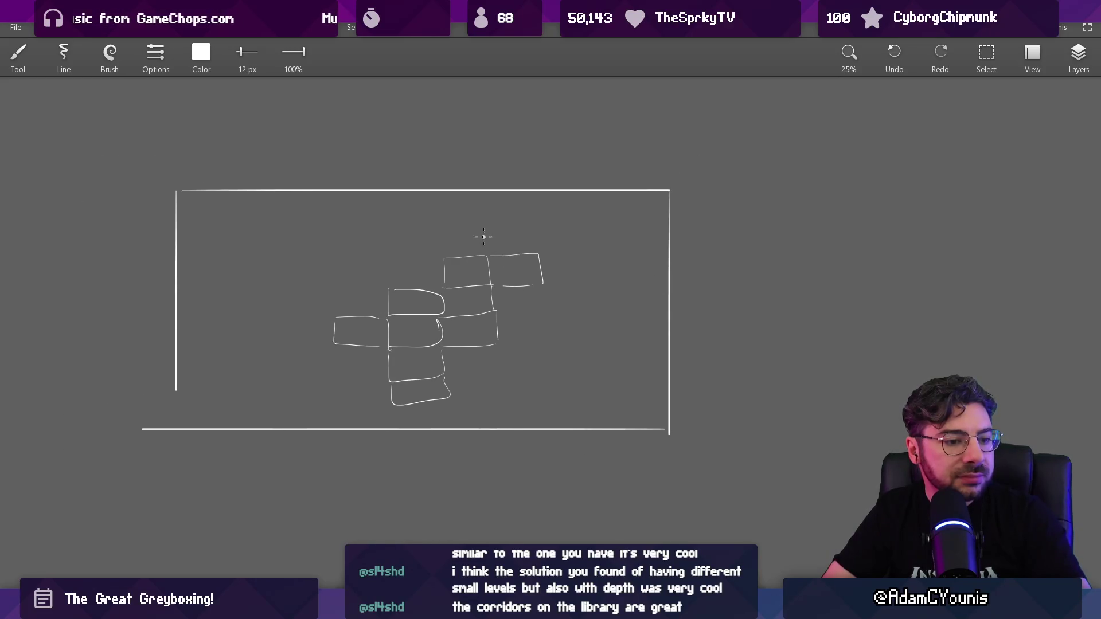
pyautogui.moveTo(452, 294); pyautogui.dragTo(476, 292)
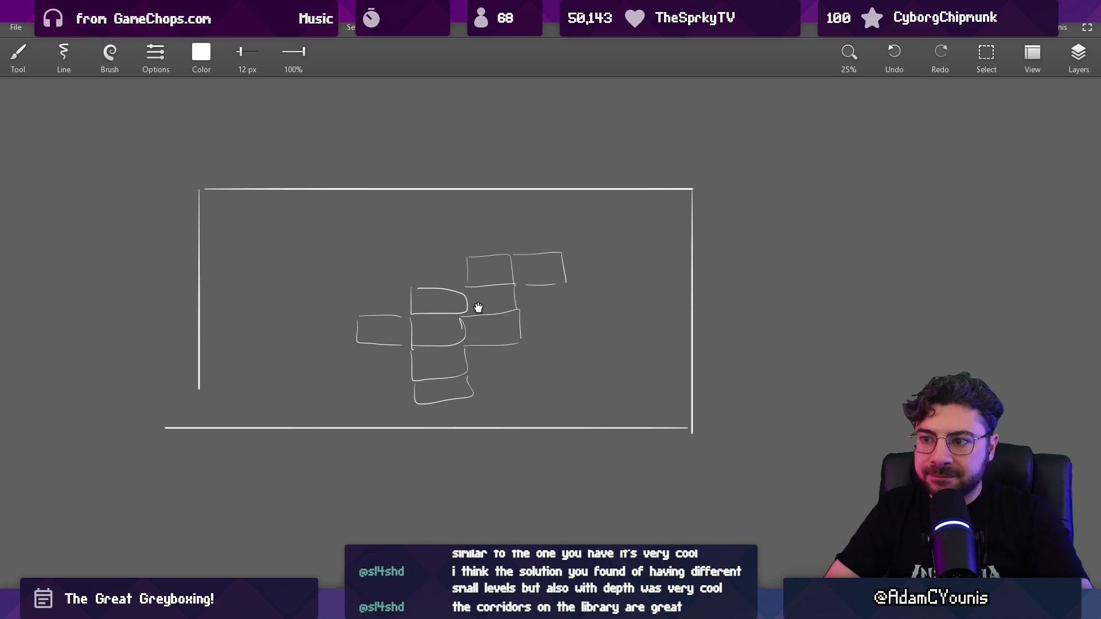
pyautogui.scroll(2, 452, 336)
pyautogui.moveTo(453, 336); pyautogui.dragTo(476, 366)
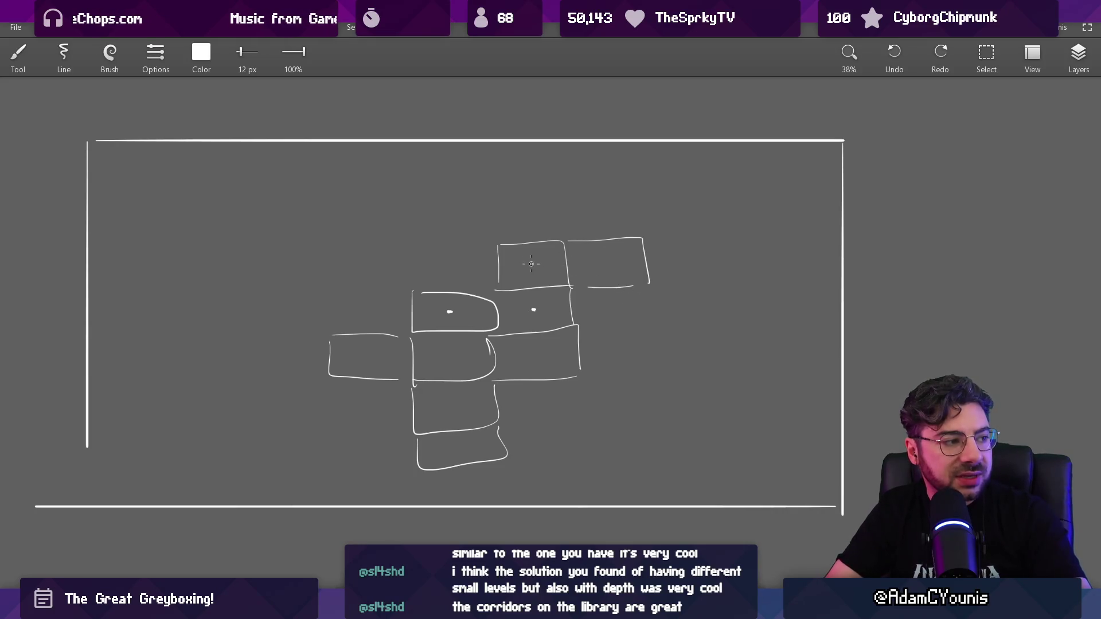
# Sketch a diagram of rooms joined by corridor lines above the frame, then switch to Unity
pyautogui.moveTo(602, 262)
pyautogui.mouseDown()
pyautogui.moveTo(689, 276)
pyautogui.moveTo(647, 575)
pyautogui.mouseUp()
pyautogui.moveTo(396, 207)
pyautogui.mouseDown()
pyautogui.moveTo(496, 165)
pyautogui.moveTo(399, 311)
pyautogui.mouseUp()
pyautogui.moveTo(440, 261); pyautogui.dragTo(532, 255)
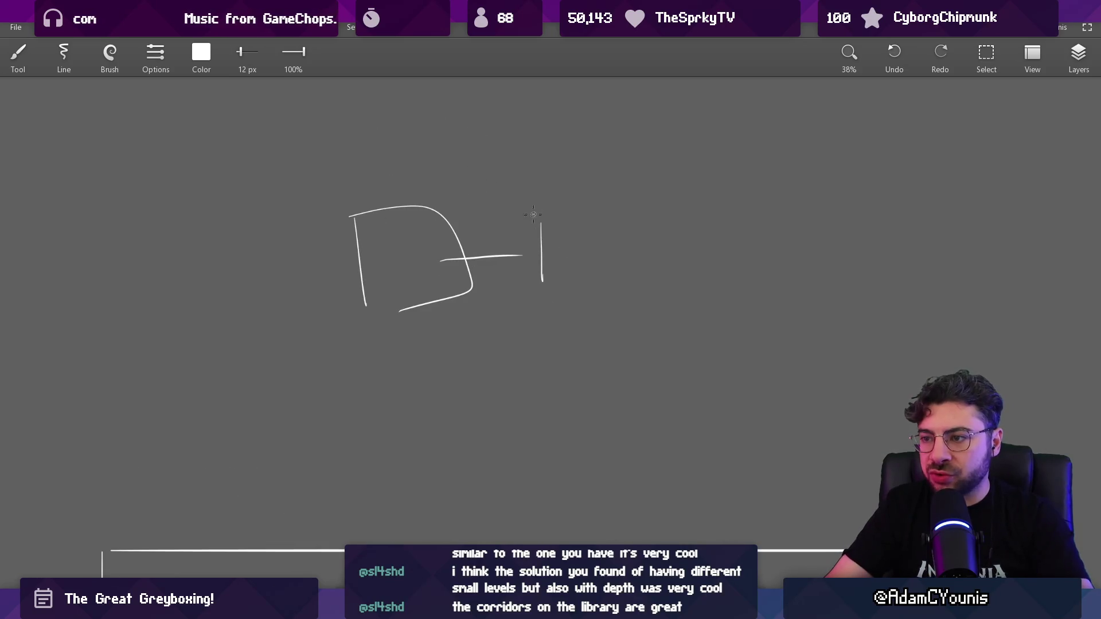
pyautogui.moveTo(372, 359); pyautogui.dragTo(400, 427)
pyautogui.moveTo(427, 343); pyautogui.dragTo(601, 354)
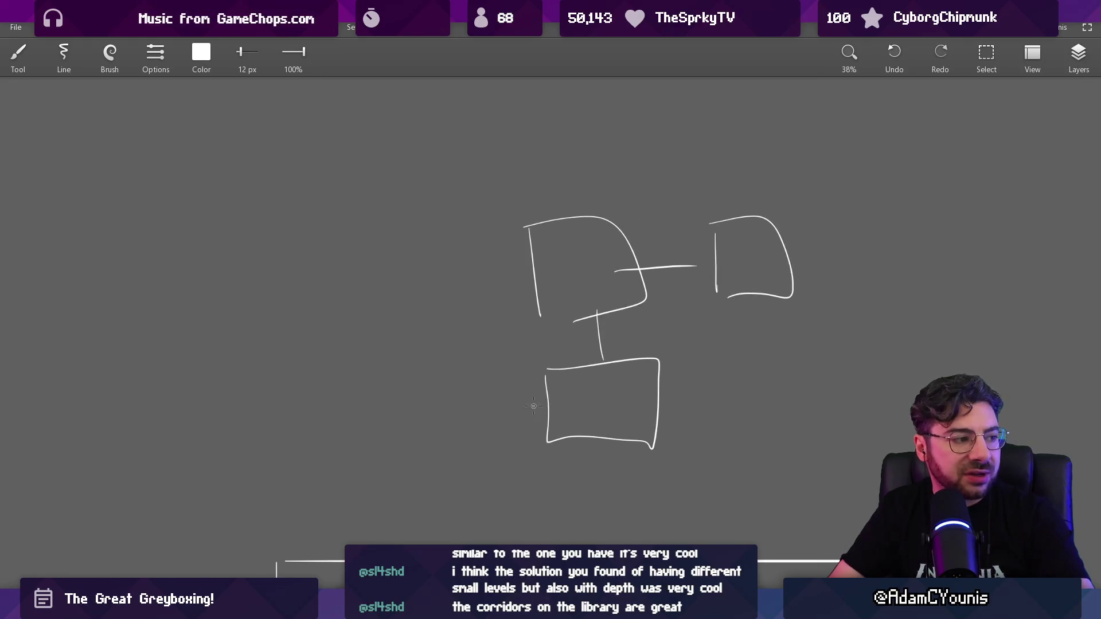
pyautogui.moveTo(547, 403); pyautogui.dragTo(509, 407)
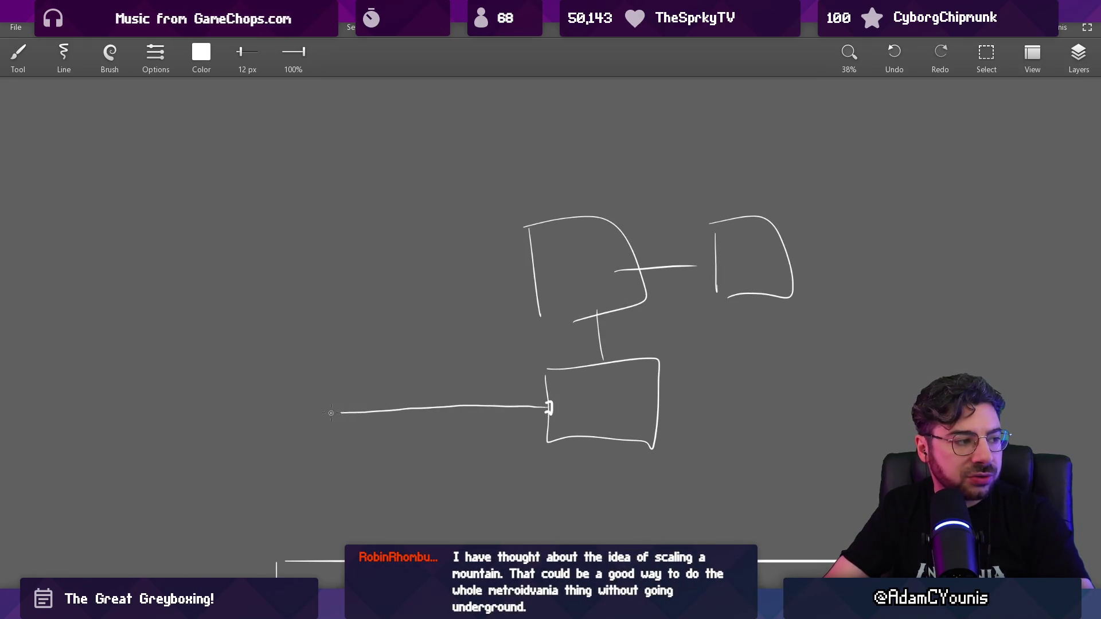
pyautogui.moveTo(315, 367)
pyautogui.mouseDown()
pyautogui.moveTo(193, 372)
pyautogui.moveTo(304, 441)
pyautogui.mouseUp()
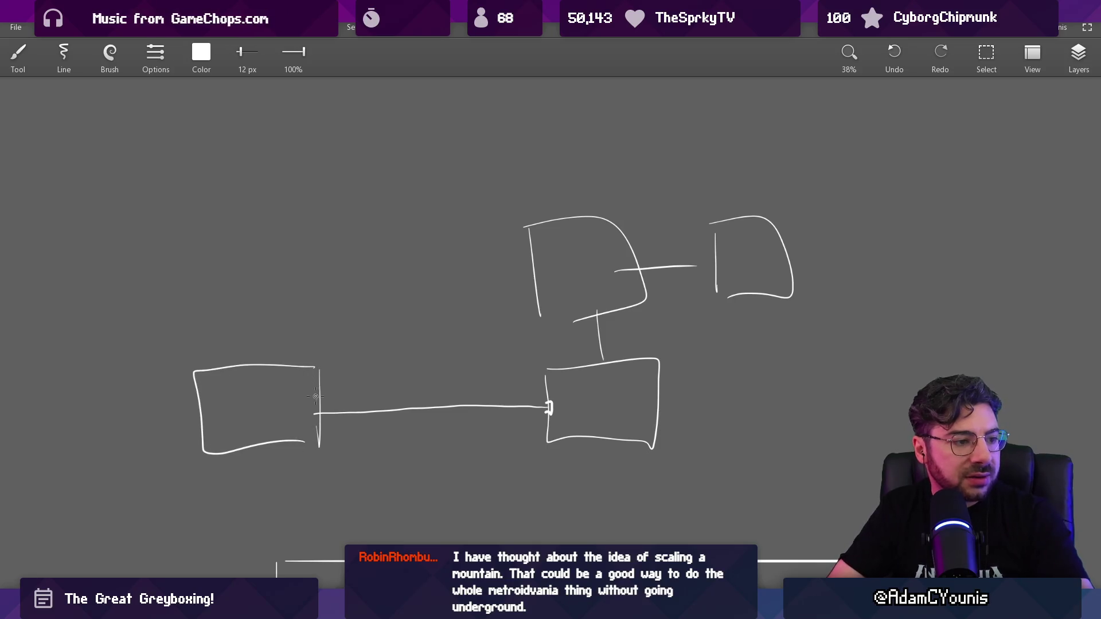
pyautogui.scroll(-1, 343, 396)
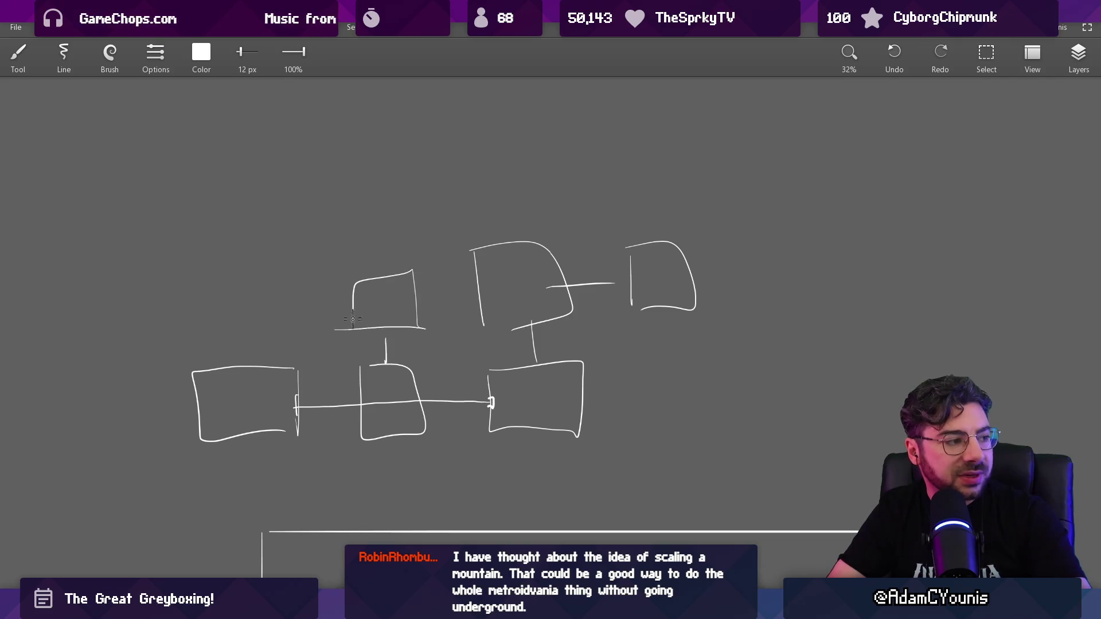
pyautogui.scroll(-3, 413, 311)
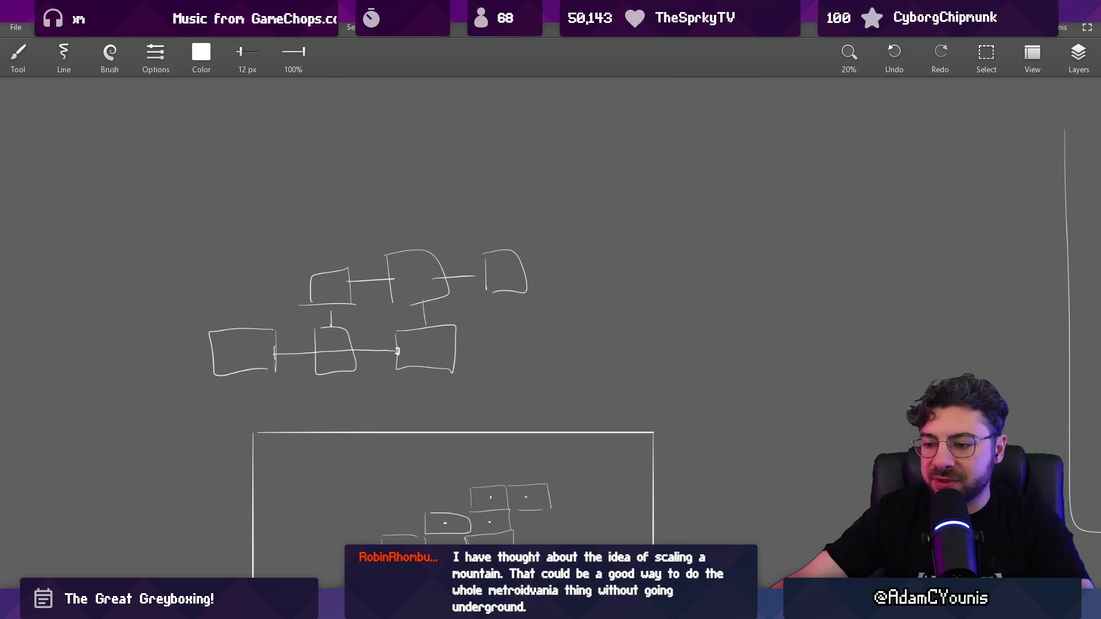
pyautogui.hotkey('alt', 'Tab')
pyautogui.scroll(10, 418, 256)
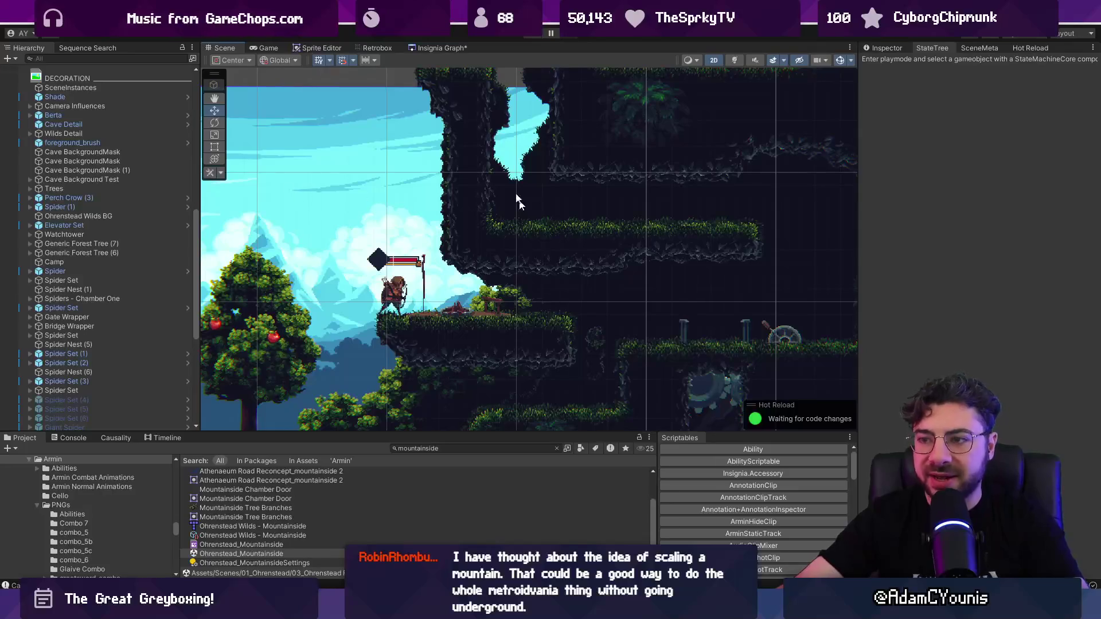
# Jump to a level via the Insignia Graph and inspect it in the Scene view
pyautogui.click(441, 47)
pyautogui.doubleClick(584, 281)
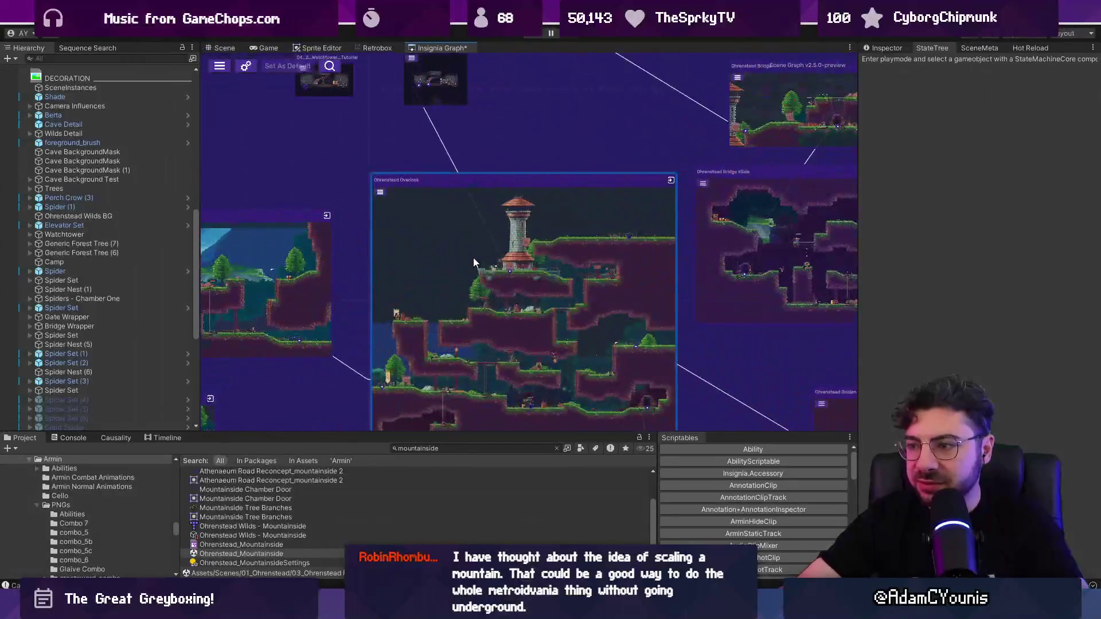
pyautogui.click(225, 48)
pyautogui.scroll(-5, 284, 114)
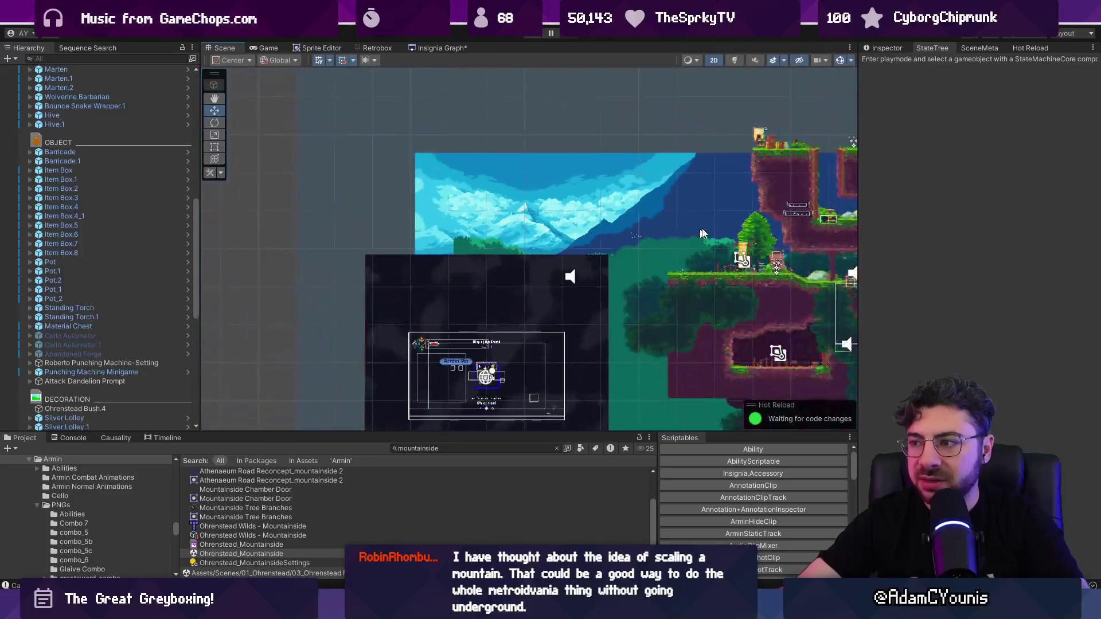
pyautogui.scroll(5, 472, 292)
pyautogui.moveTo(473, 291); pyautogui.dragTo(414, 283)
pyautogui.scroll(-2, 414, 284)
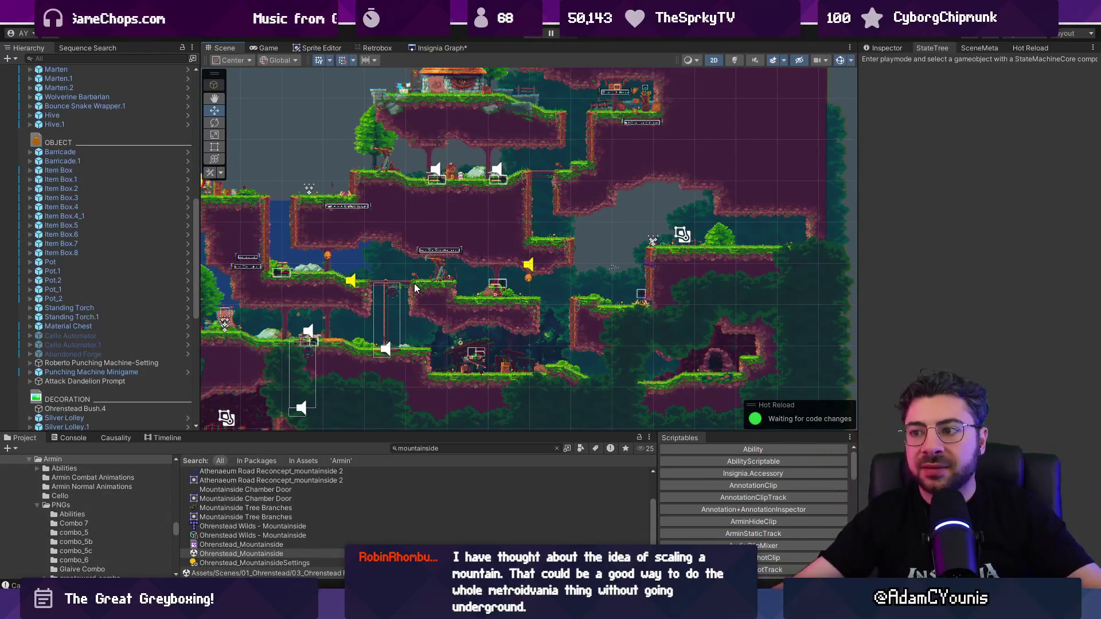
pyautogui.scroll(4, 329, 266)
pyautogui.scroll(-4, 454, 266)
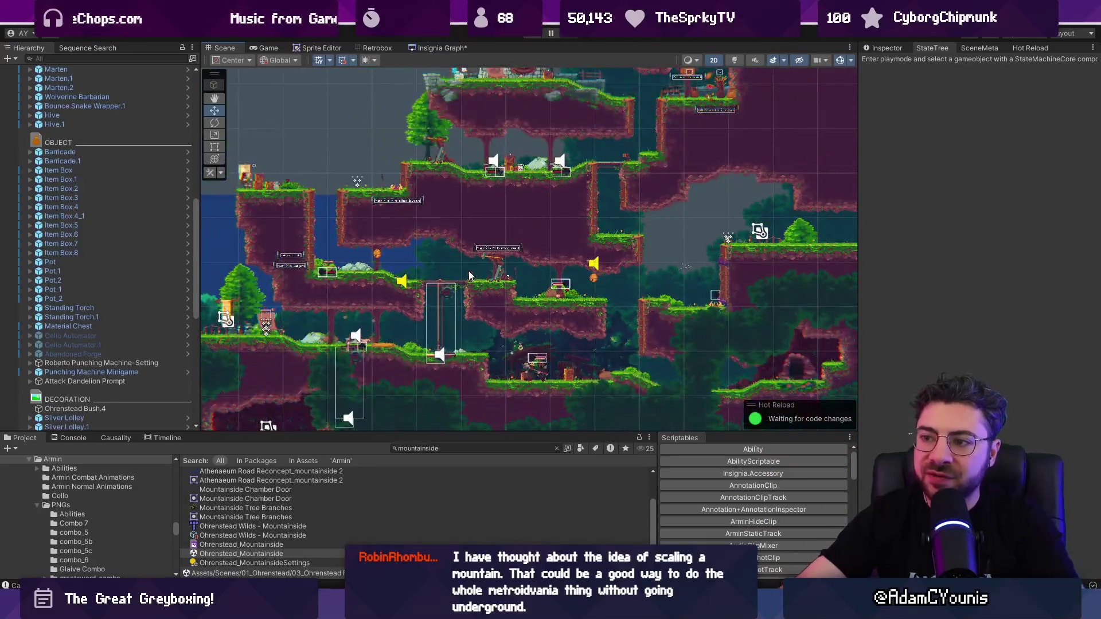
# Playtest the level, look over the rope and gear structure, then return to the sketch app
pyautogui.hotkey('ctrl', 'p')
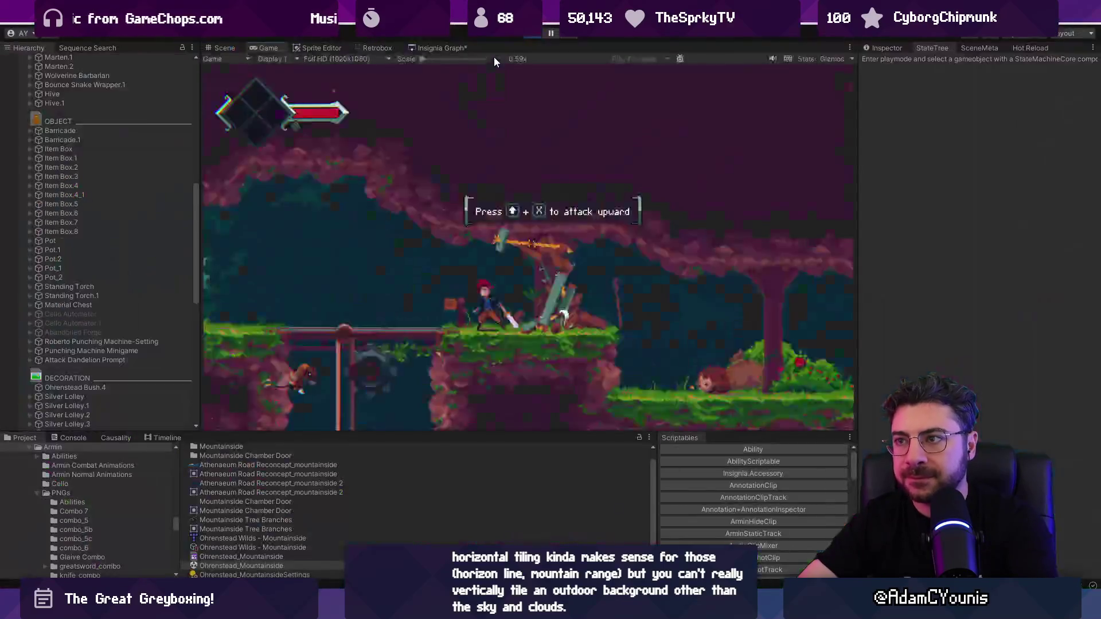
pyautogui.click(534, 33)
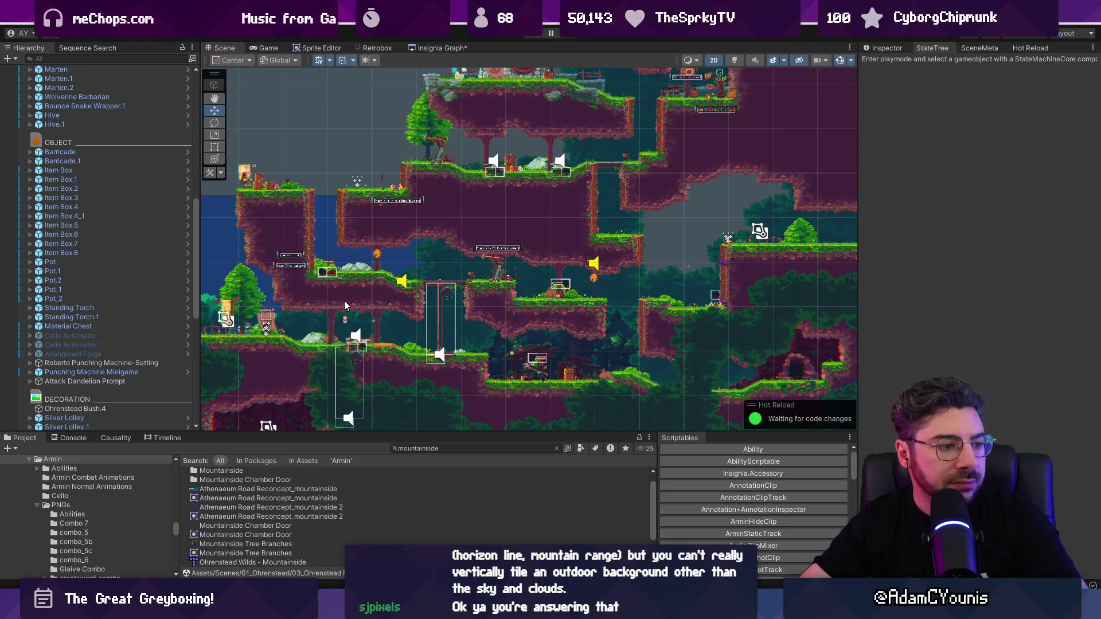
pyautogui.scroll(3, 434, 309)
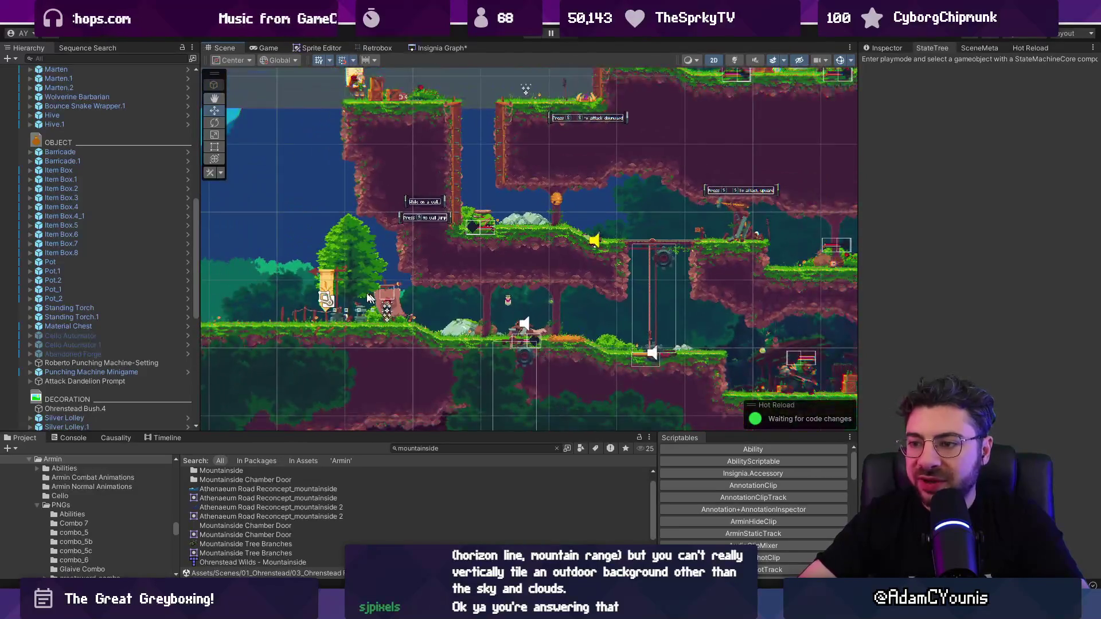
pyautogui.moveTo(574, 309); pyautogui.dragTo(376, 277)
pyautogui.scroll(2, 376, 317)
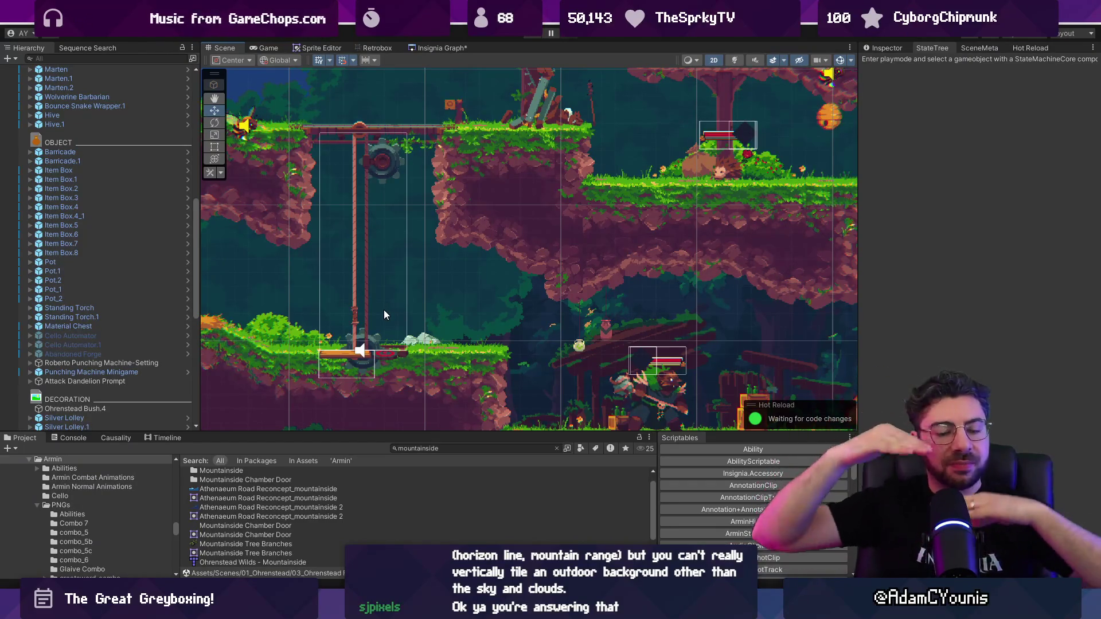
pyautogui.scroll(-3, 384, 309)
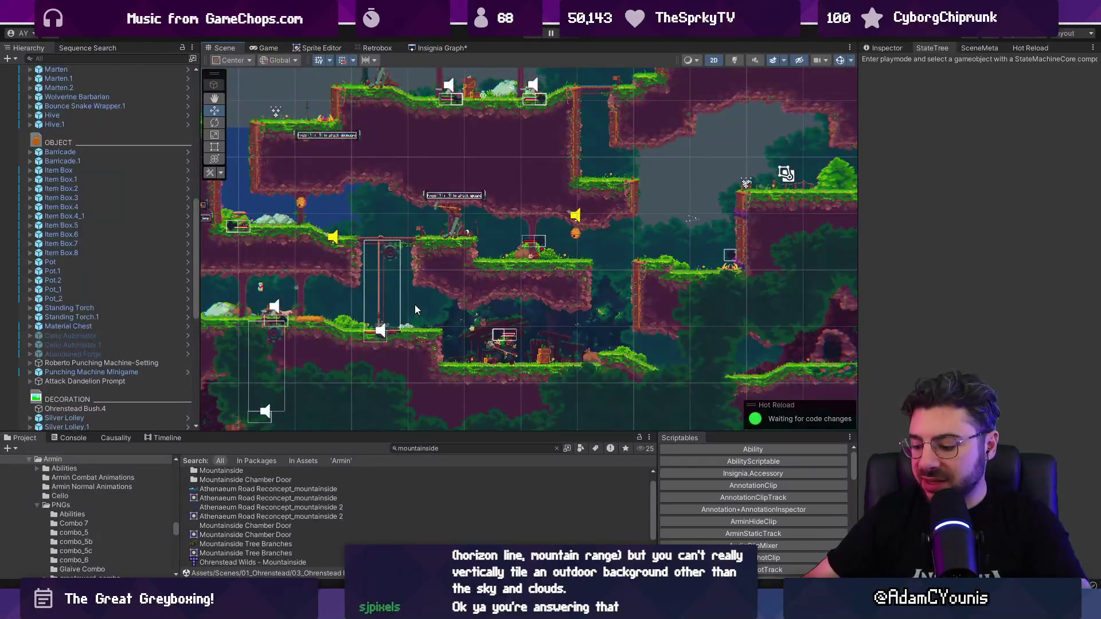
pyautogui.hotkey('alt', 'Tab')
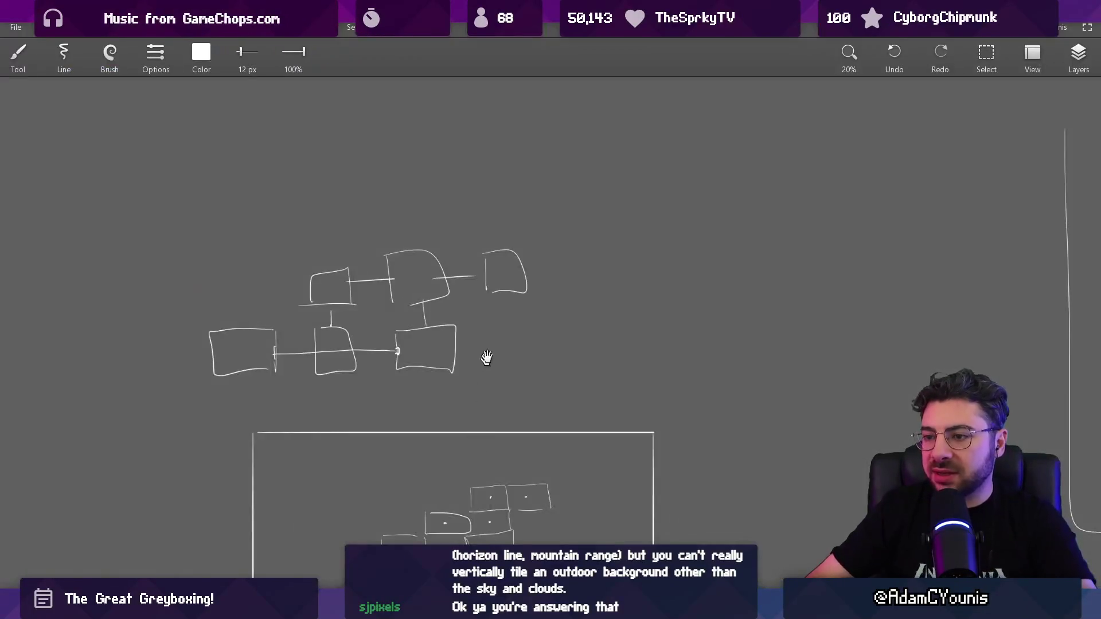
# Draw the long rectangular frame from two parallel lines, trimmed and closed with a right edge
pyautogui.moveTo(607, 279); pyautogui.dragTo(572, 435)
pyautogui.scroll(2, 484, 221)
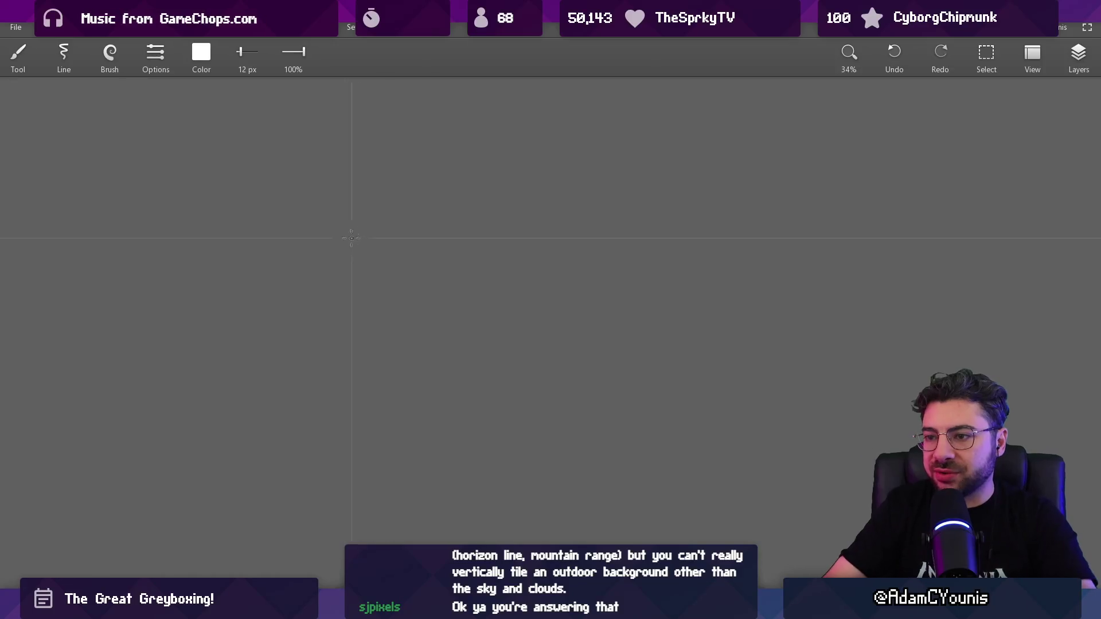
pyautogui.moveTo(302, 243); pyautogui.dragTo(670, 243)
pyautogui.moveTo(307, 346); pyautogui.dragTo(744, 346)
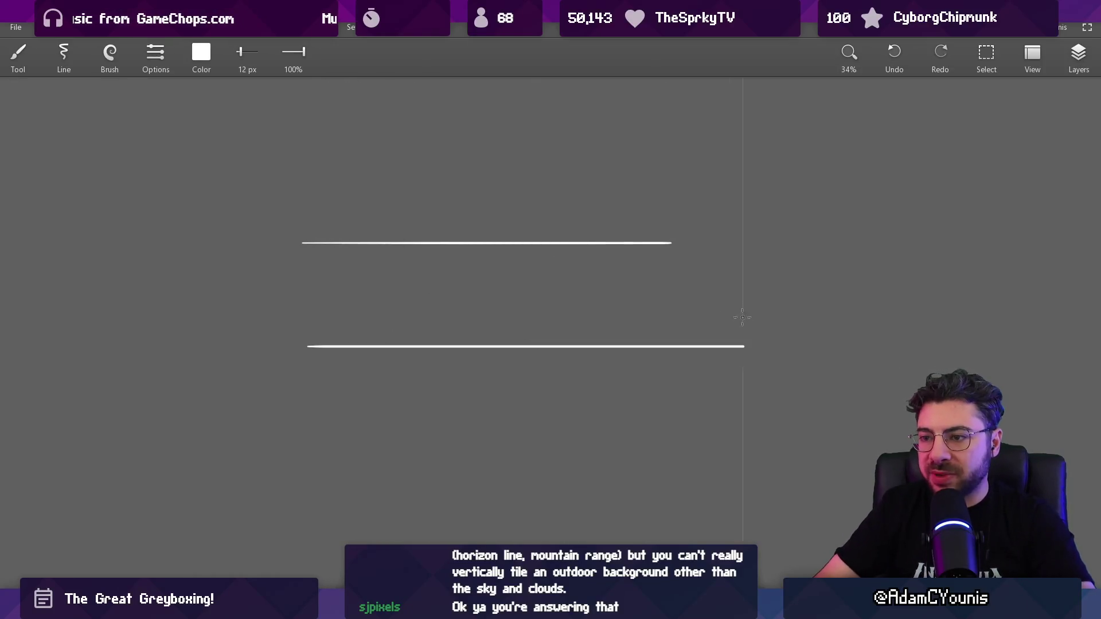
pyautogui.hotkey('ctrl', 'z')
pyautogui.hotkey('ctrl', 'shift', 'z')
pyautogui.press('e')
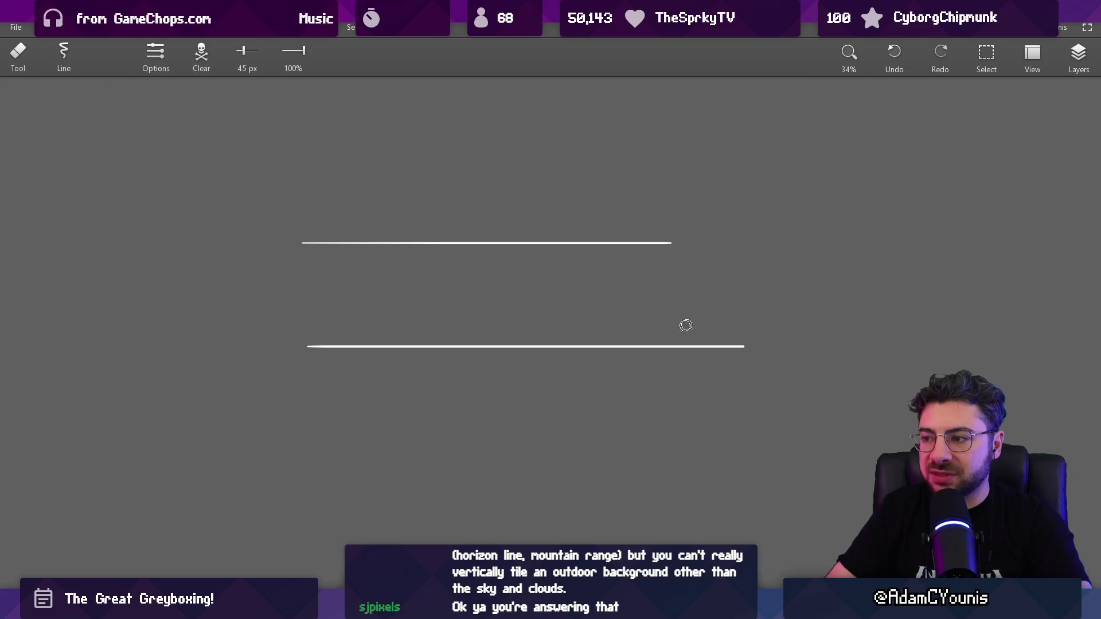
pyautogui.moveTo(701, 337); pyautogui.dragTo(755, 338)
pyautogui.press('b')
pyautogui.moveTo(671, 242); pyautogui.dragTo(671, 348)
# Draw the tall box inside the frame and undo a stray duplicate stroke
pyautogui.scroll(2, 625, 329)
pyautogui.scroll(1, 344, 339)
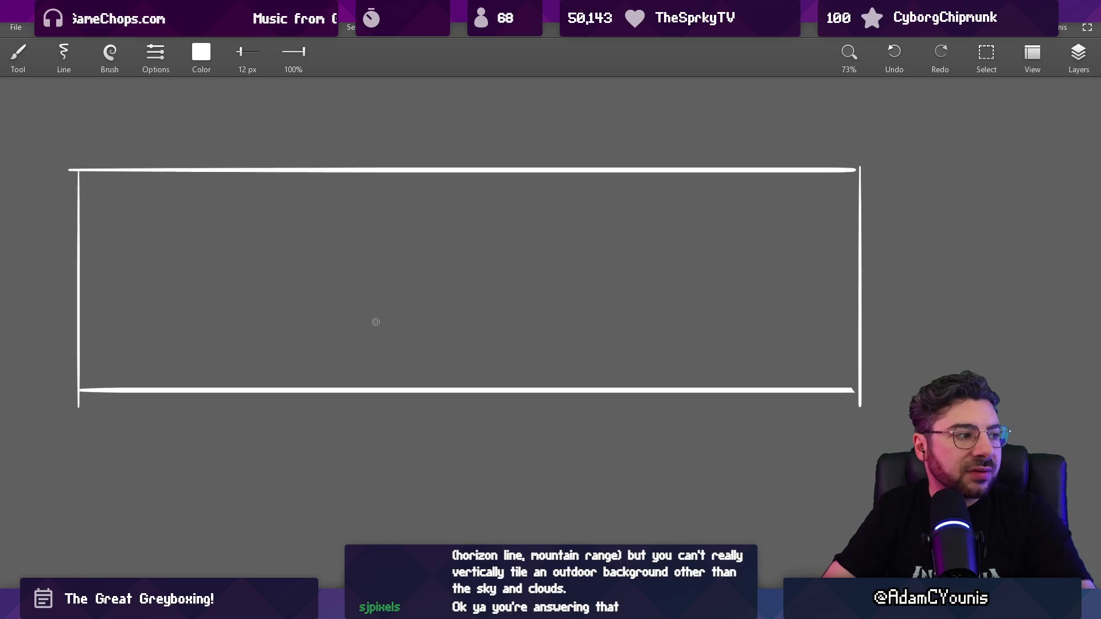
pyautogui.moveTo(485, 261); pyautogui.dragTo(488, 374)
pyautogui.moveTo(484, 261); pyautogui.dragTo(588, 349)
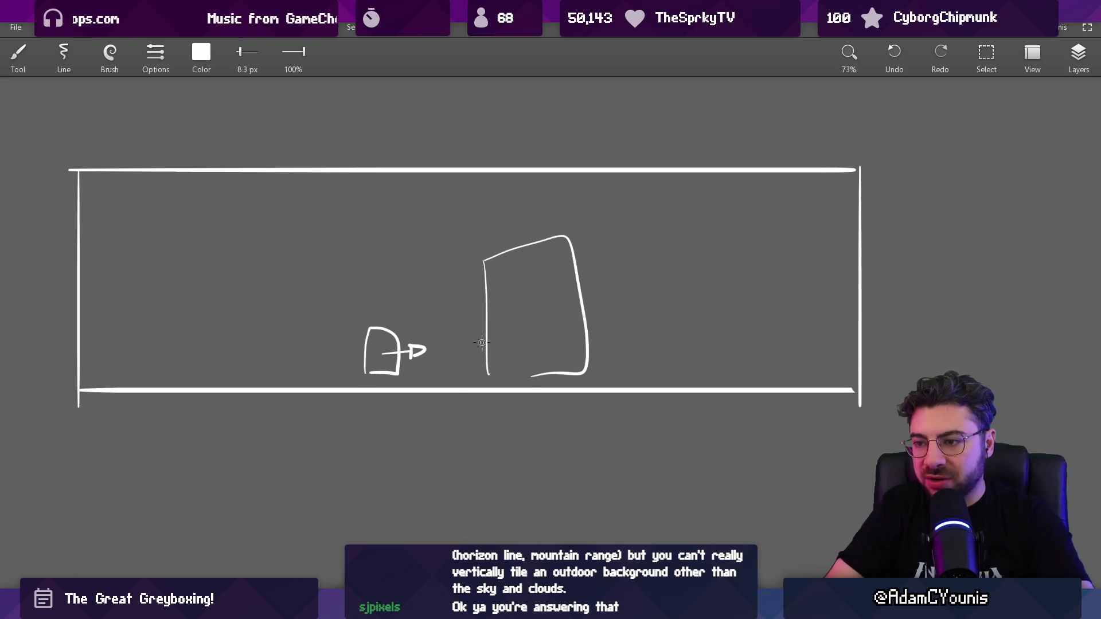
pyautogui.moveTo(574, 363); pyautogui.dragTo(575, 373)
pyautogui.hotkey('ctrl', 'z')
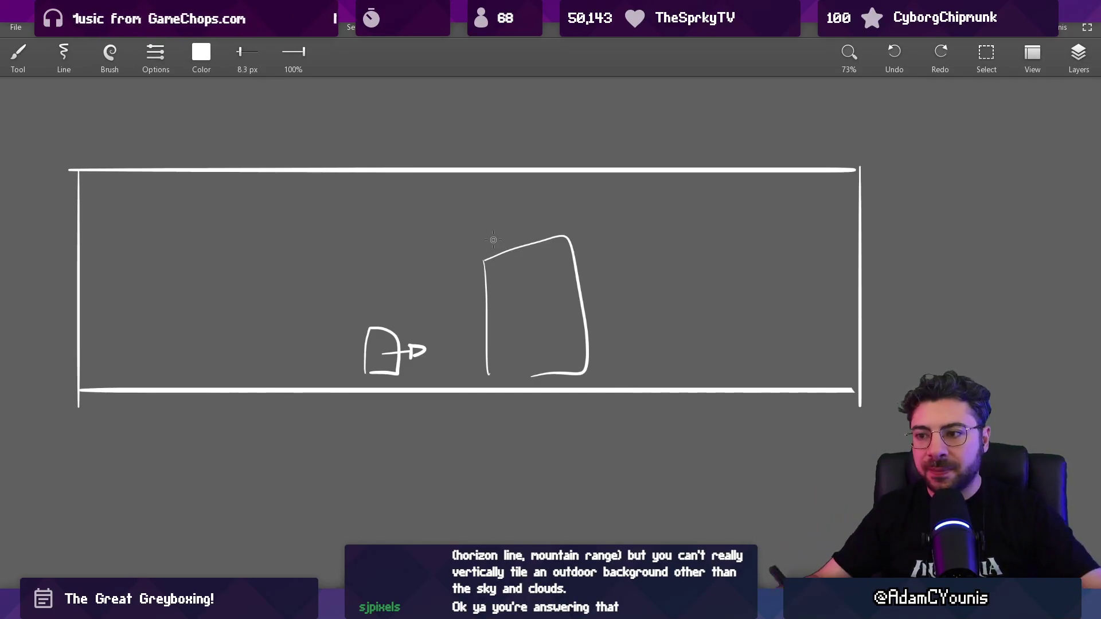
pyautogui.scroll(-3, 489, 315)
# Add a ramp lowering the left floor and circle the tall box with a loose oval
pyautogui.scroll(3, 455, 402)
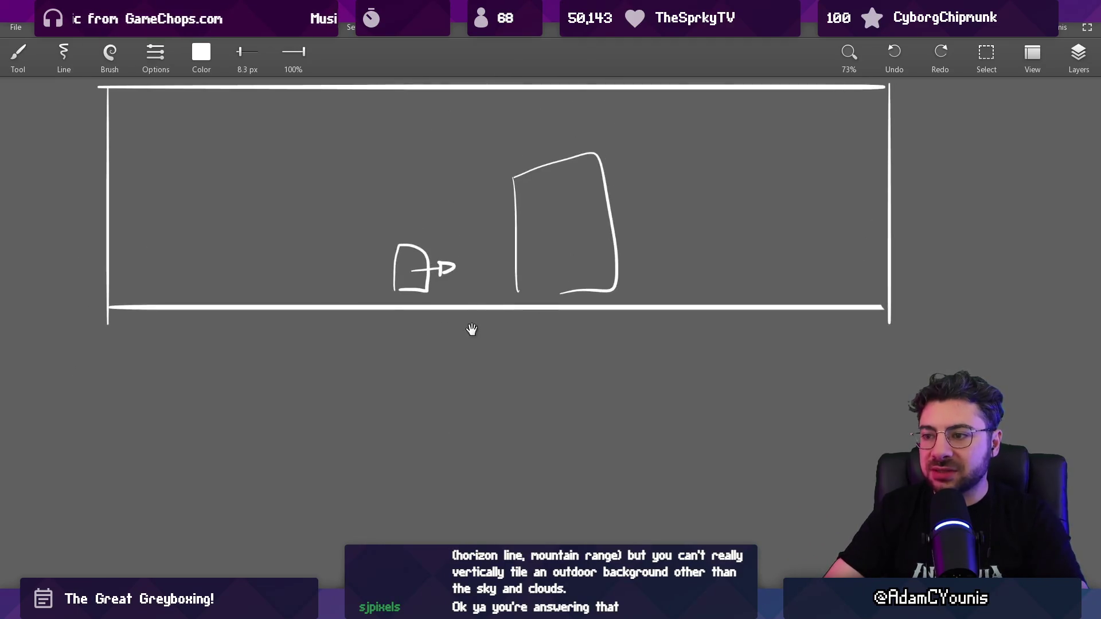
pyautogui.moveTo(140, 406)
pyautogui.mouseDown()
pyautogui.moveTo(449, 386)
pyautogui.moveTo(424, 424)
pyautogui.moveTo(98, 432)
pyautogui.mouseUp()
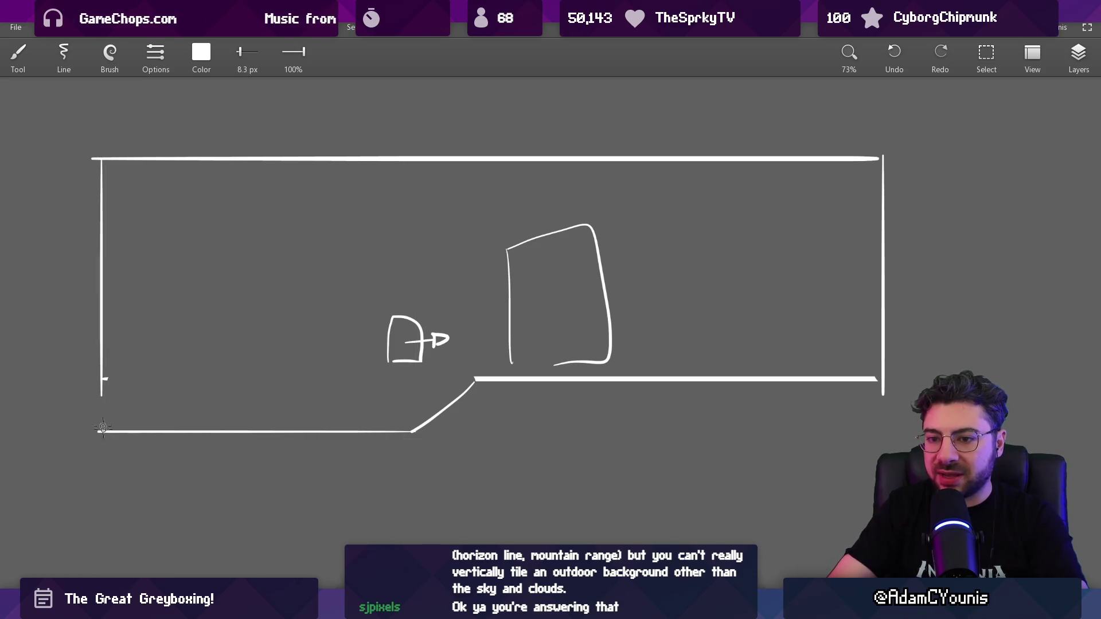
pyautogui.moveTo(546, 221)
pyautogui.mouseDown()
pyautogui.moveTo(548, 380)
pyautogui.moveTo(529, 207)
pyautogui.mouseUp()
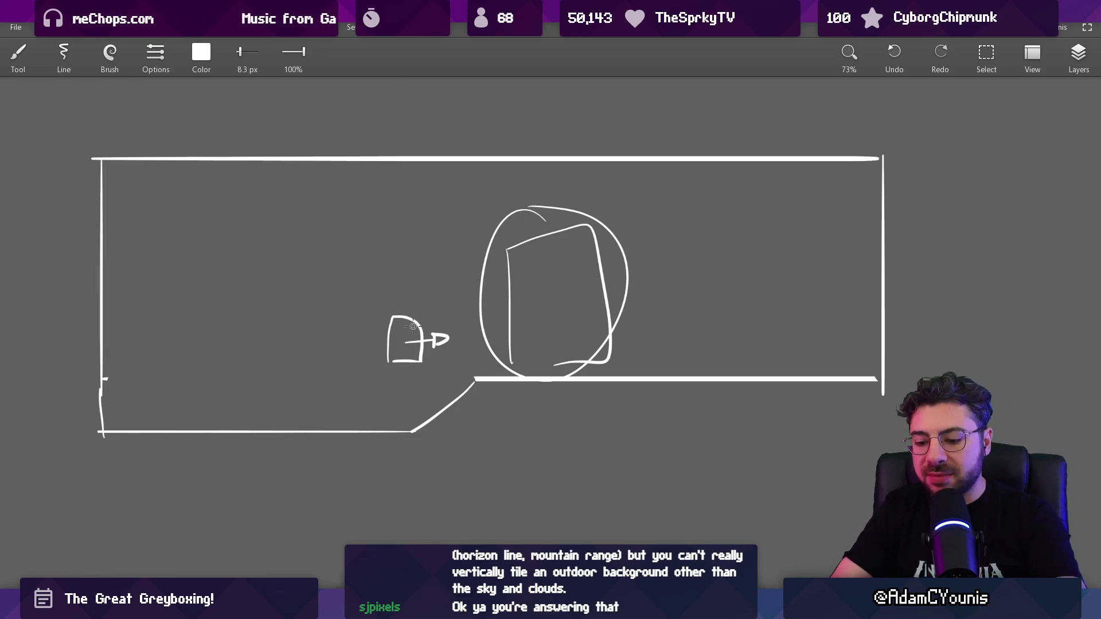
# Lasso-select the small figure and move it down onto the lower floor
pyautogui.press('s')
pyautogui.moveTo(390, 284); pyautogui.dragTo(396, 287)
pyautogui.moveTo(419, 341)
pyautogui.mouseDown()
pyautogui.moveTo(339, 400)
pyautogui.moveTo(324, 368)
pyautogui.moveTo(320, 410)
pyautogui.mouseUp()
pyautogui.press('Escape')
# Try erasing the left part of the sketch with a large eraser, then undo it
pyautogui.click(1076, 56)
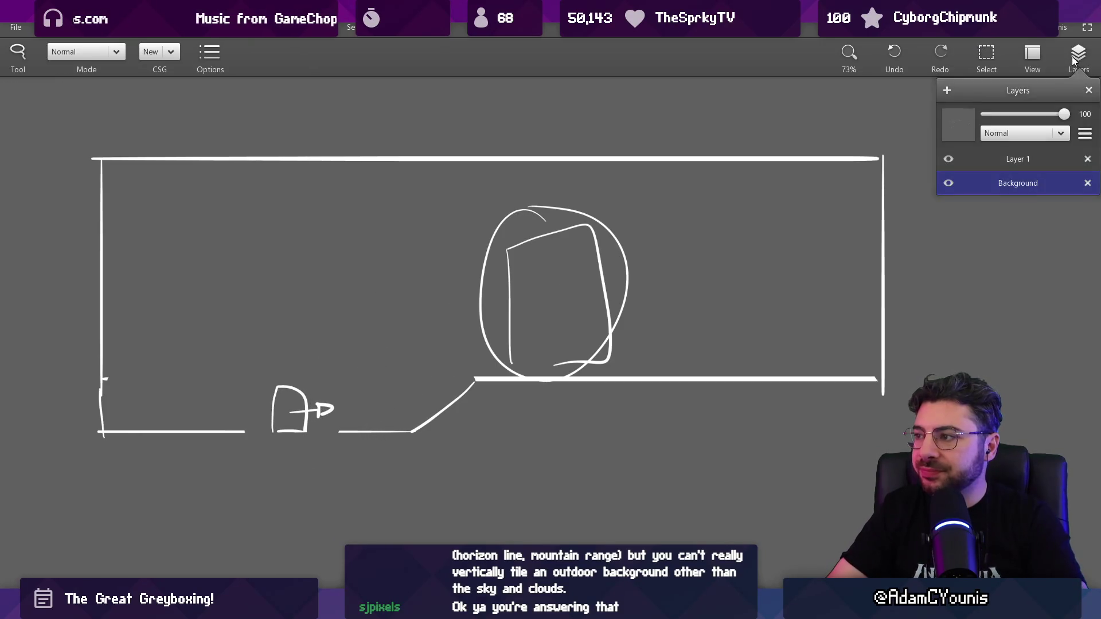
pyautogui.click(1077, 60)
pyautogui.press('e')
pyautogui.moveTo(143, 189)
pyautogui.mouseDown()
pyautogui.moveTo(86, 270)
pyautogui.moveTo(555, 324)
pyautogui.moveTo(707, 258)
pyautogui.mouseUp()
pyautogui.hotkey('ctrl', 'z')
pyautogui.press('b')
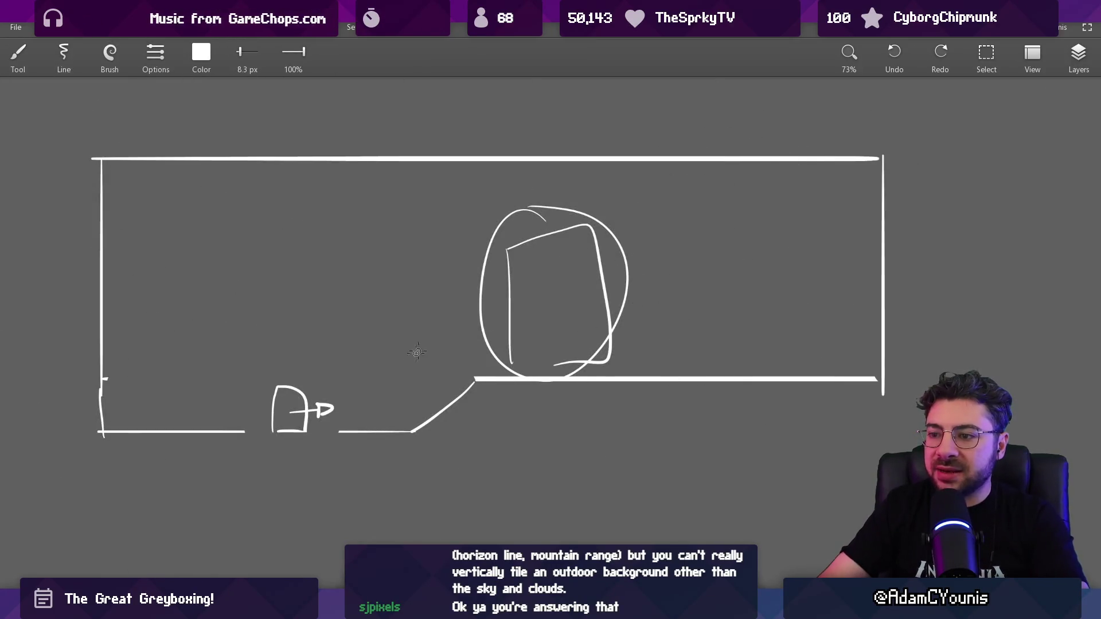
# Move the small figure right, sketch a rectangle left of the oval, then undo the changes
pyautogui.press('l')
pyautogui.moveTo(343, 387)
pyautogui.mouseDown()
pyautogui.moveTo(270, 453)
pyautogui.moveTo(321, 450)
pyautogui.mouseUp()
pyautogui.moveTo(303, 408); pyautogui.dragTo(389, 408)
pyautogui.press('Escape')
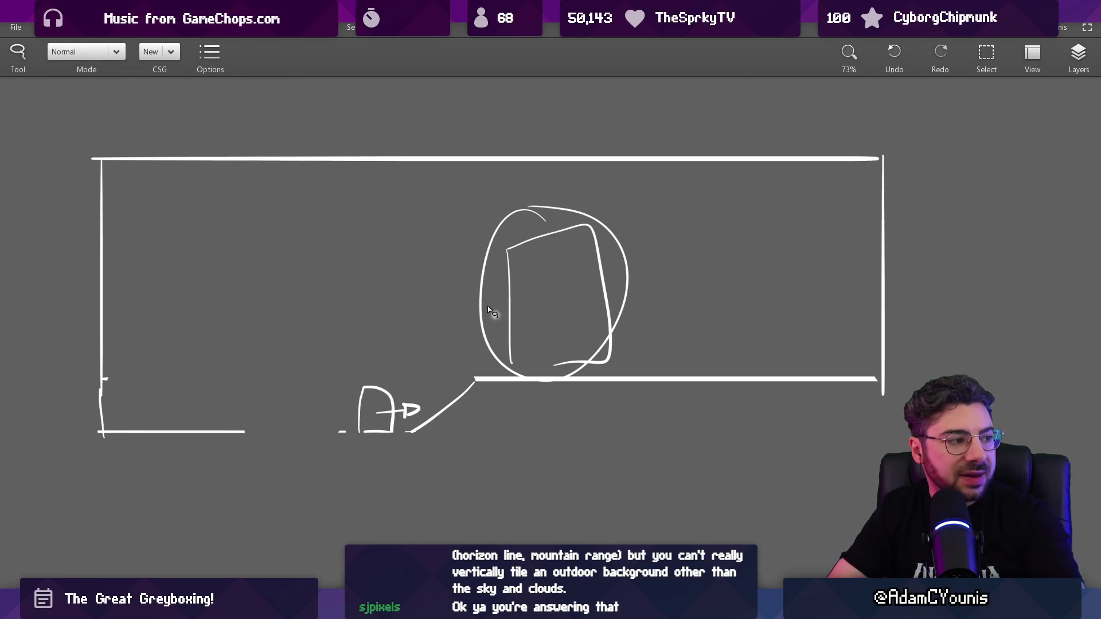
pyautogui.press('b')
pyautogui.moveTo(345, 325); pyautogui.dragTo(480, 254)
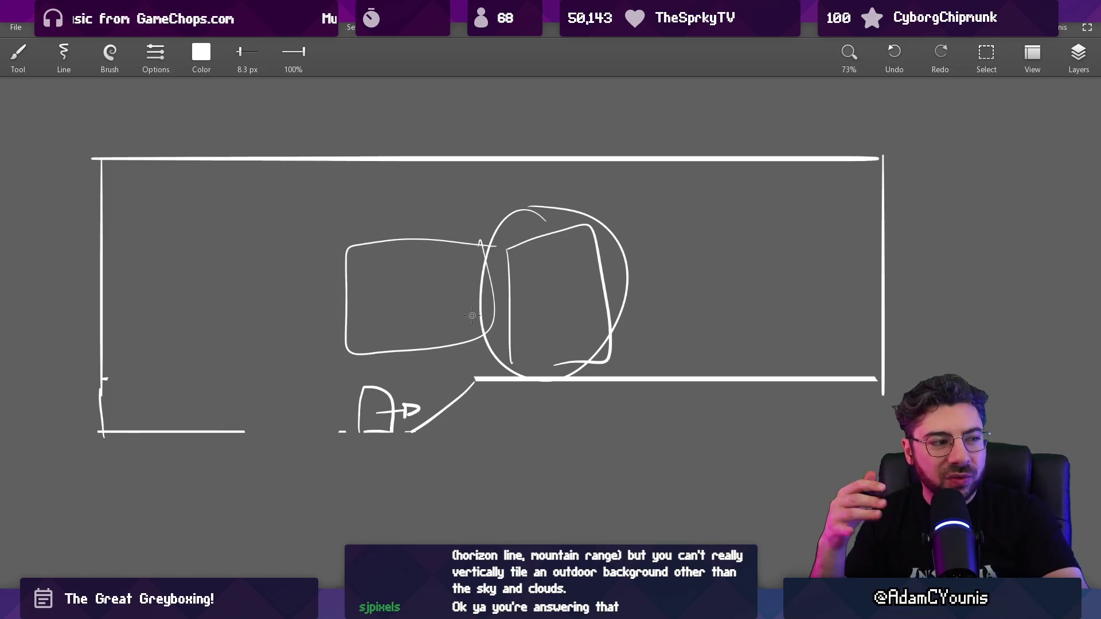
pyautogui.hotkey('ctrl', 'z')
pyautogui.hotkey('ctrl', 'z')
pyautogui.hotkey('ctrl', 'z')
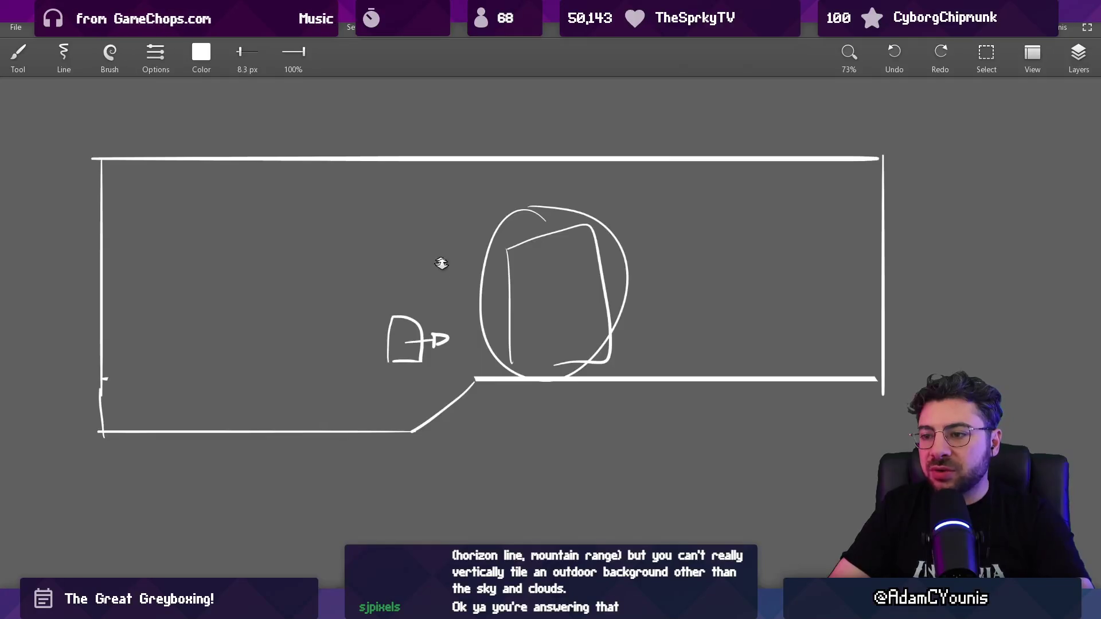
# Wipe the whole sketch off the canvas with the huge eraser and show the layers list
pyautogui.press('e')
pyautogui.scroll(-3, 441, 264)
pyautogui.moveTo(275, 246)
pyautogui.mouseDown()
pyautogui.moveTo(541, 172)
pyautogui.moveTo(1008, 123)
pyautogui.mouseUp()
pyautogui.click(1072, 59)
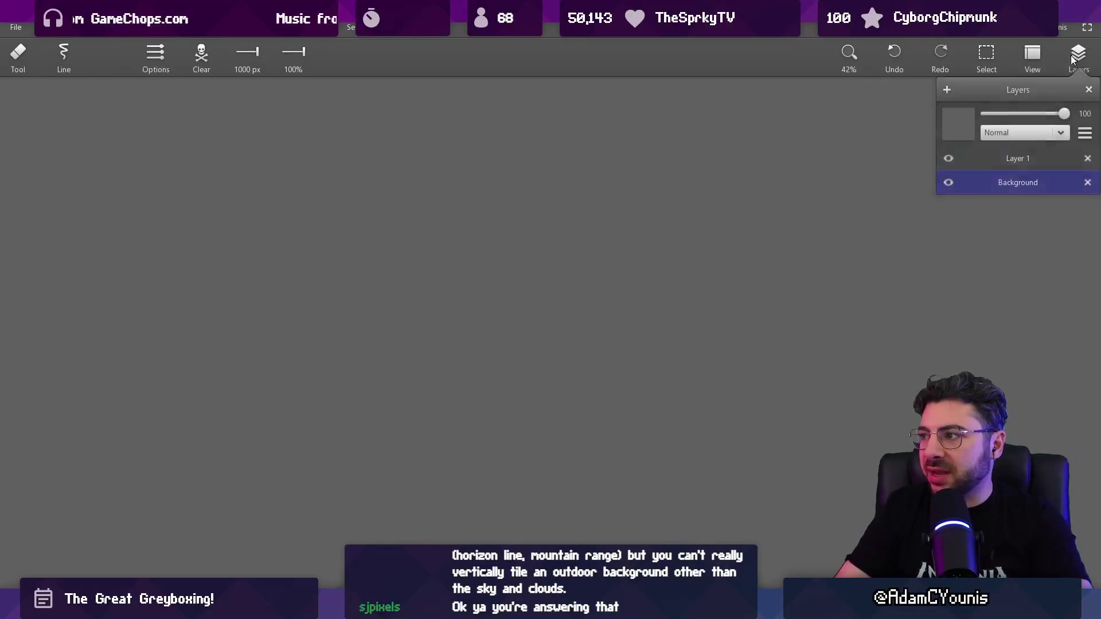
# Add Layer 2 above Background, then switch to the brush and the gradient tool
pyautogui.click(947, 90)
pyautogui.press('b')
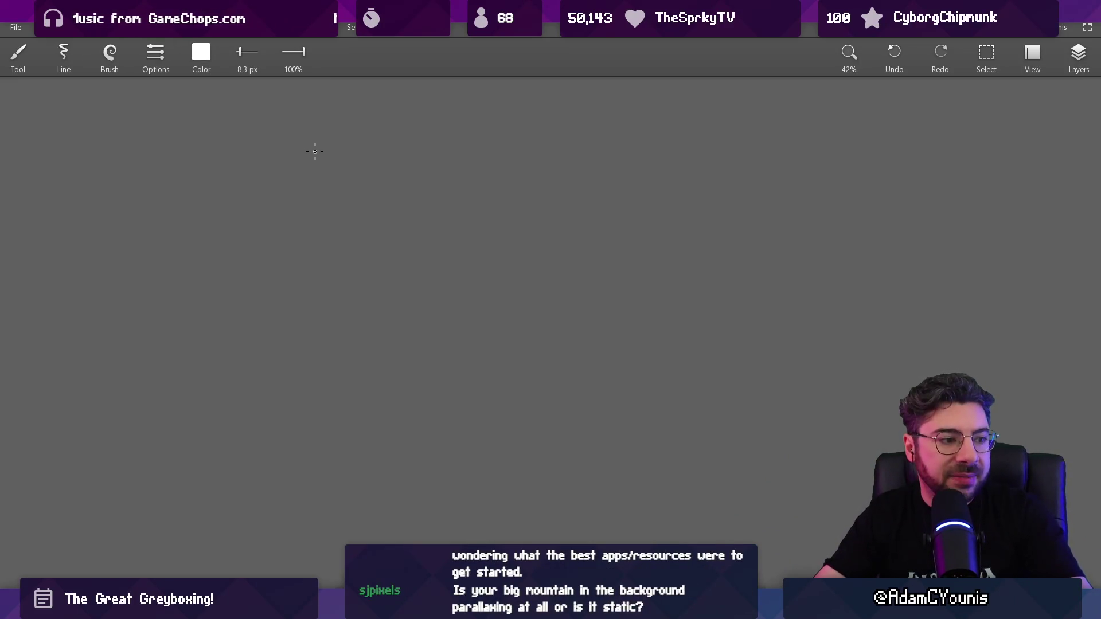
pyautogui.press('g')
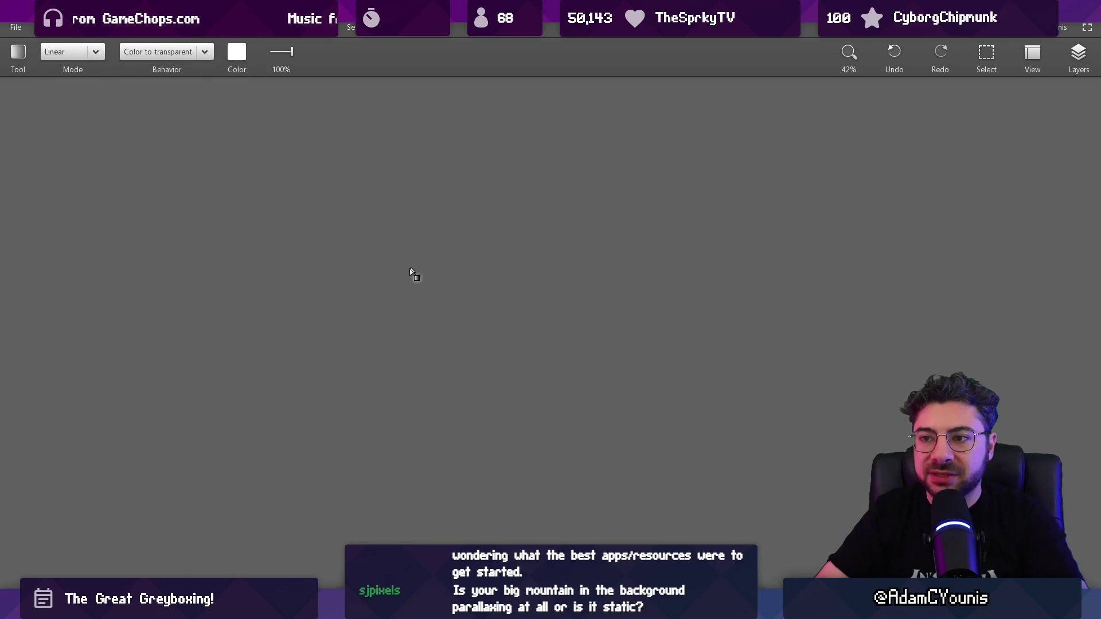
# Draw the left ledge, dipped floor and right ledge lines, erasing the floor's right slope
pyautogui.press('b')
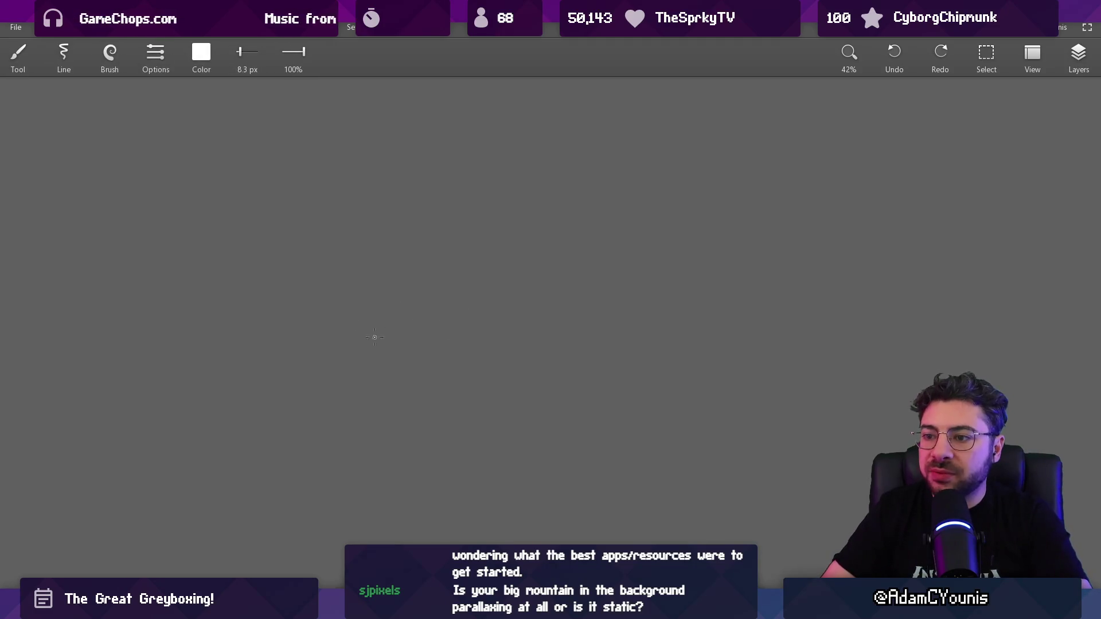
pyautogui.moveTo(335, 330); pyautogui.dragTo(516, 330)
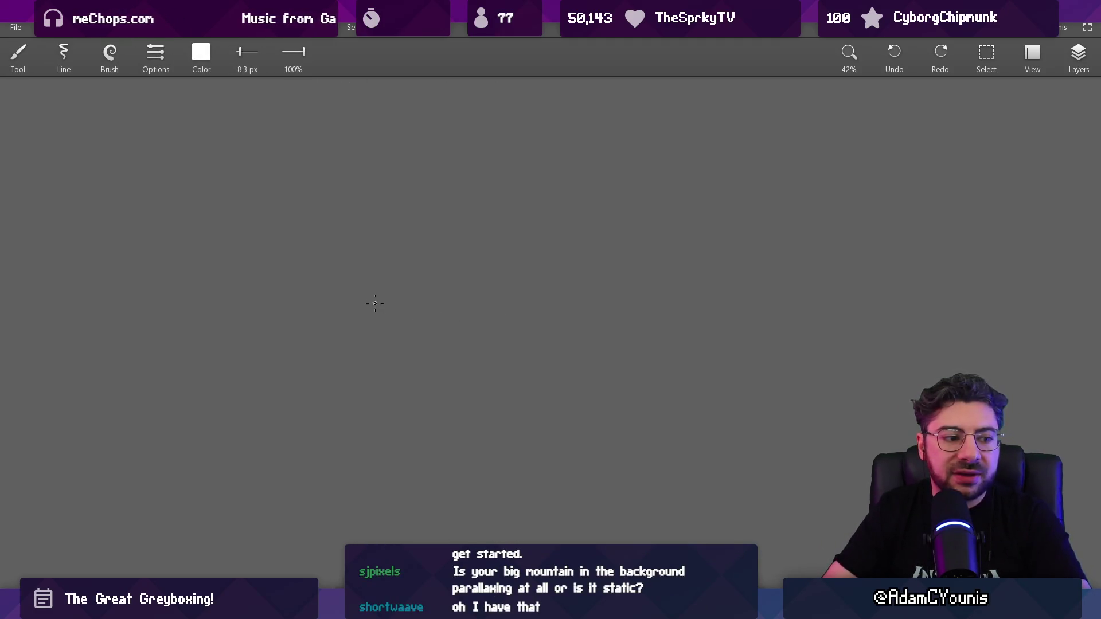
pyautogui.moveTo(403, 342); pyautogui.dragTo(652, 343)
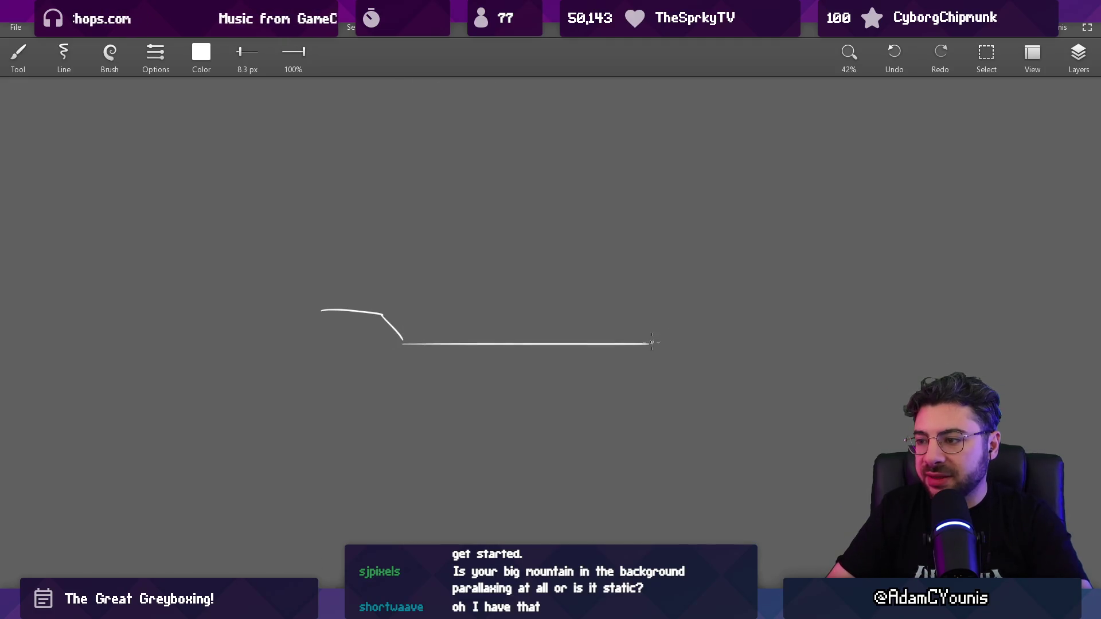
pyautogui.moveTo(743, 306); pyautogui.dragTo(788, 308)
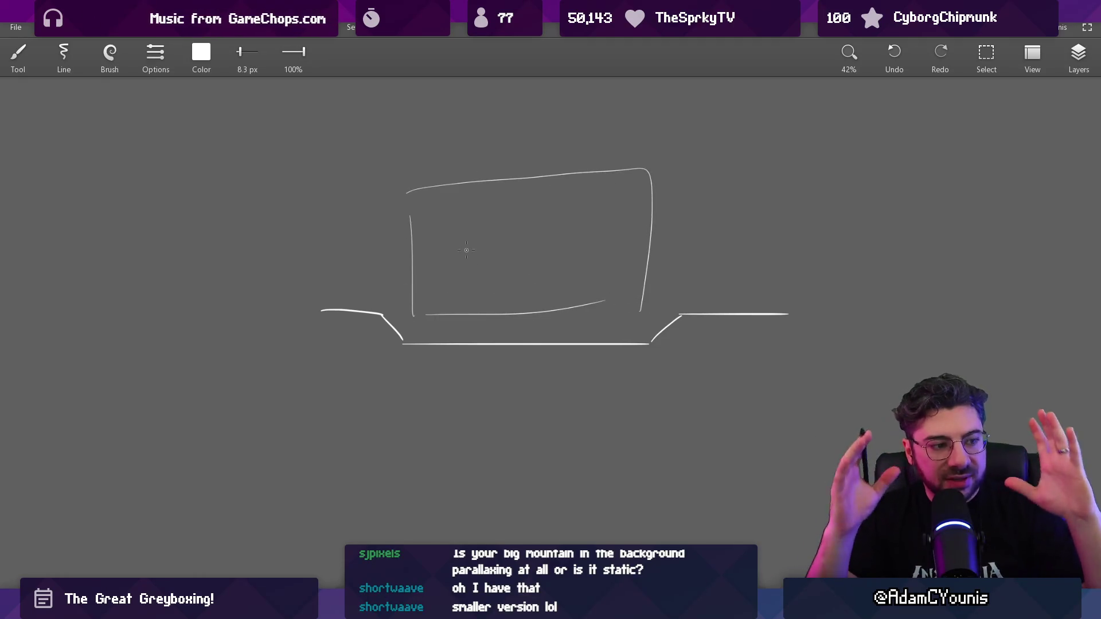
pyautogui.press('e')
pyautogui.moveTo(657, 335)
pyautogui.mouseDown()
pyautogui.moveTo(669, 324)
pyautogui.moveTo(657, 306)
pyautogui.mouseUp()
pyautogui.press('b')
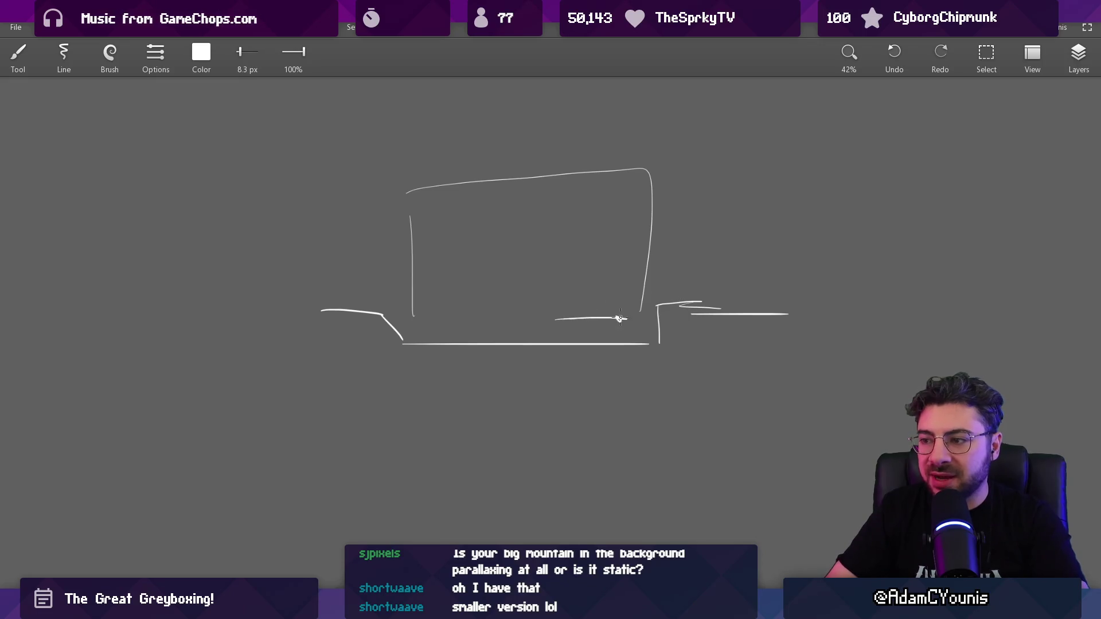
pyautogui.scroll(-3, 621, 285)
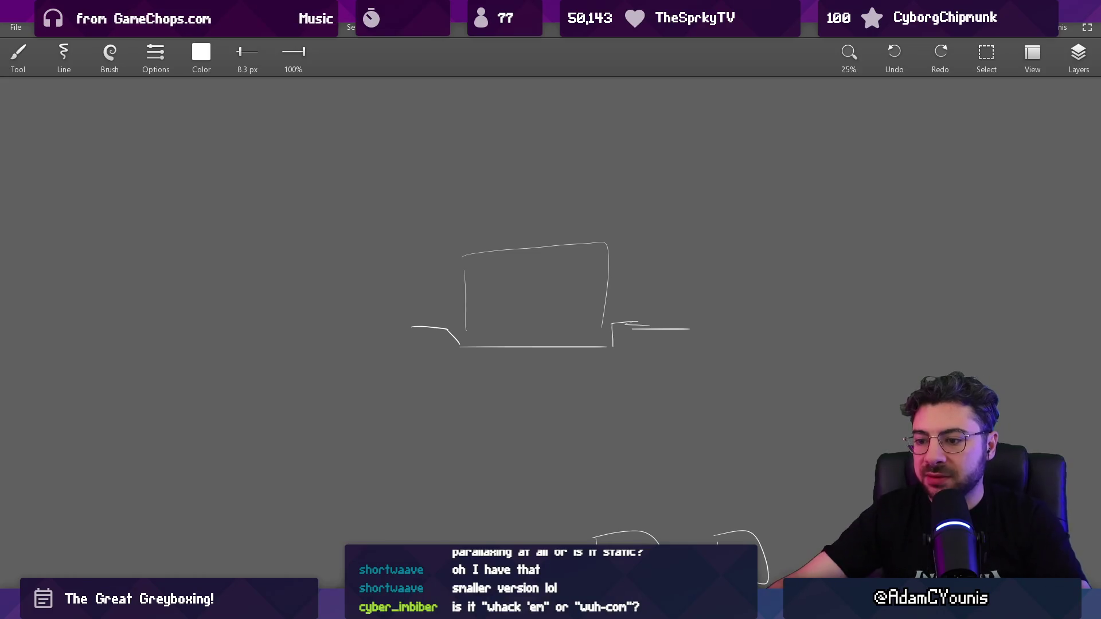
pyautogui.scroll(6, 537, 315)
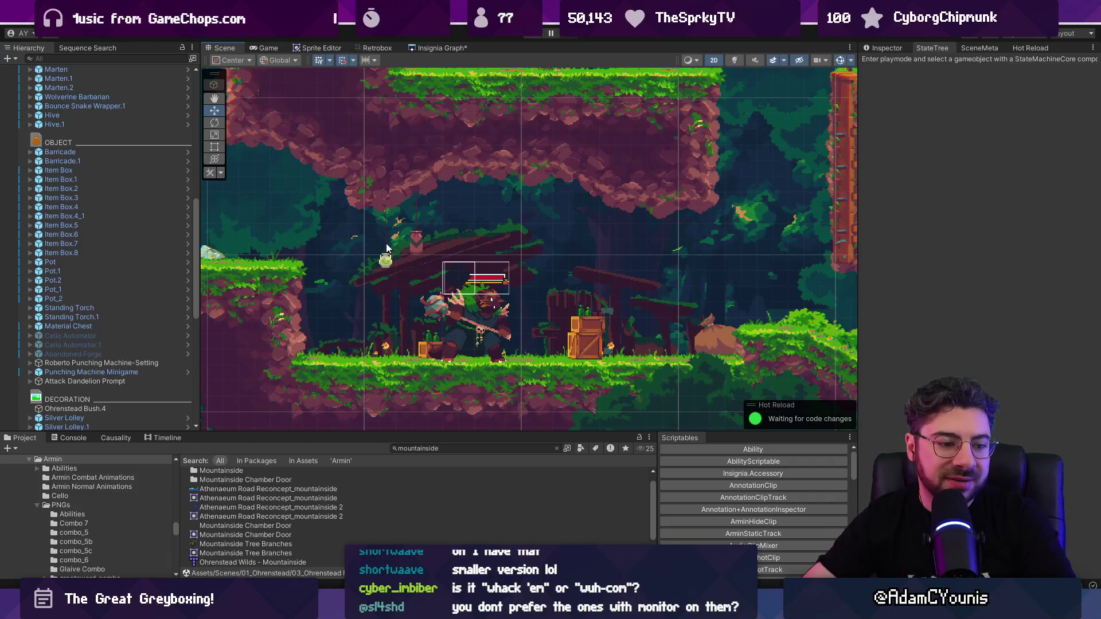
# Box-select the objects around the player area and zoom and pan across the mountainside level
pyautogui.moveTo(296, 218)
pyautogui.mouseDown()
pyautogui.moveTo(602, 355)
pyautogui.moveTo(737, 357)
pyautogui.mouseUp()
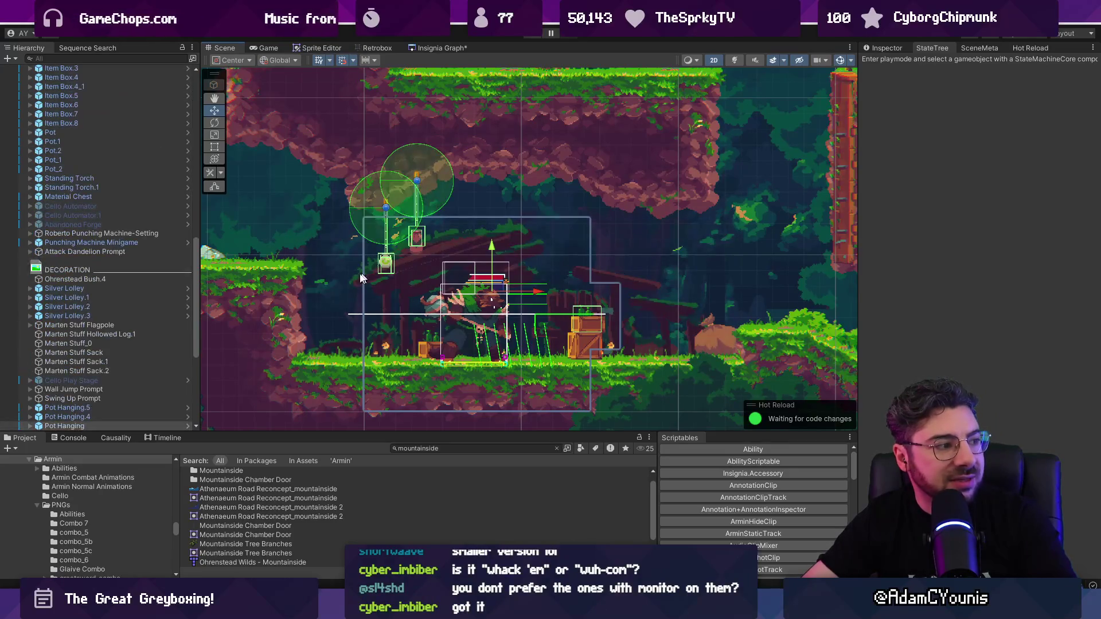
pyautogui.scroll(-3, 600, 266)
pyautogui.moveTo(634, 308)
pyautogui.mouseDown()
pyautogui.moveTo(508, 266)
pyautogui.moveTo(645, 281)
pyautogui.mouseUp()
pyautogui.scroll(5, 517, 311)
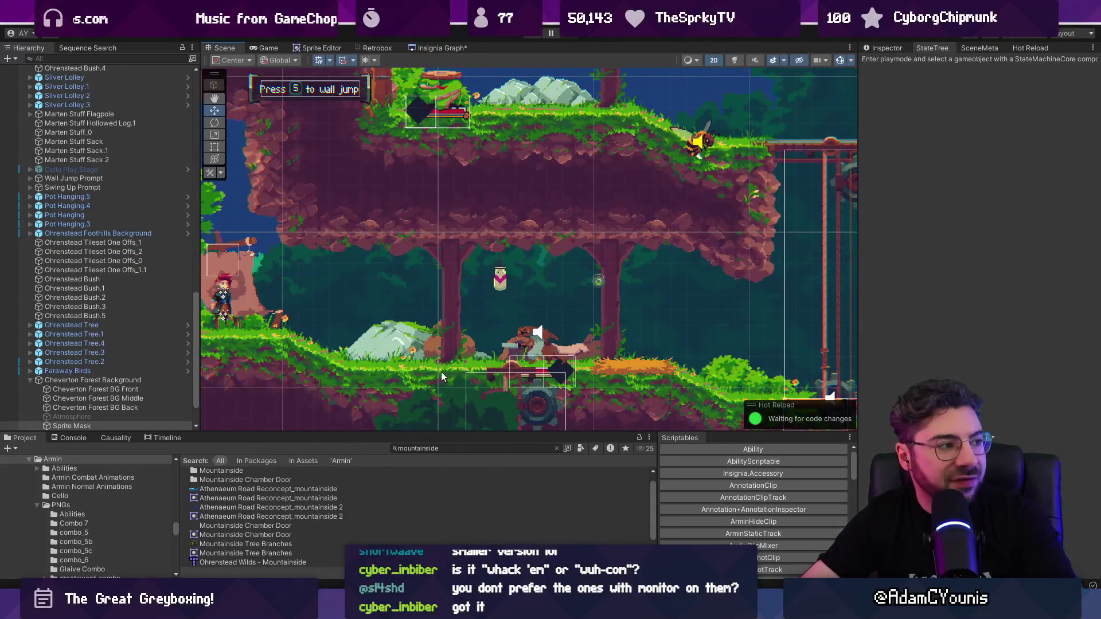
pyautogui.scroll(-5, 442, 373)
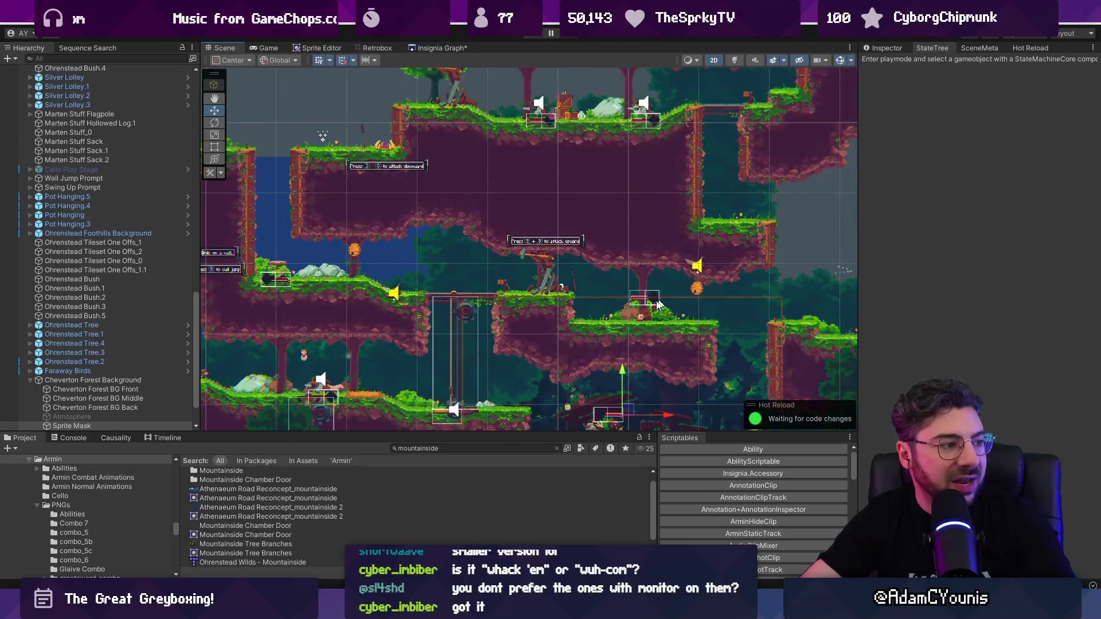
pyautogui.scroll(-2, 419, 180)
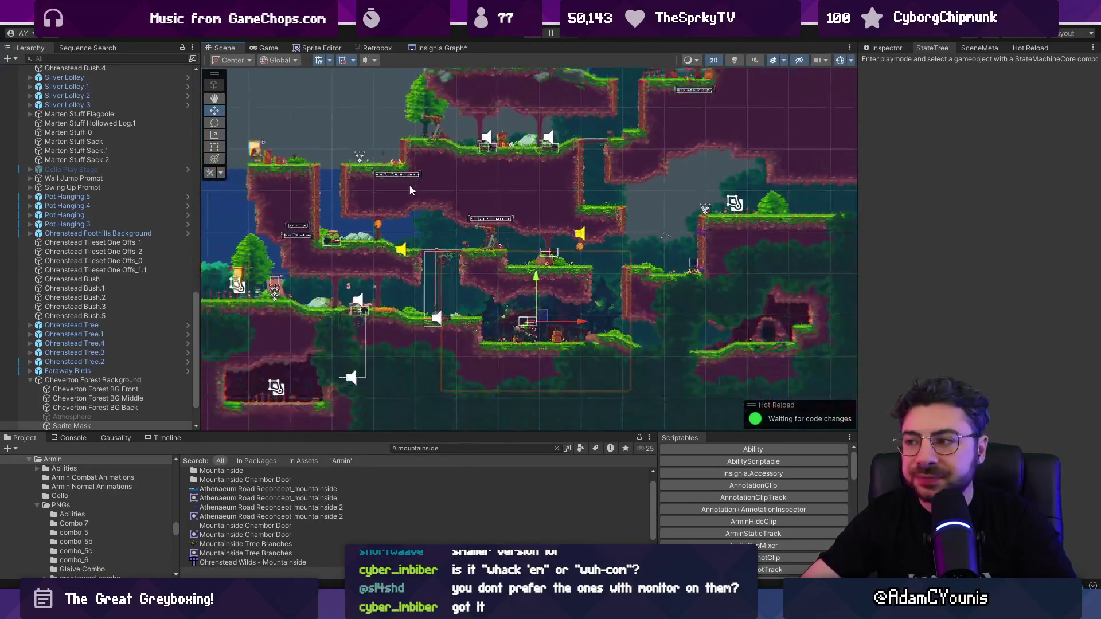
# Bring up the Insignia scene graph, zoom into Ohrenstead Overlook, then return to the sketch canvas
pyautogui.click(427, 48)
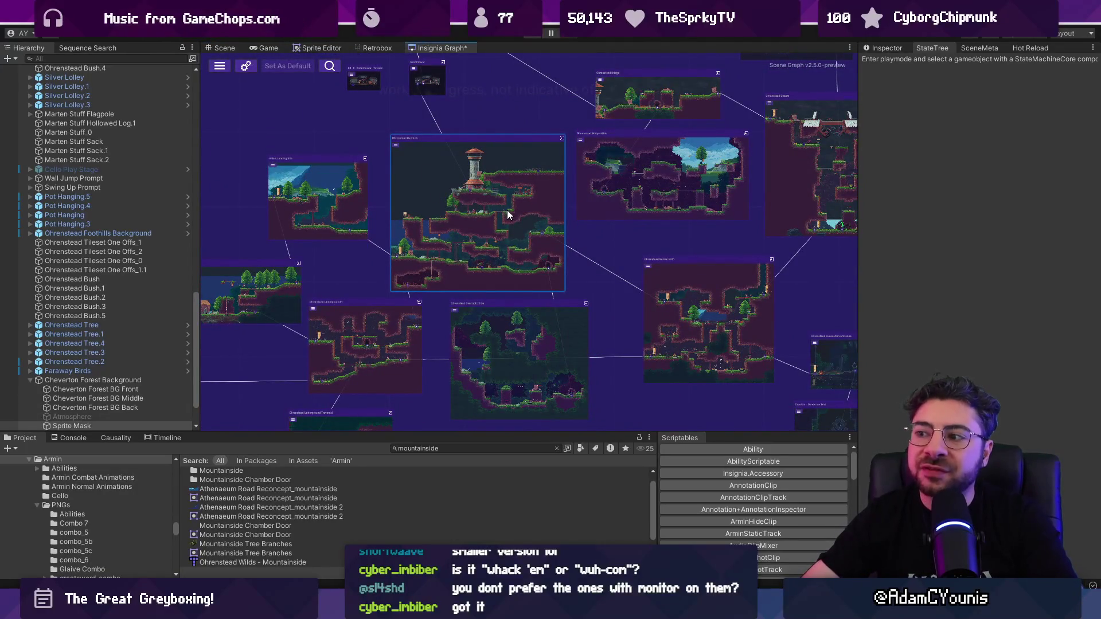
pyautogui.scroll(6, 493, 226)
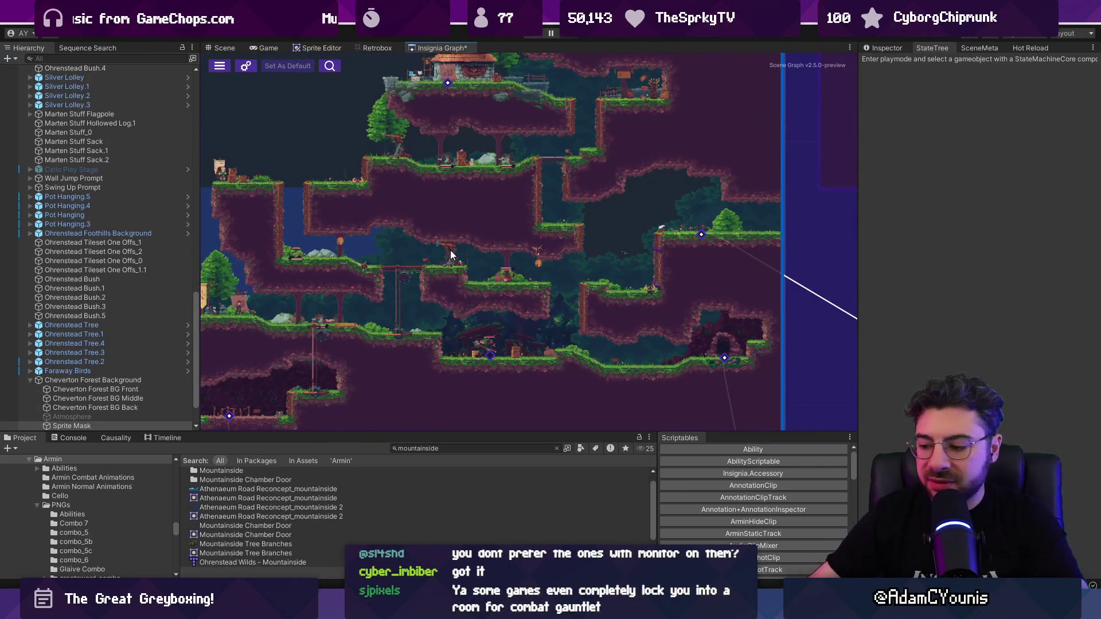
pyautogui.hotkey('alt', 'Tab')
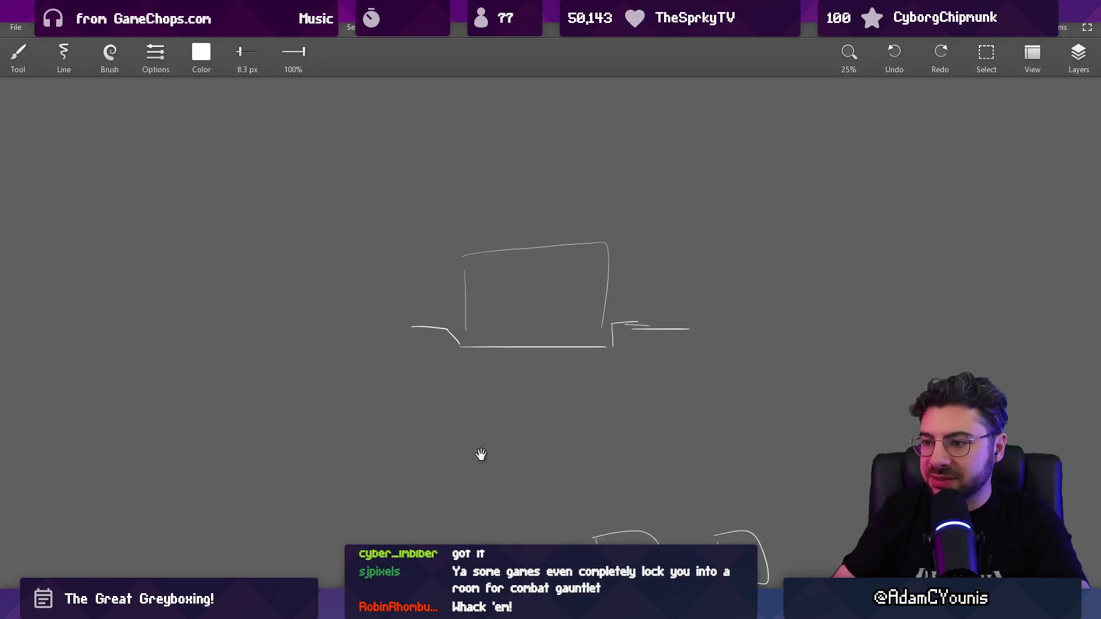
# Draw stacked horizontal corridor-strip lines left of the room sketch, undoing one extra line
pyautogui.moveTo(247, 169); pyautogui.dragTo(472, 169)
pyautogui.moveTo(260, 210); pyautogui.dragTo(339, 211)
pyautogui.moveTo(260, 274); pyautogui.dragTo(518, 275)
pyautogui.moveTo(253, 312); pyautogui.dragTo(539, 312)
pyautogui.moveTo(272, 384); pyautogui.dragTo(508, 383)
pyautogui.moveTo(253, 444); pyautogui.dragTo(504, 442)
pyautogui.hotkey('ctrl', 'z')
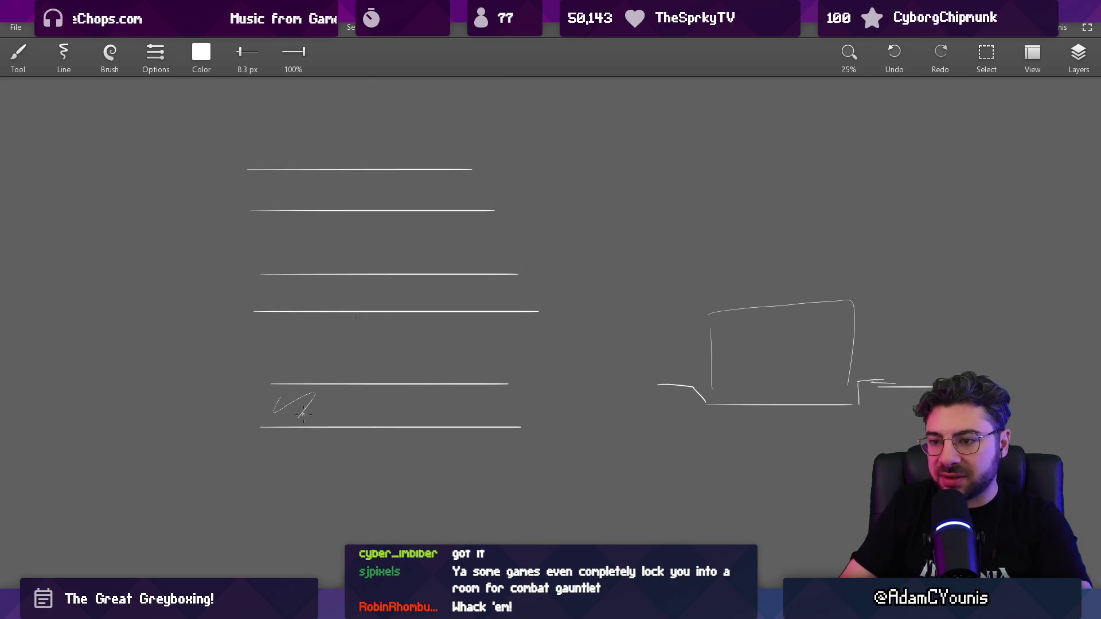
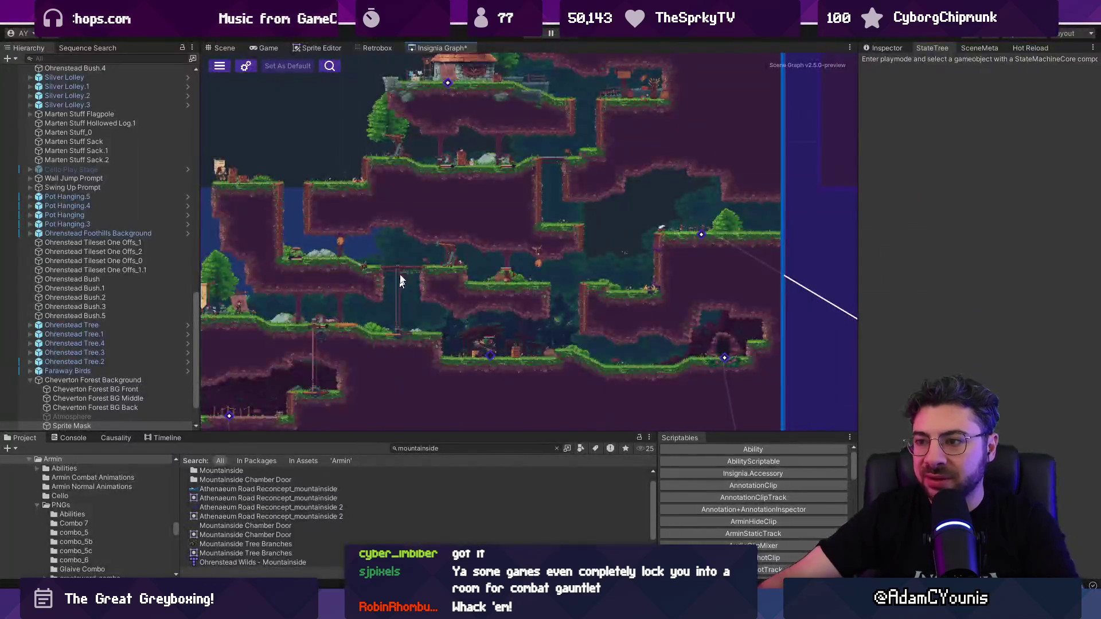
# Centre the Ohrenstead Overlook room on the Insignia Graph, zoomed out to show its neighbouring rooms
pyautogui.doubleClick(383, 215)
pyautogui.scroll(-3, 426, 257)
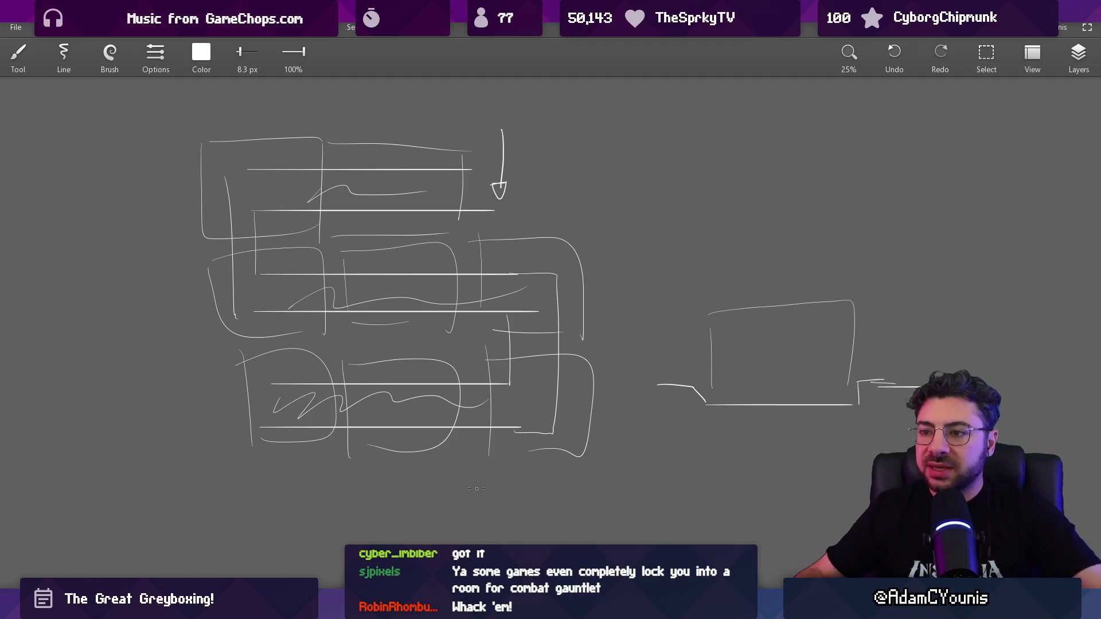
# Erase the tangled stacked-rooms sketch on the left, keep the box outline, and return to the brush
pyautogui.scroll(-5, 418, 321)
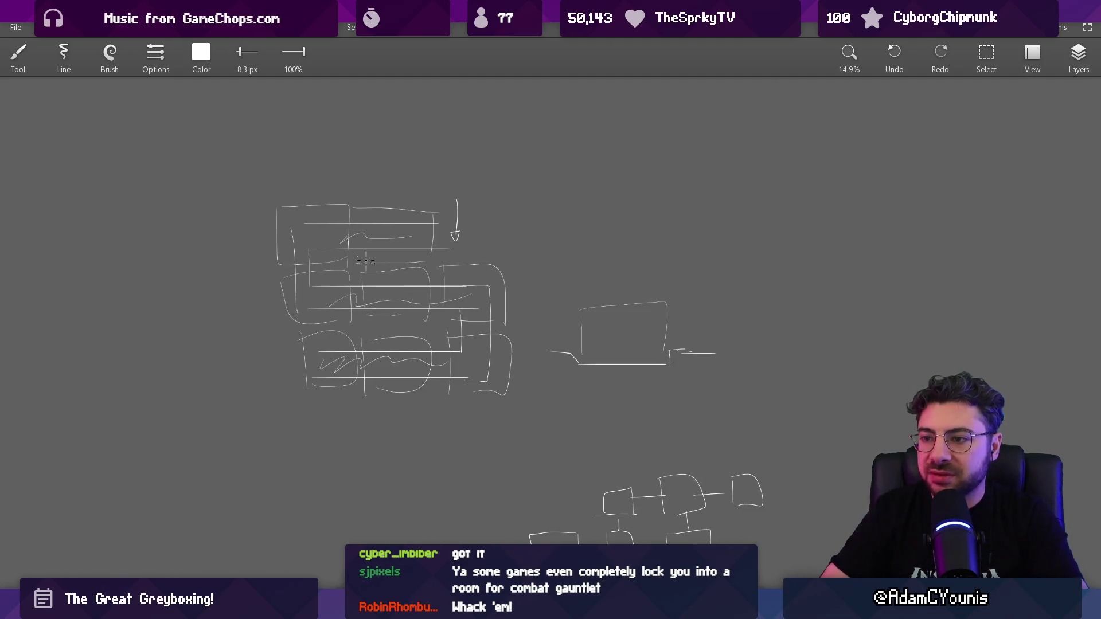
pyautogui.press('e')
pyautogui.moveTo(383, 254)
pyautogui.mouseDown()
pyautogui.moveTo(307, 192)
pyautogui.moveTo(450, 388)
pyautogui.moveTo(500, 380)
pyautogui.mouseUp()
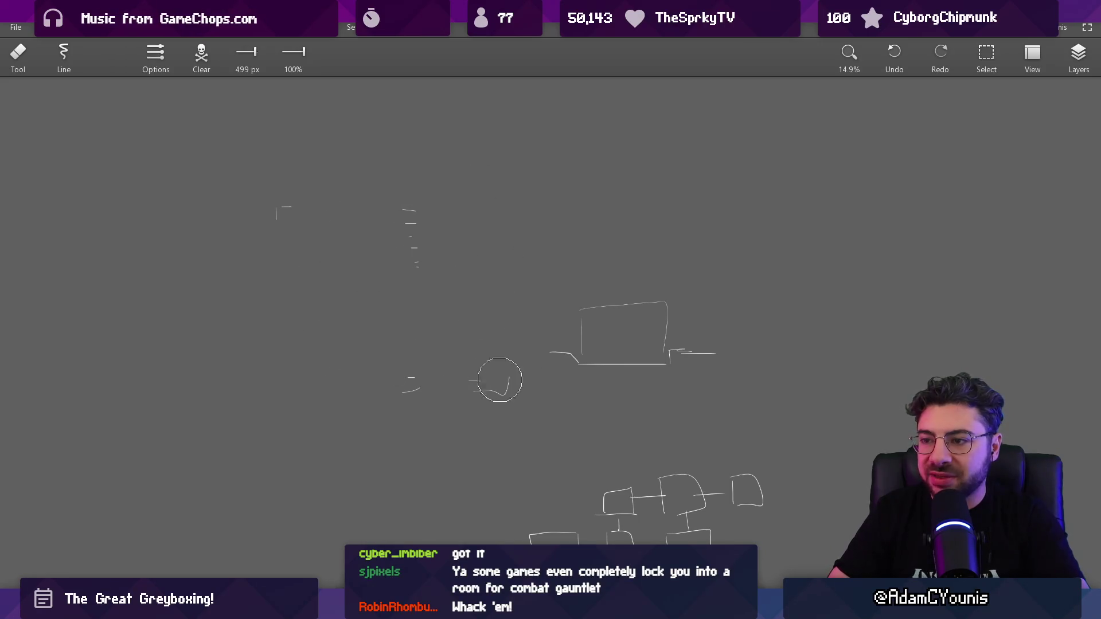
pyautogui.scroll(5, 307, 244)
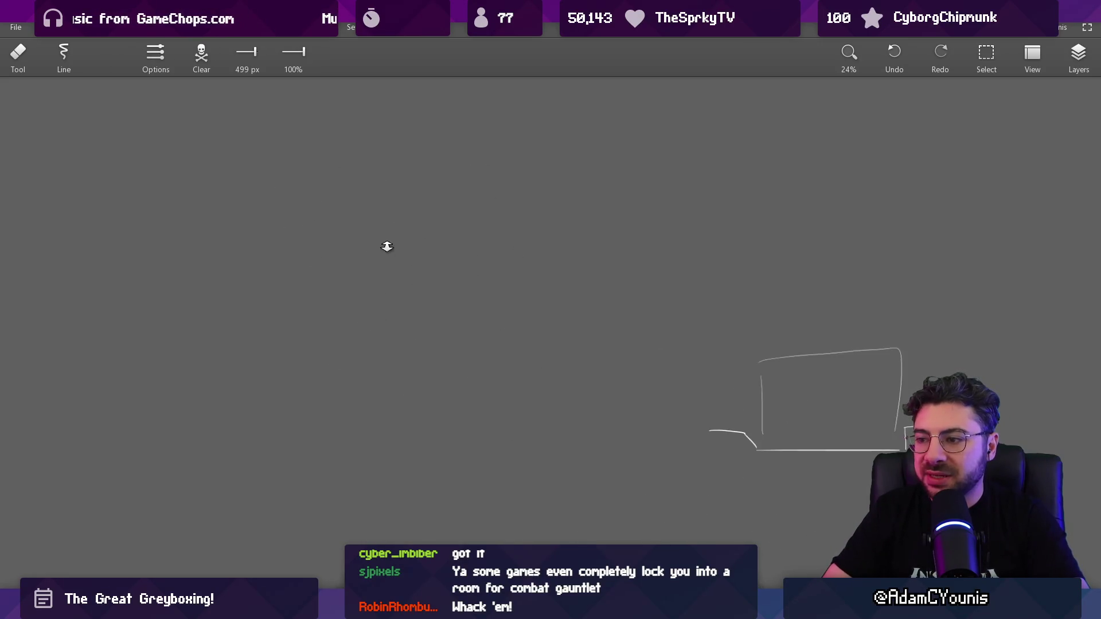
pyautogui.scroll(3, 488, 293)
pyautogui.press('b')
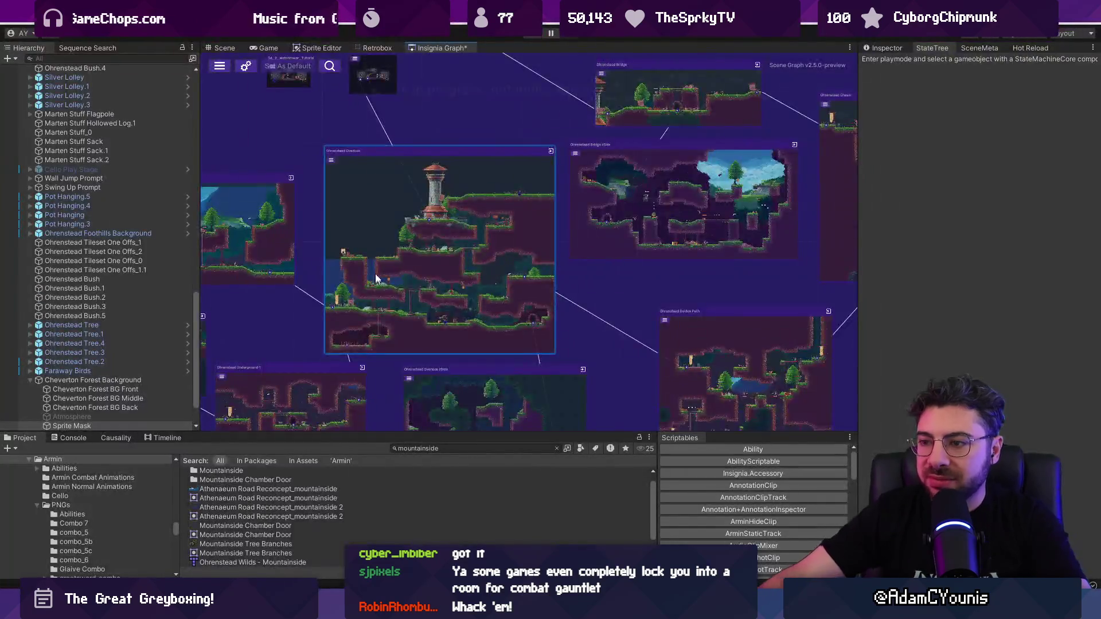
# Open the Ridgelands2 scene from Unity's Insignia Graph
pyautogui.scroll(-3, 485, 209)
pyautogui.scroll(5, 485, 208)
pyautogui.doubleClick(453, 195)
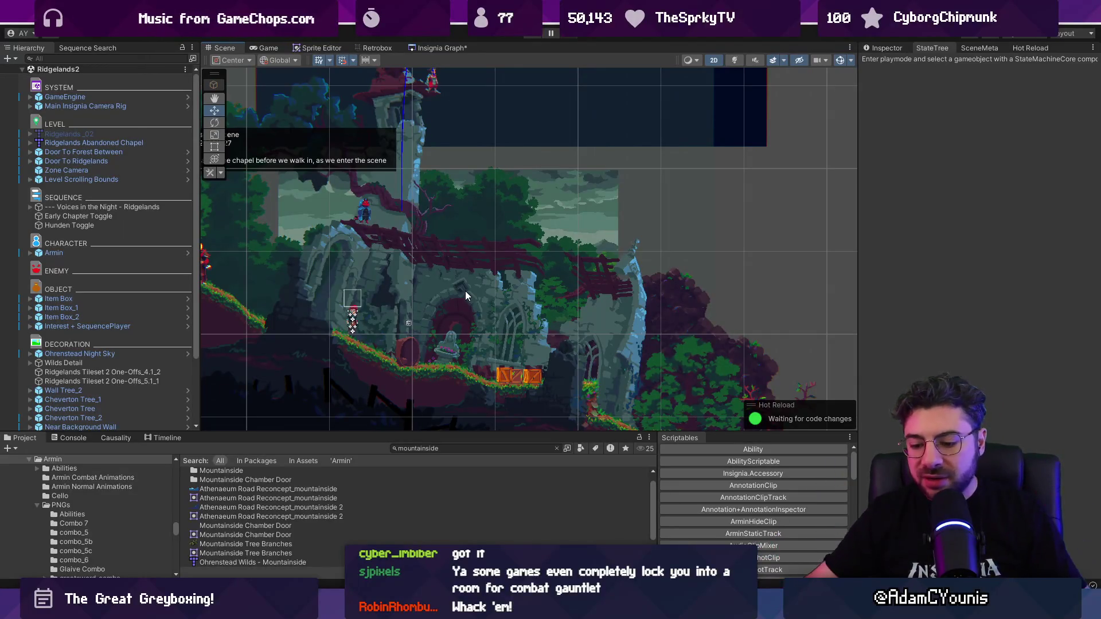
# Playtest Ridgelands2 by walking left into the rainy forest and back to the chapel, then restore the editor layout
pyautogui.hotkey('ctrl', 'p')
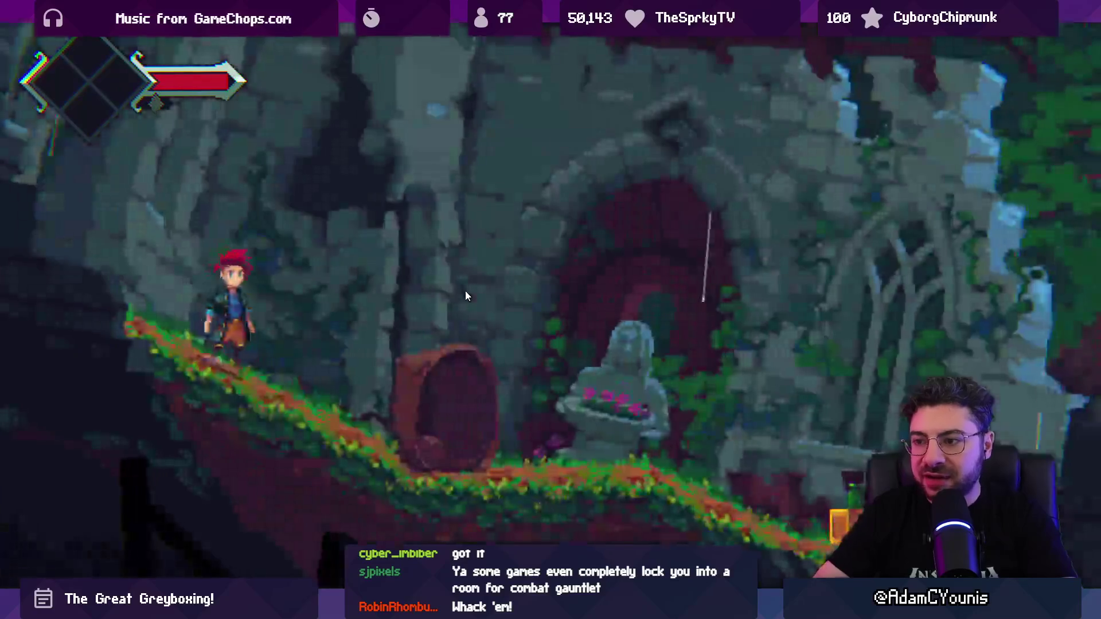
pyautogui.press('Left')
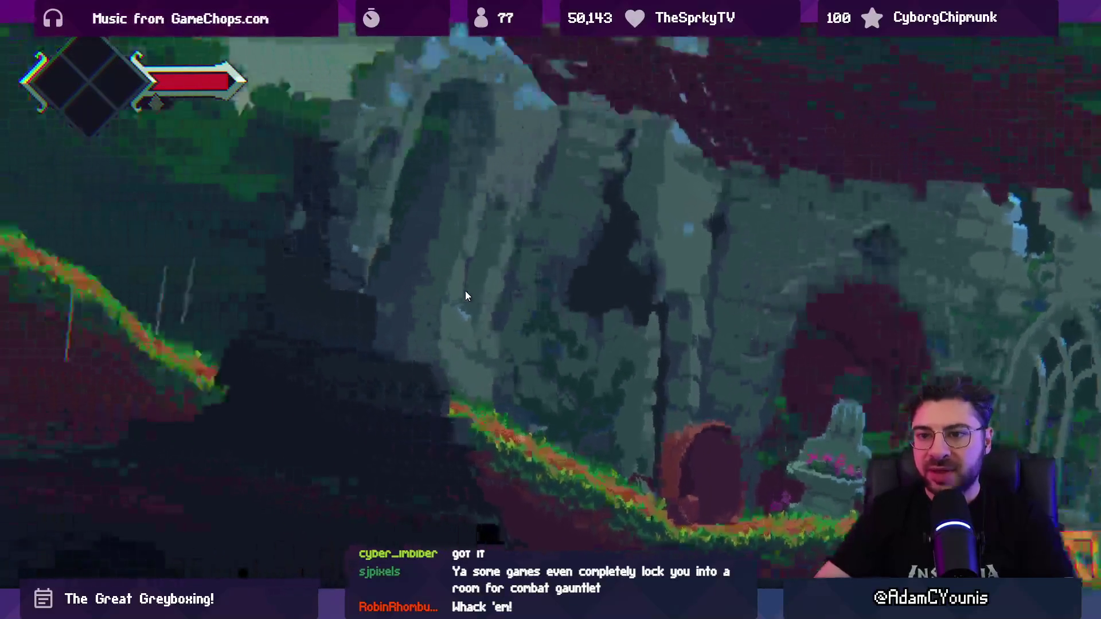
pyautogui.press('Right')
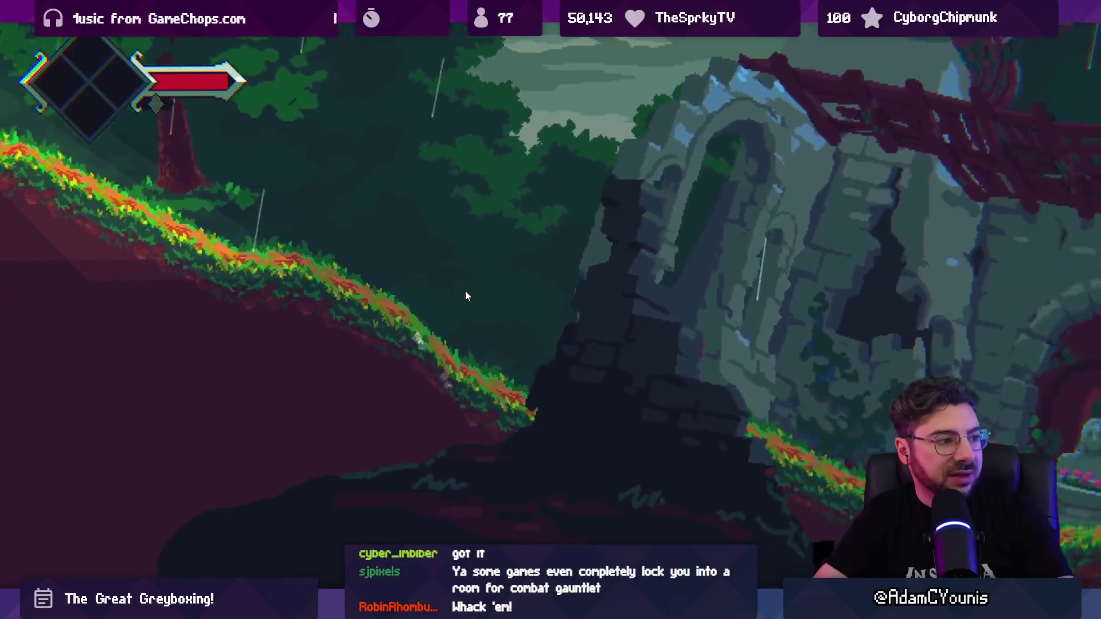
pyautogui.hotkey('shift', 'space')
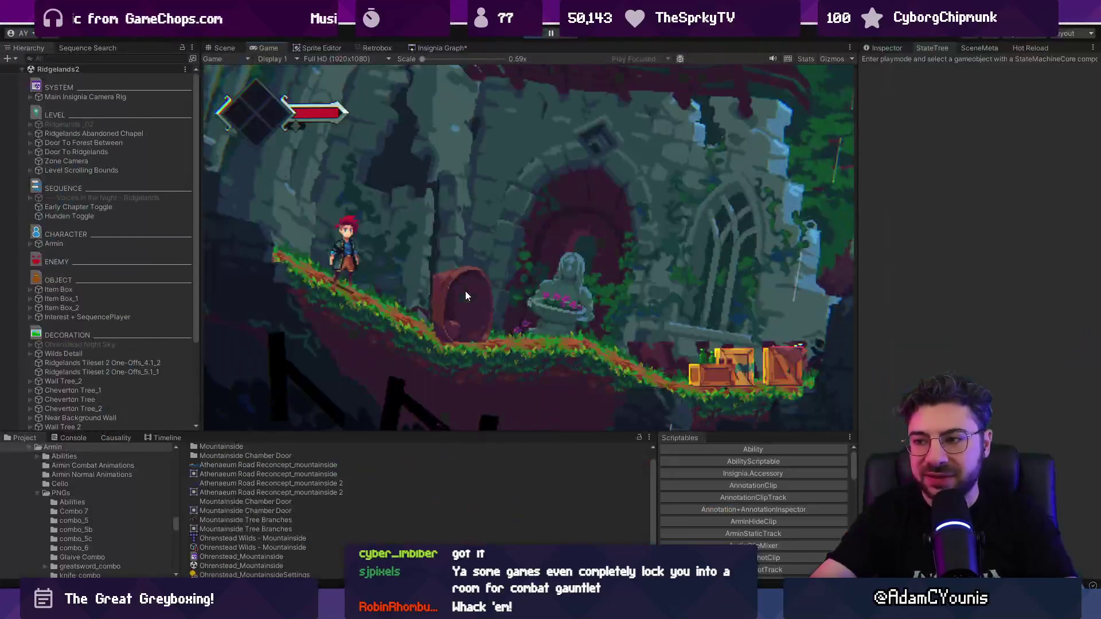
pyautogui.hotkey('alt', 'Tab')
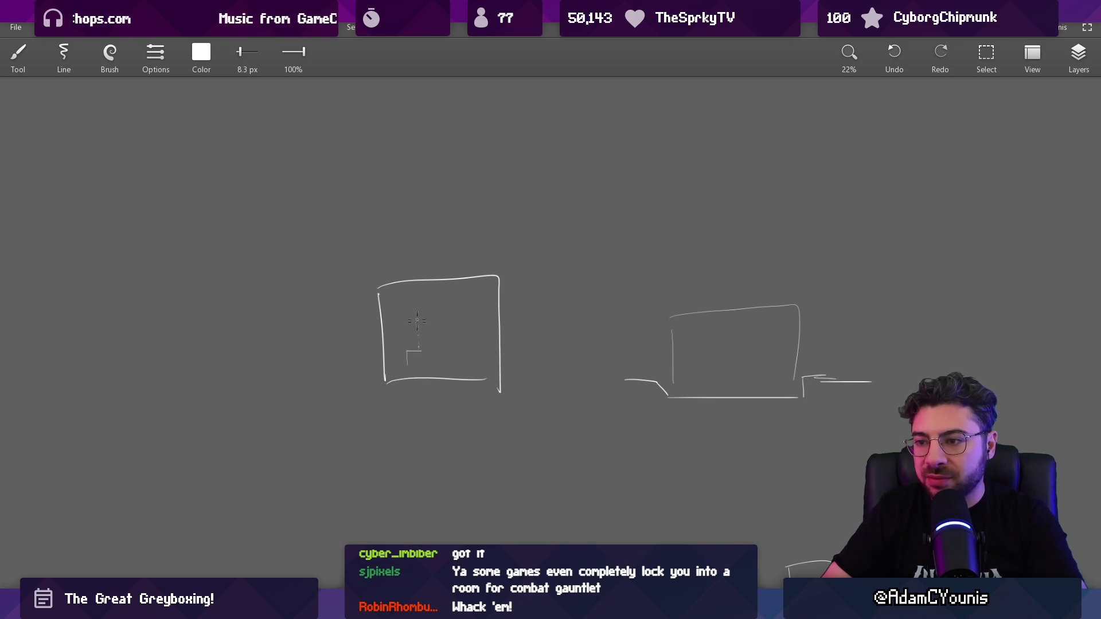
# Give the sketched castle tower a pointed roof and a redrawn right edge
pyautogui.scroll(5, 444, 321)
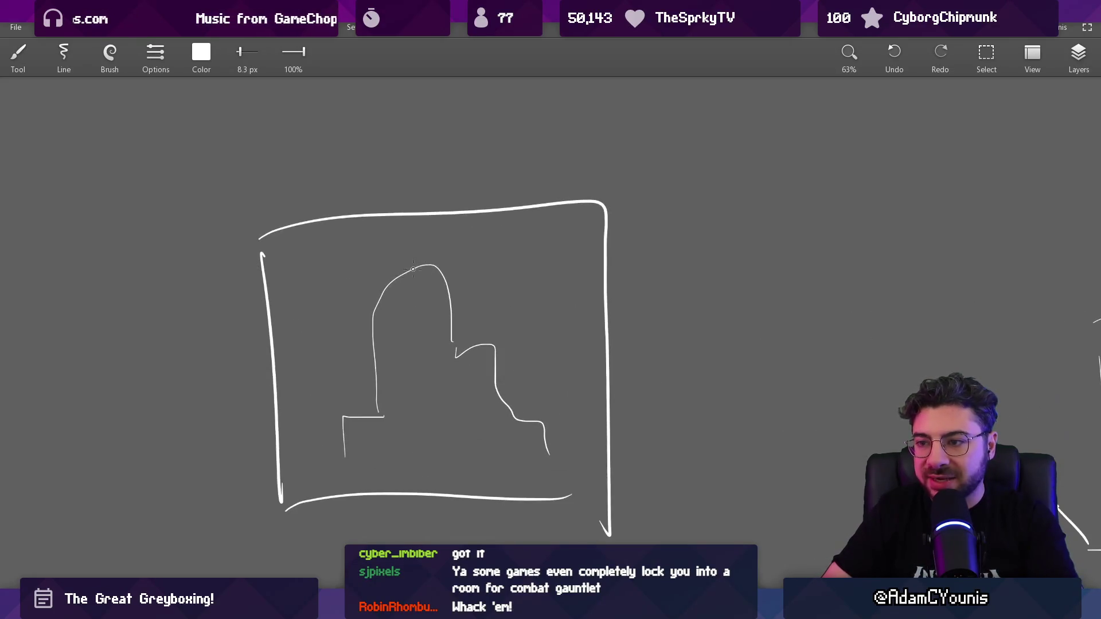
pyautogui.press('e')
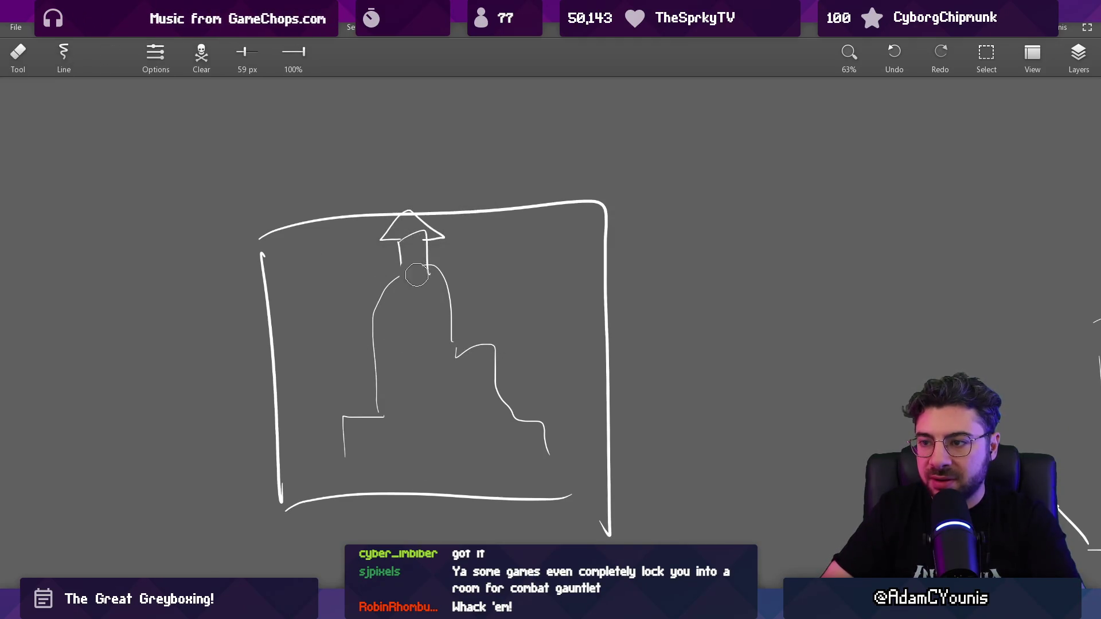
pyautogui.press('b')
pyautogui.moveTo(451, 286)
pyautogui.mouseDown()
pyautogui.moveTo(452, 344)
pyautogui.moveTo(442, 347)
pyautogui.mouseUp()
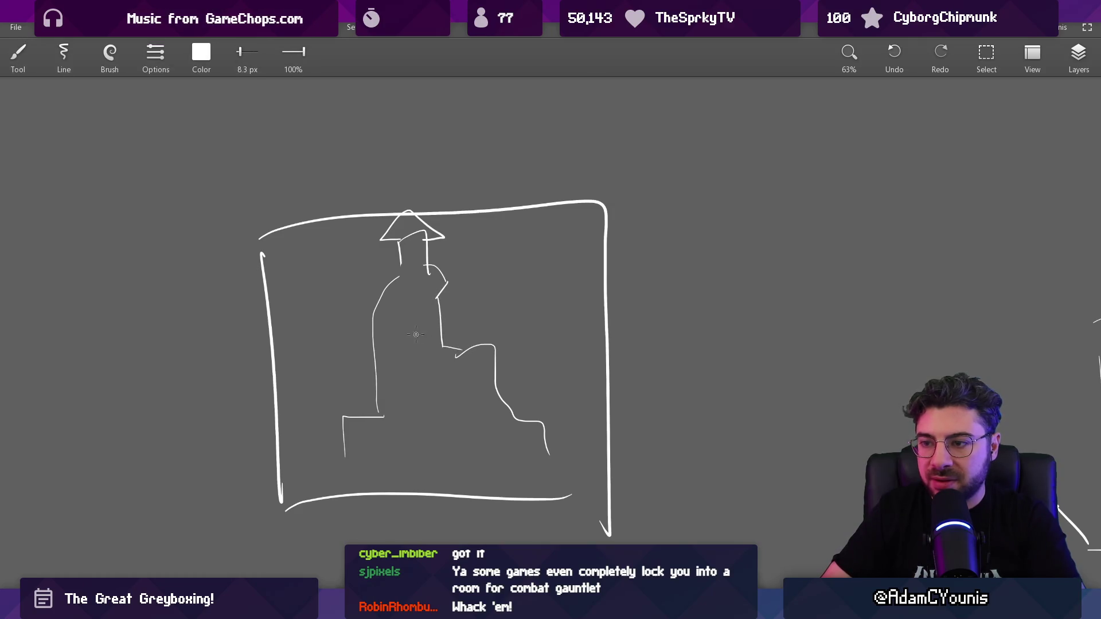
pyautogui.scroll(-1, 406, 411)
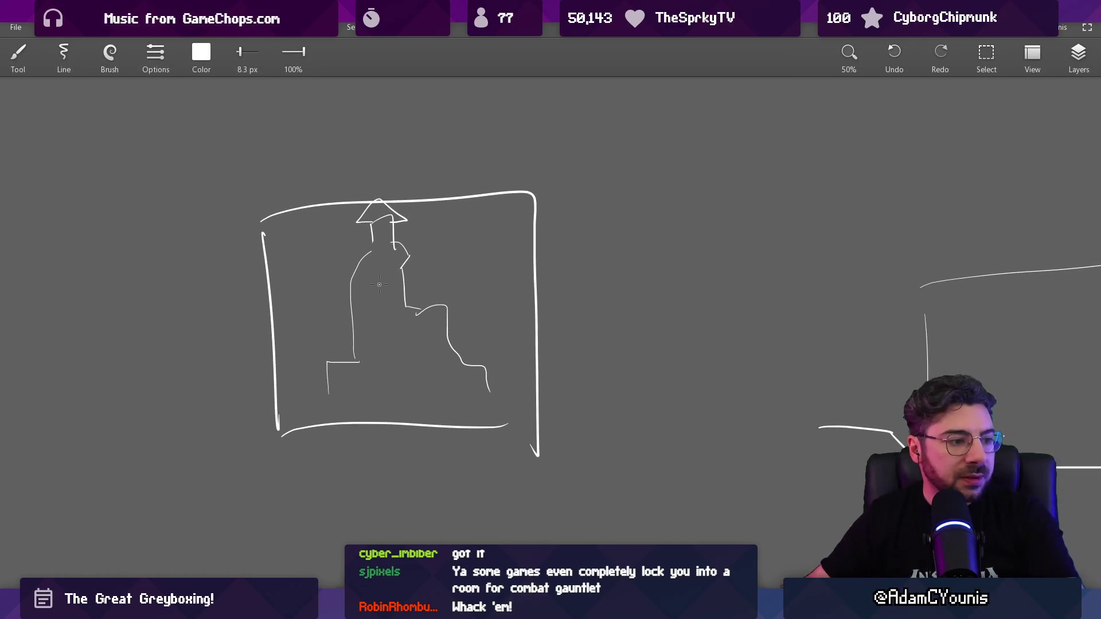
pyautogui.hotkey('alt', 'Tab')
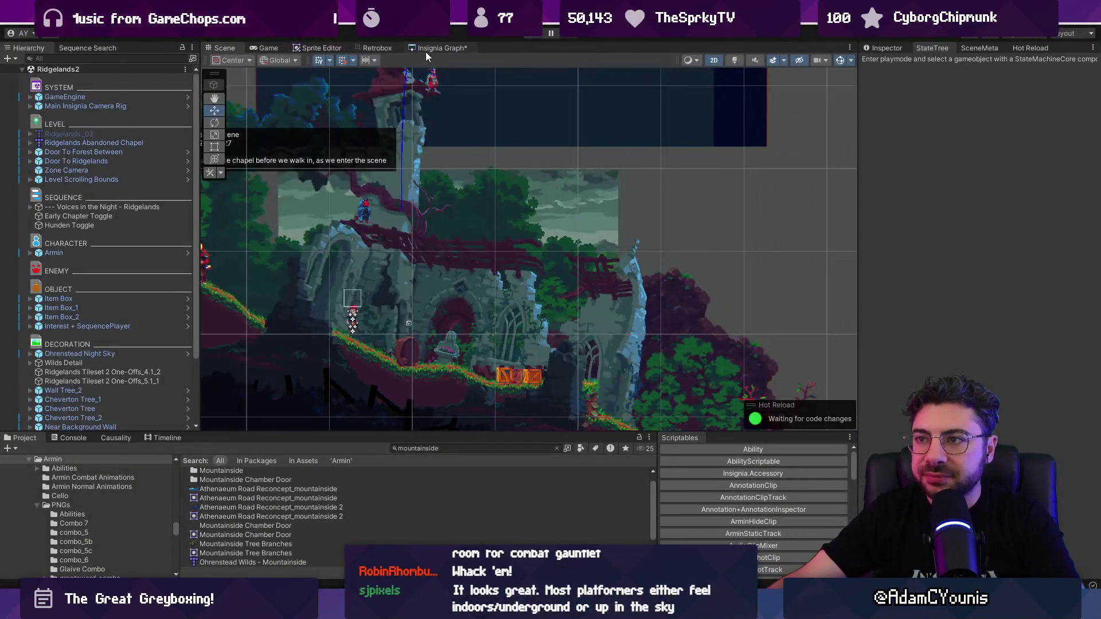
# Open the Pillo's Landing Site scene from the Insignia Graph room map
pyautogui.click(428, 51)
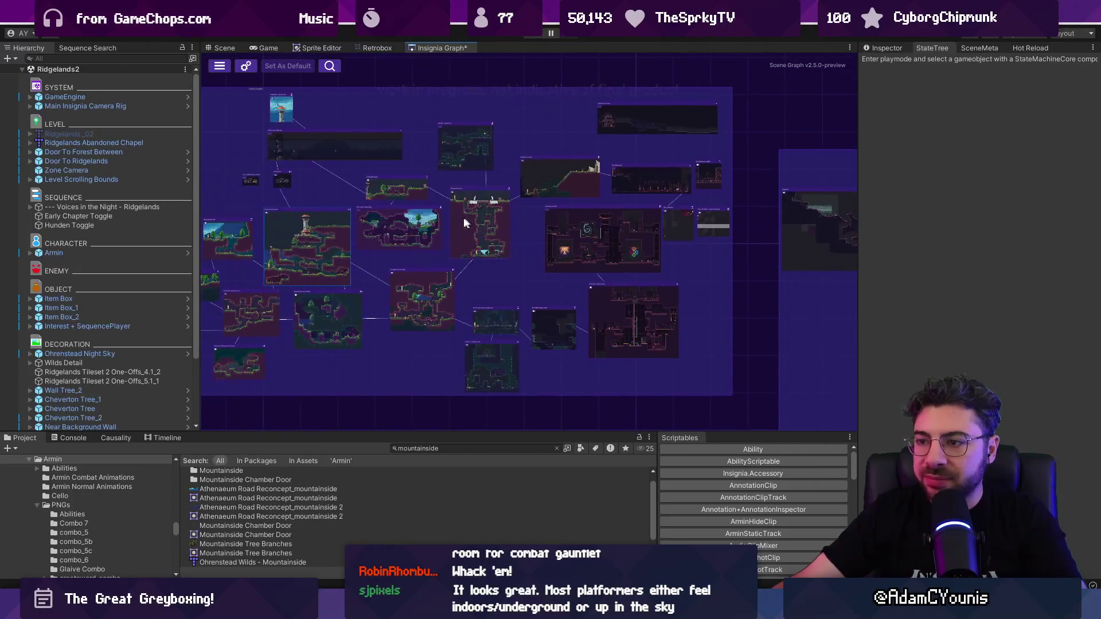
pyautogui.moveTo(360, 254)
pyautogui.mouseDown()
pyautogui.moveTo(510, 274)
pyautogui.moveTo(519, 263)
pyautogui.mouseUp()
pyautogui.doubleClick(519, 263)
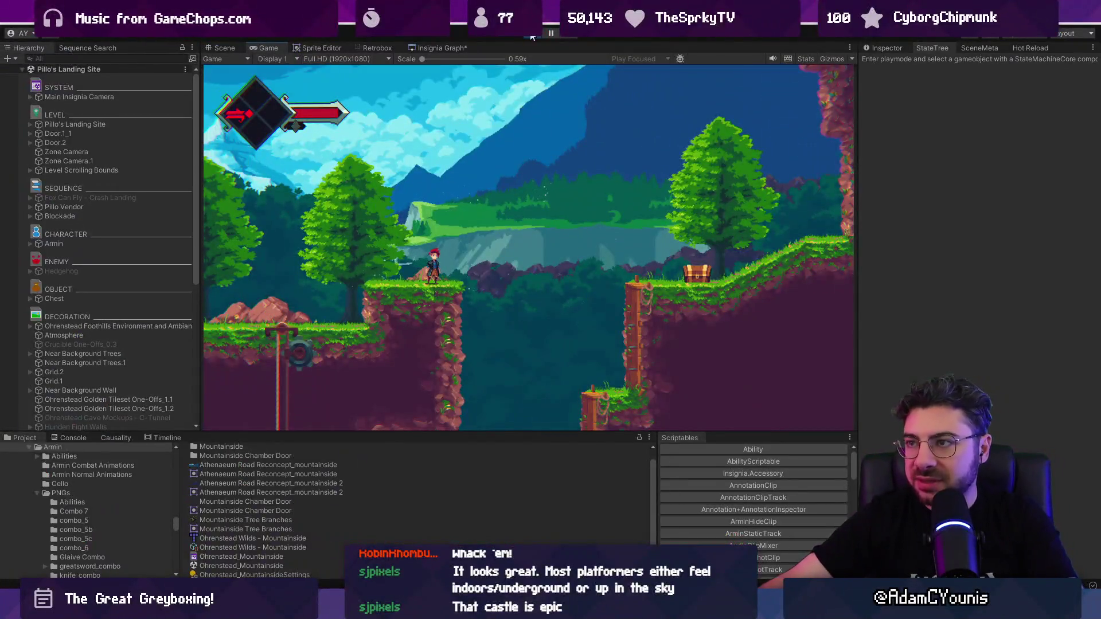
# Set the GameEngine's Progress State to NoProgress and replay the scene
pyautogui.hotkey('ctrl', 'p')
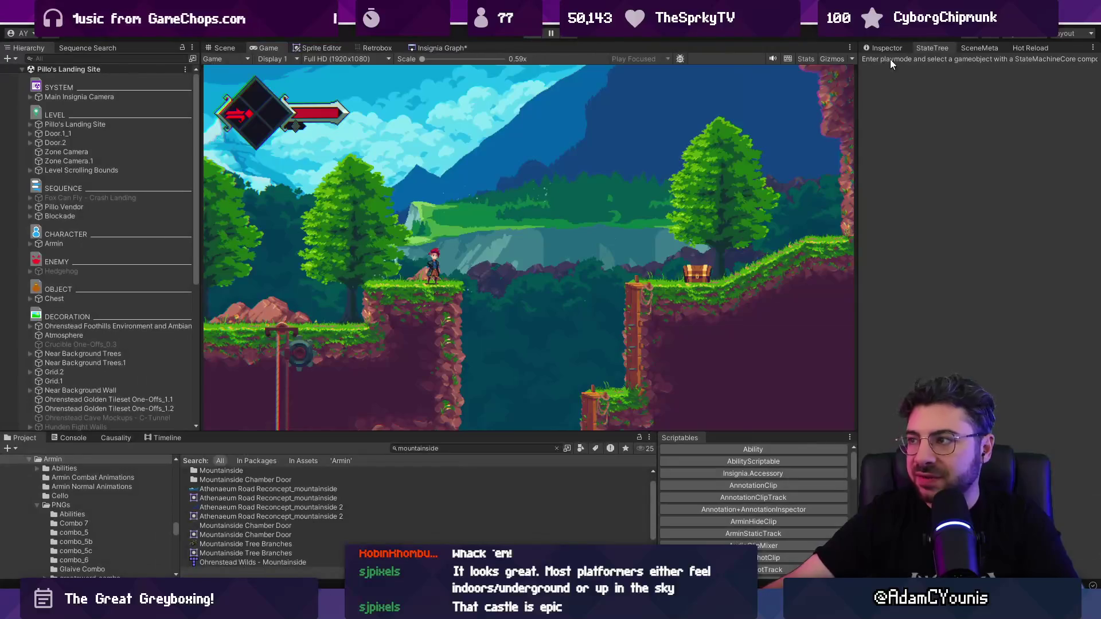
pyautogui.click(122, 97)
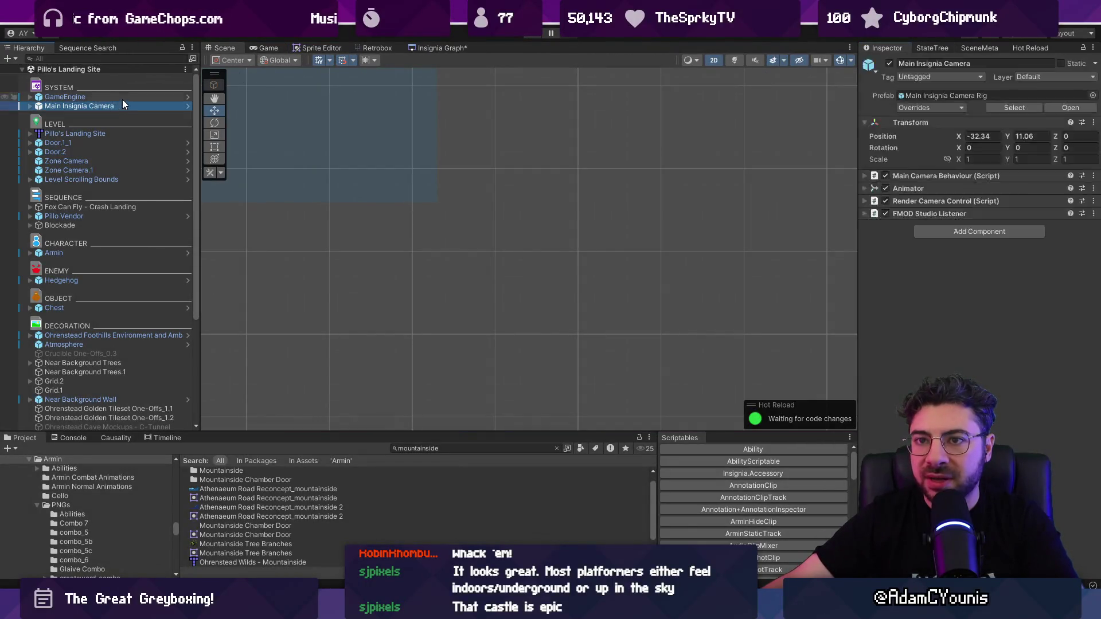
pyautogui.click(1085, 201)
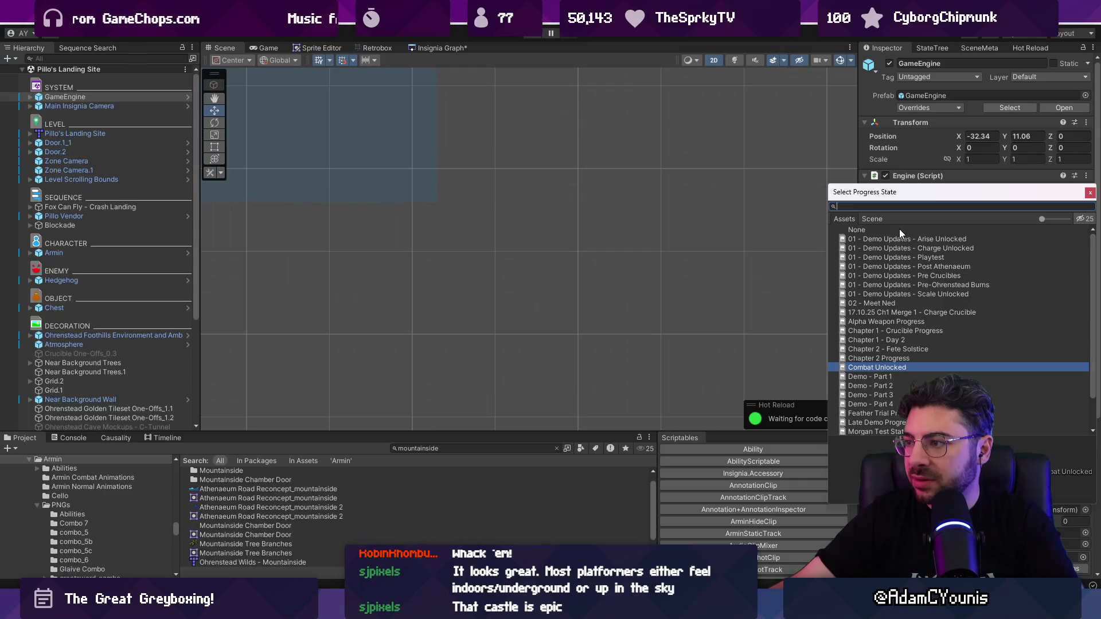
pyautogui.write('noprog')
pyautogui.press('Return')
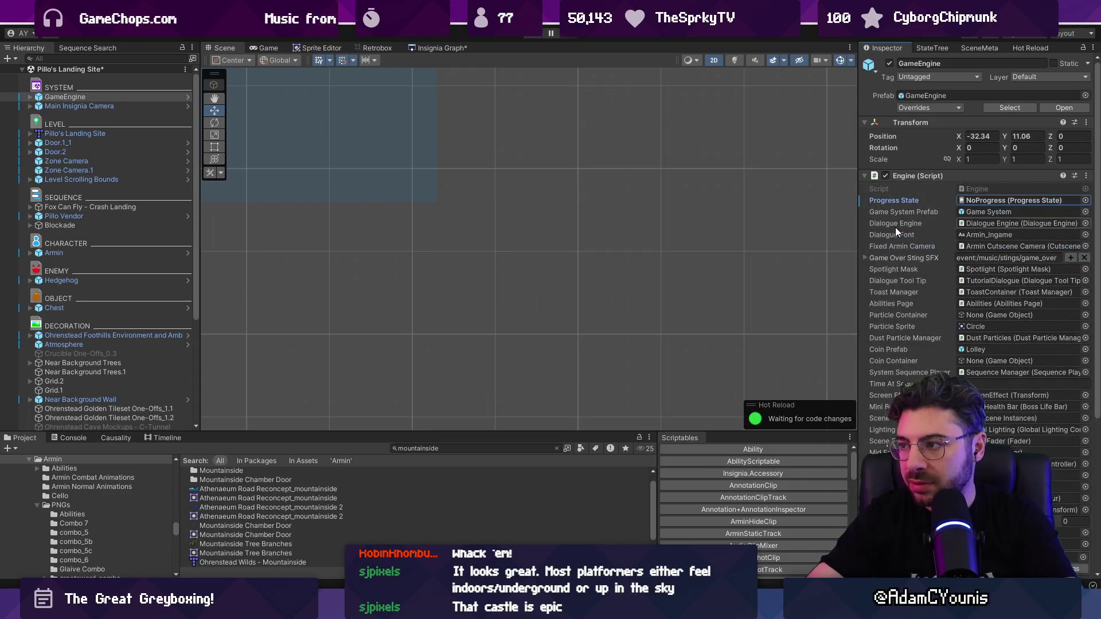
pyautogui.hotkey('ctrl', 'p')
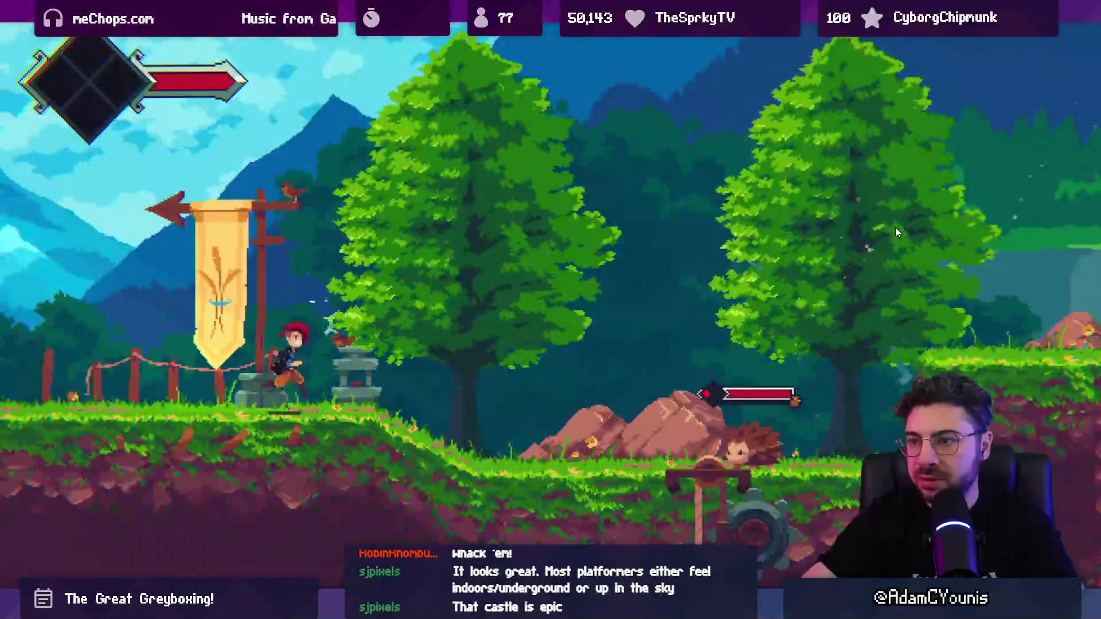
# Burn the hedgehog with a fire slash, climb the ledge and cross the broken bridge to the fox cutscene
pyautogui.press('Right')
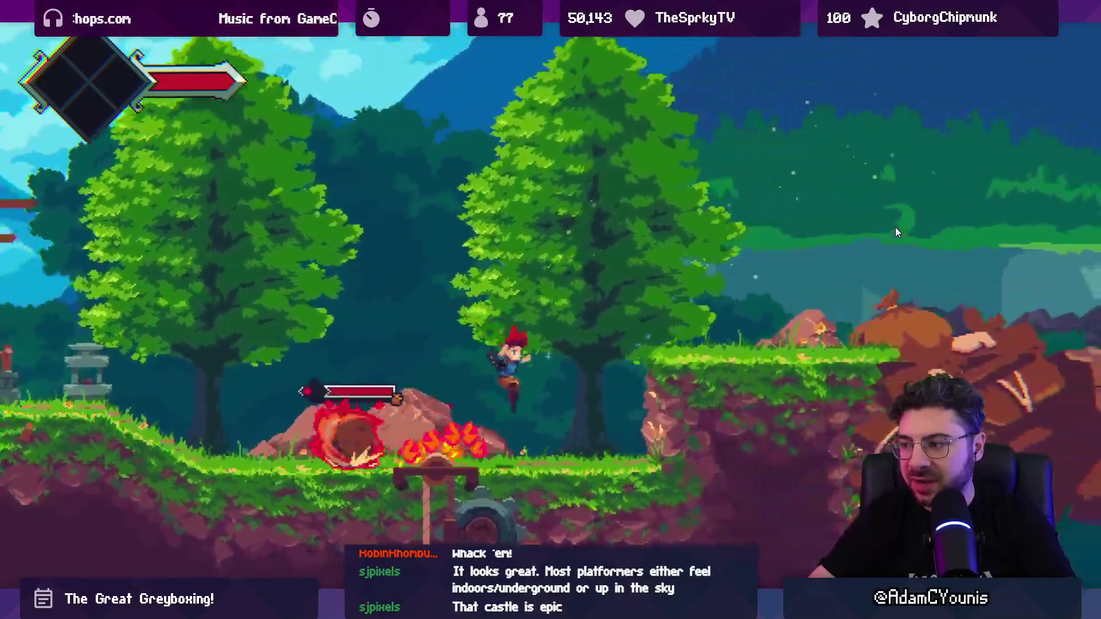
pyautogui.press('Right')
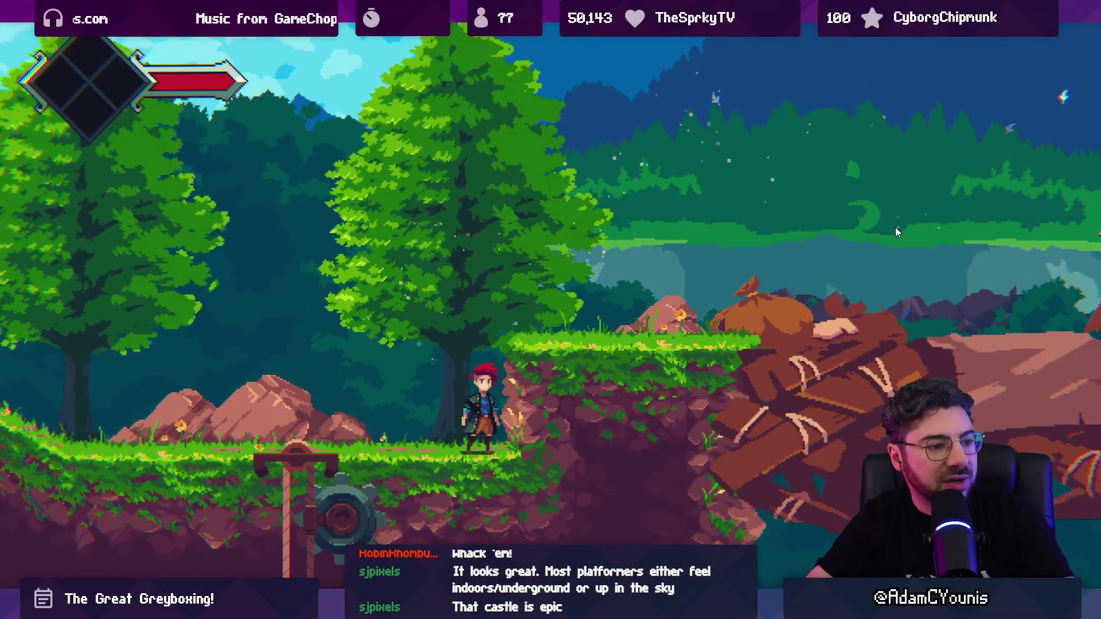
pyautogui.press('Left')
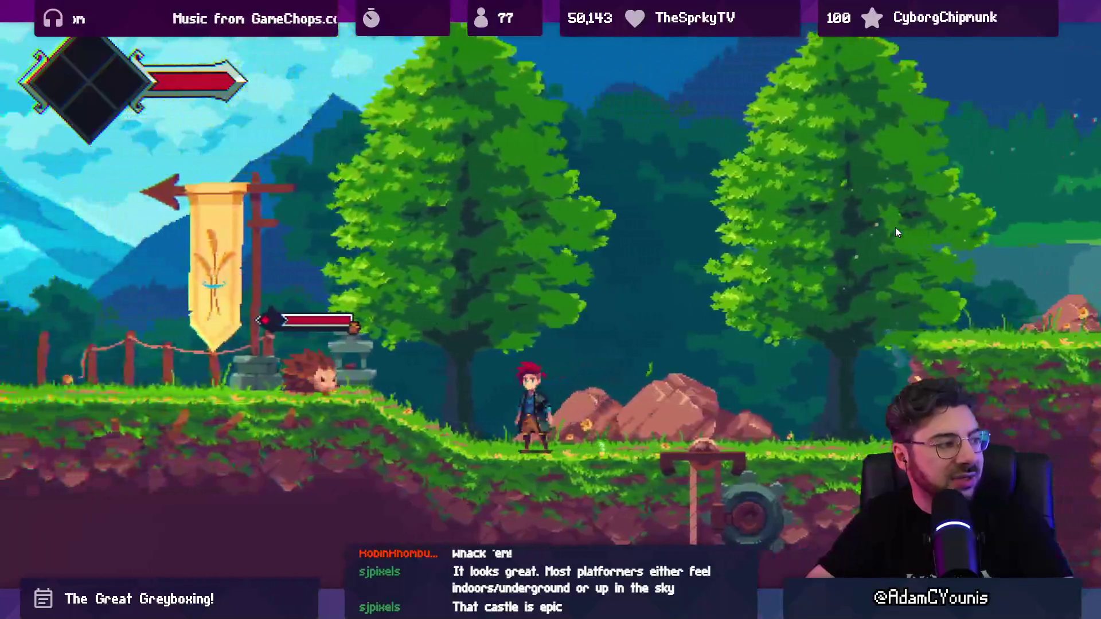
pyautogui.press('Right')
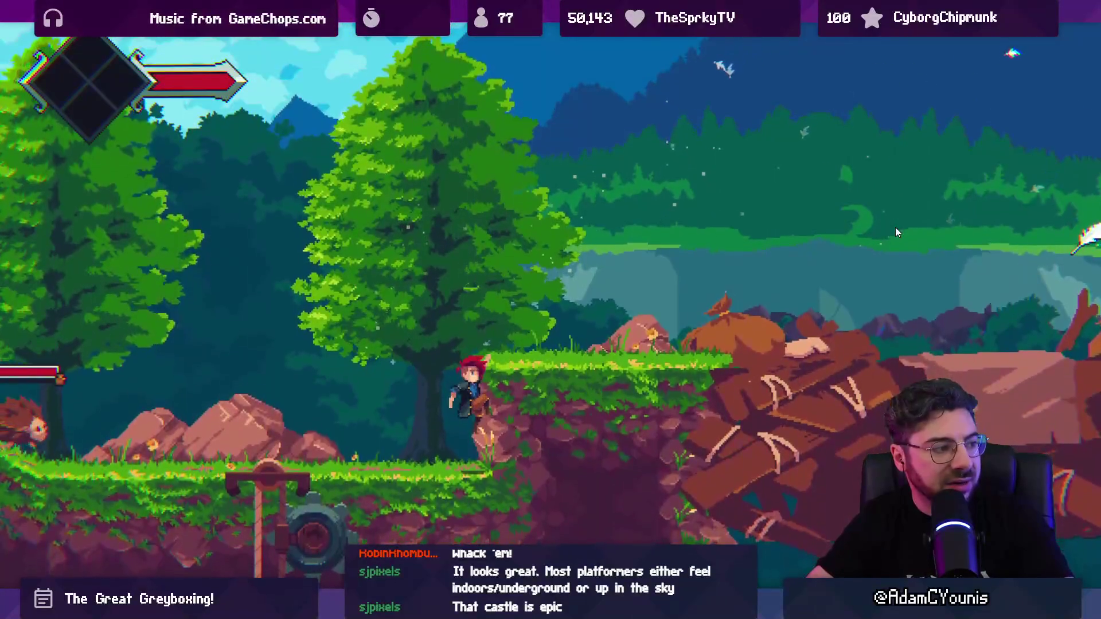
pyautogui.press('x')
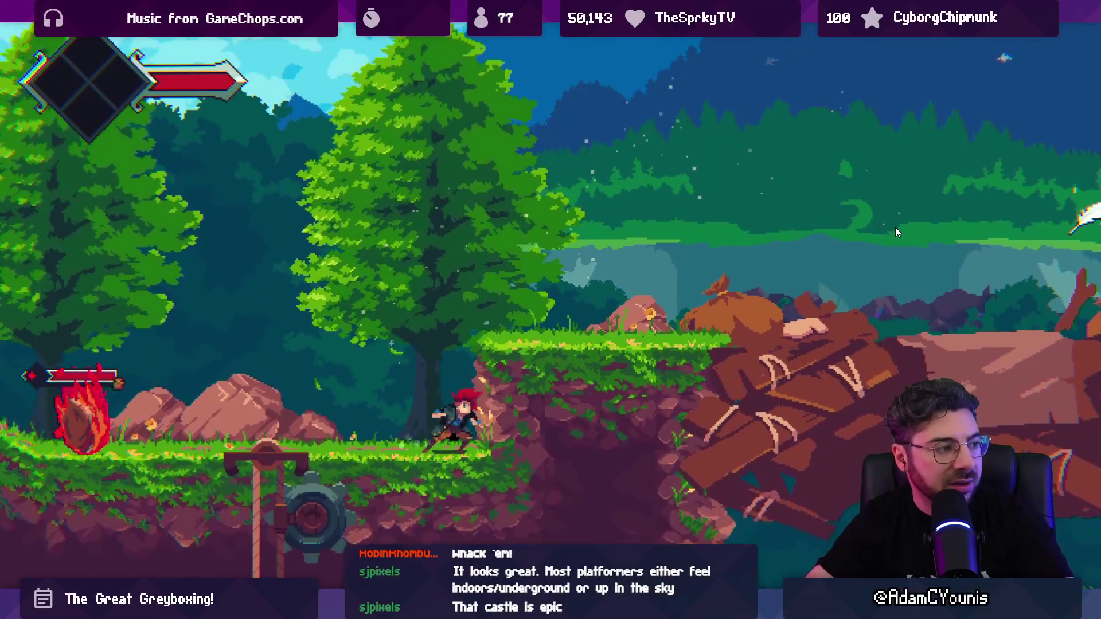
pyautogui.press('space')
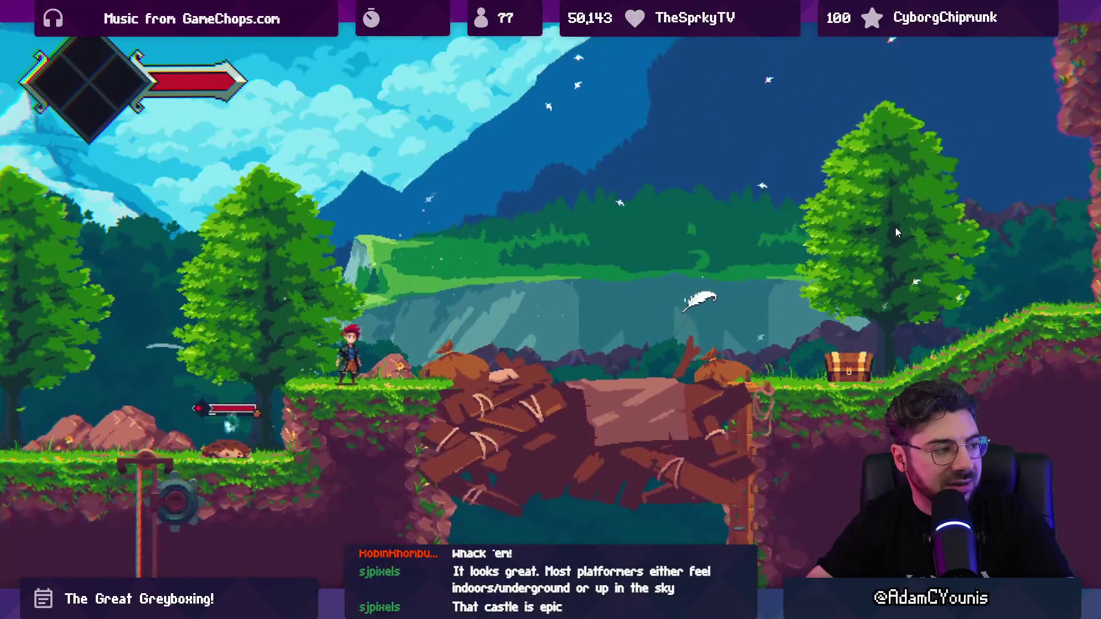
pyautogui.press('Right')
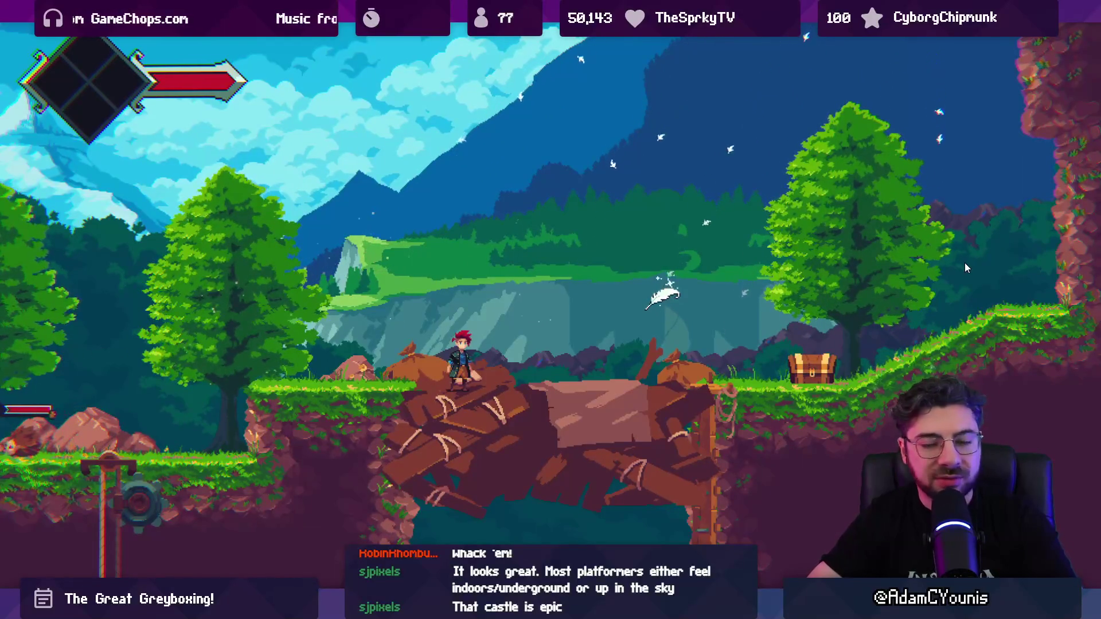
pyautogui.press('Right')
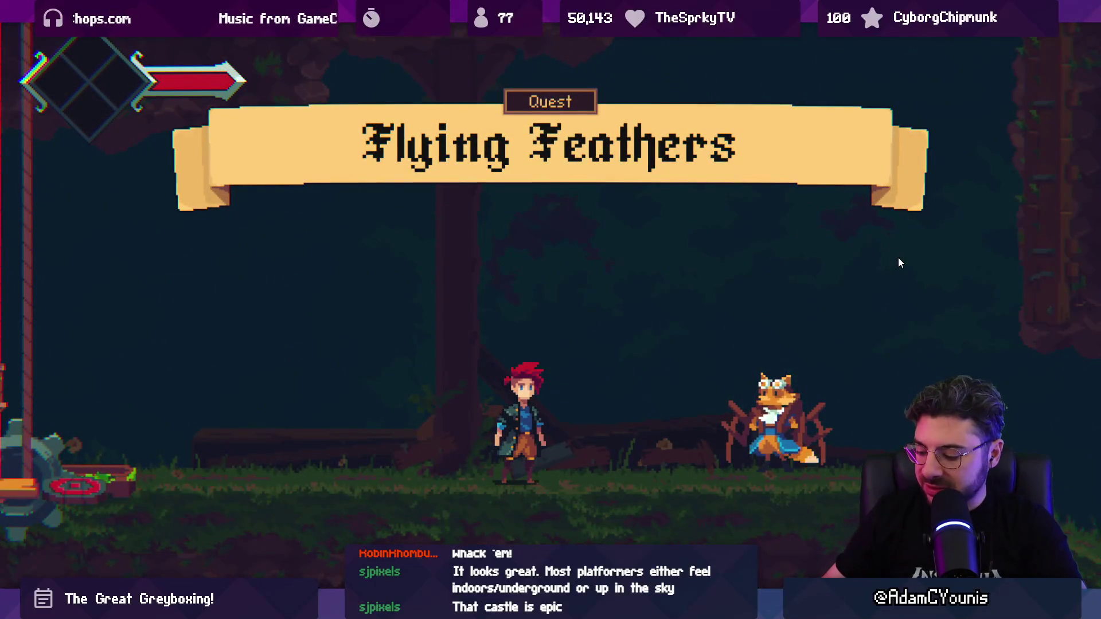
# Dismiss the Flying Feathers quest banner, jump past the fox and check the zoomed-in world map
pyautogui.press('Right')
pyautogui.press('space')
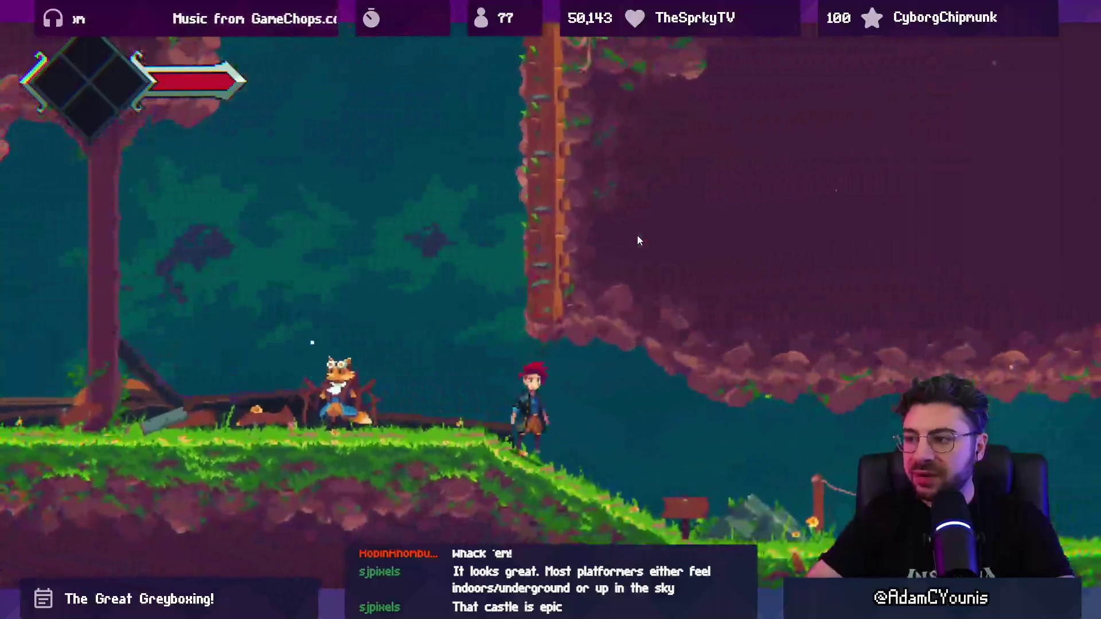
pyautogui.press('m')
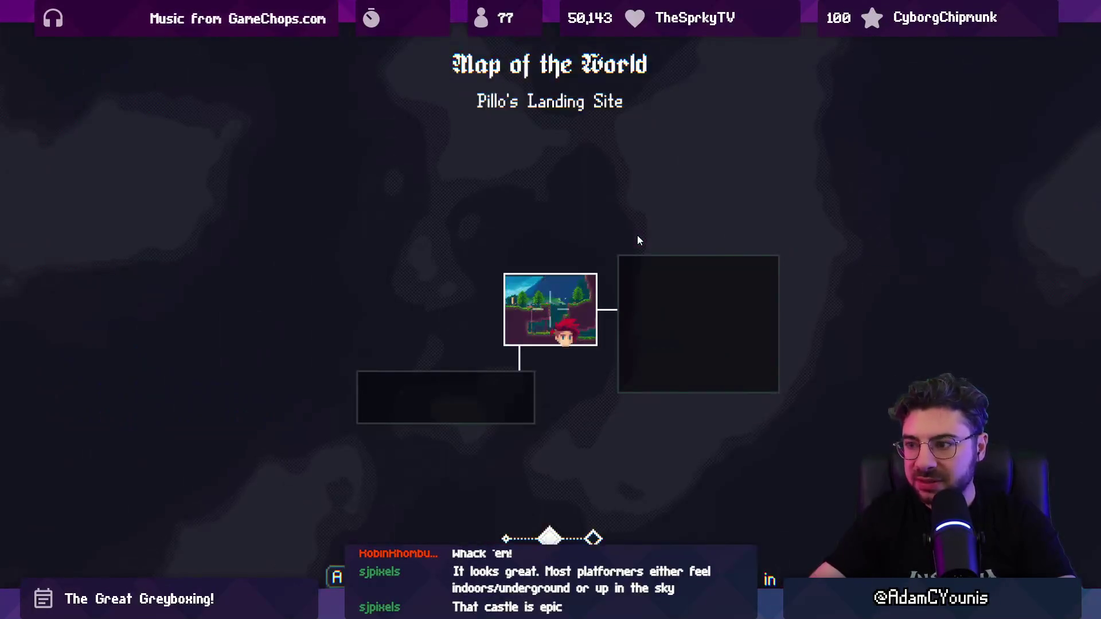
pyautogui.scroll(1, 581, 320)
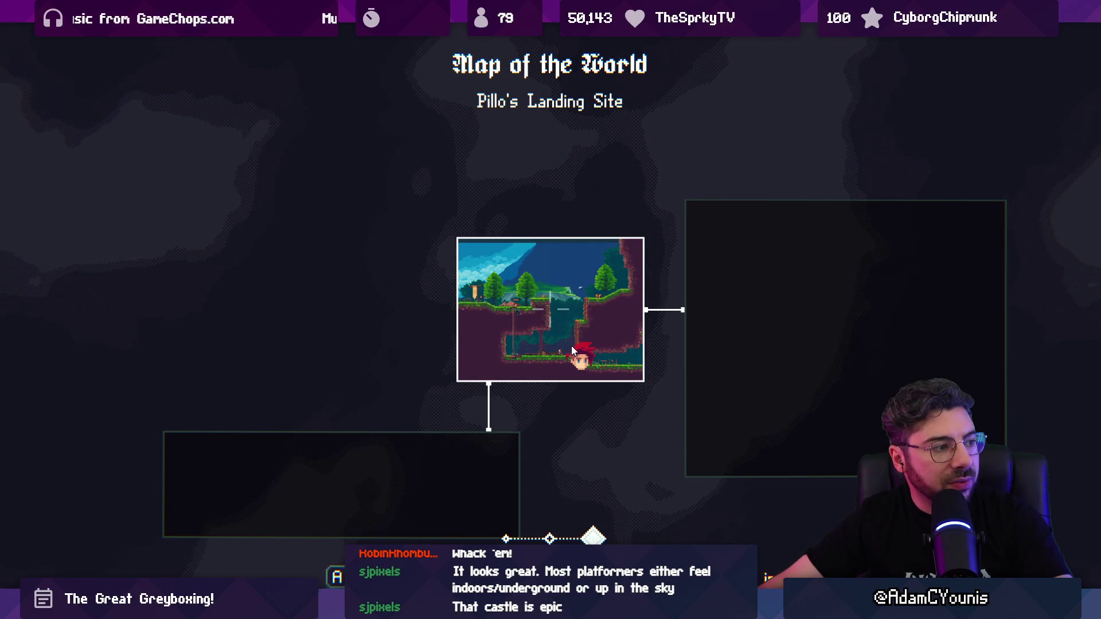
pyautogui.press('Escape')
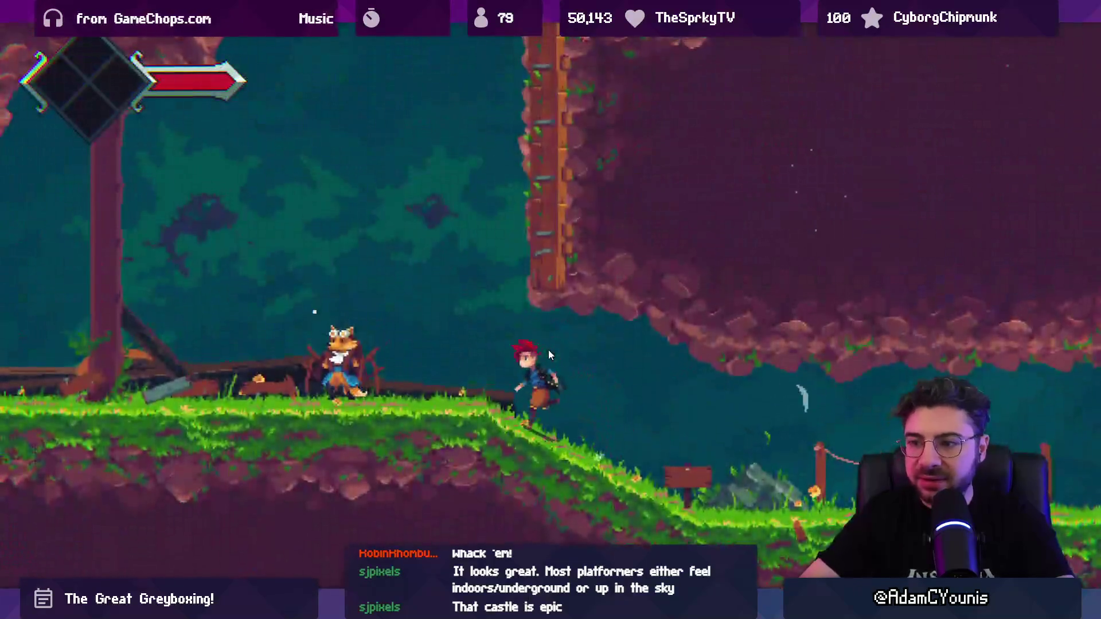
# Climb the rope to the next forest room, slash the hedgehog, reach the fox and recheck the world map
pyautogui.press('Left')
pyautogui.press('space')
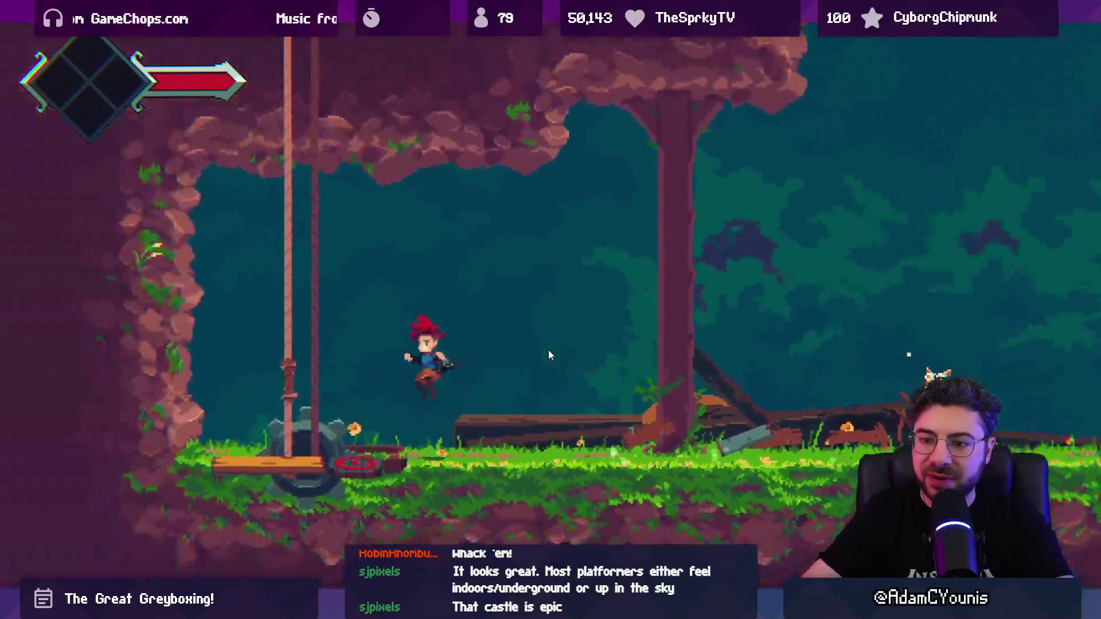
pyautogui.press('Up')
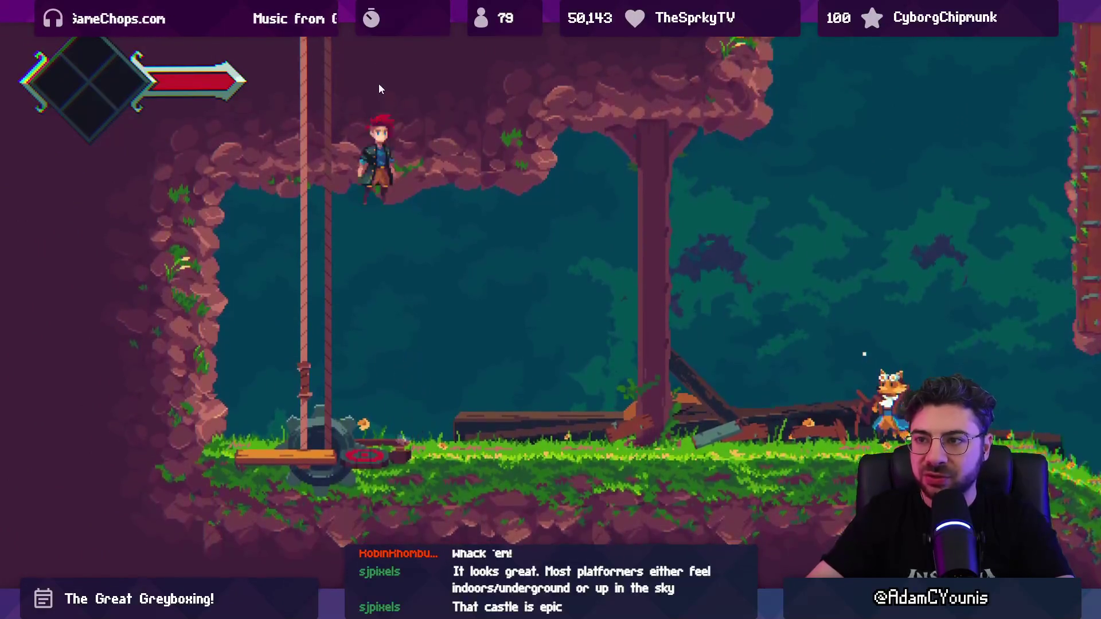
pyautogui.press('x')
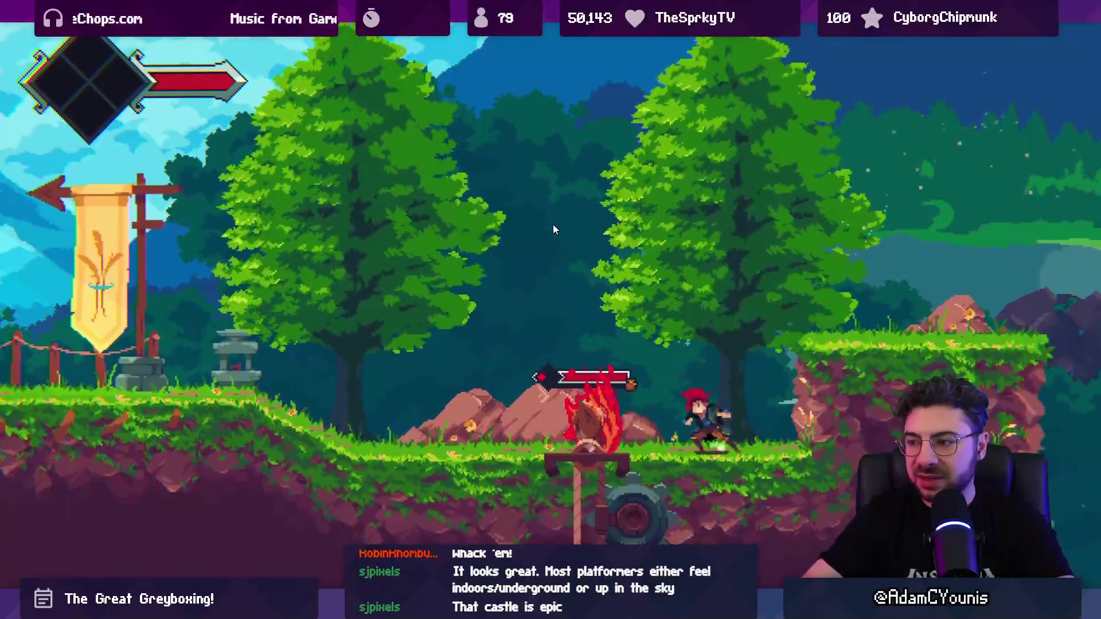
pyautogui.press('Left')
pyautogui.press('Right')
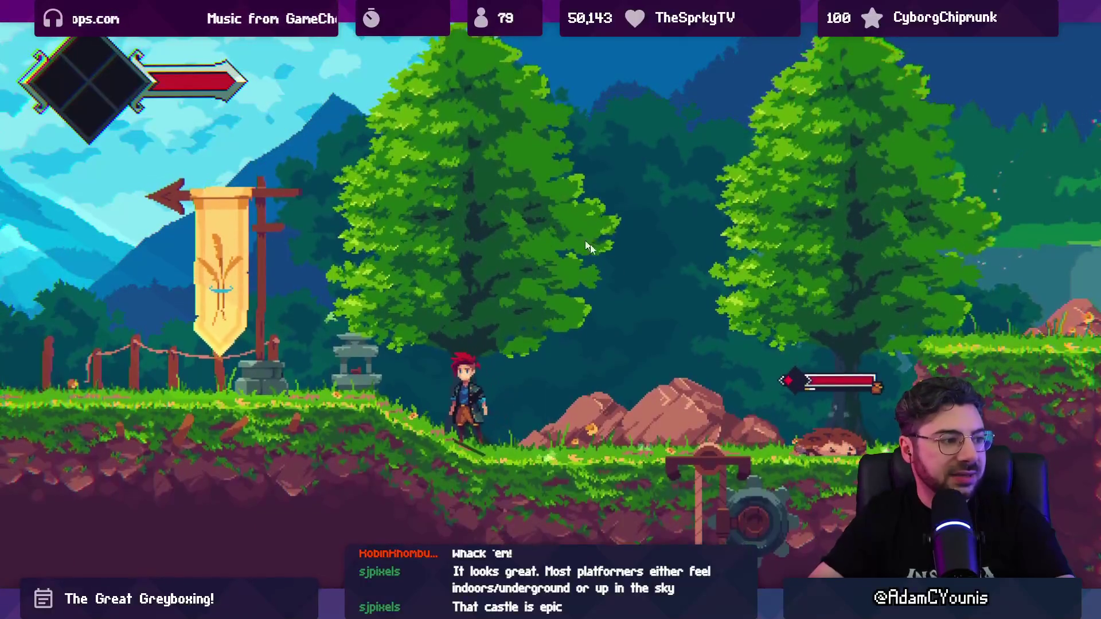
pyautogui.press('Right')
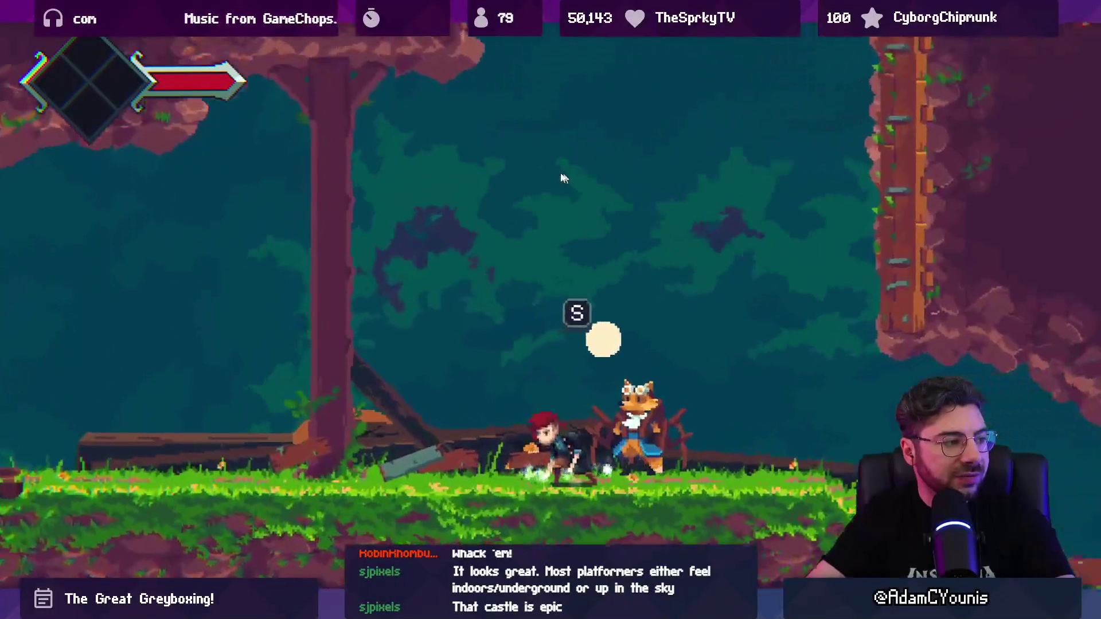
pyautogui.press('m')
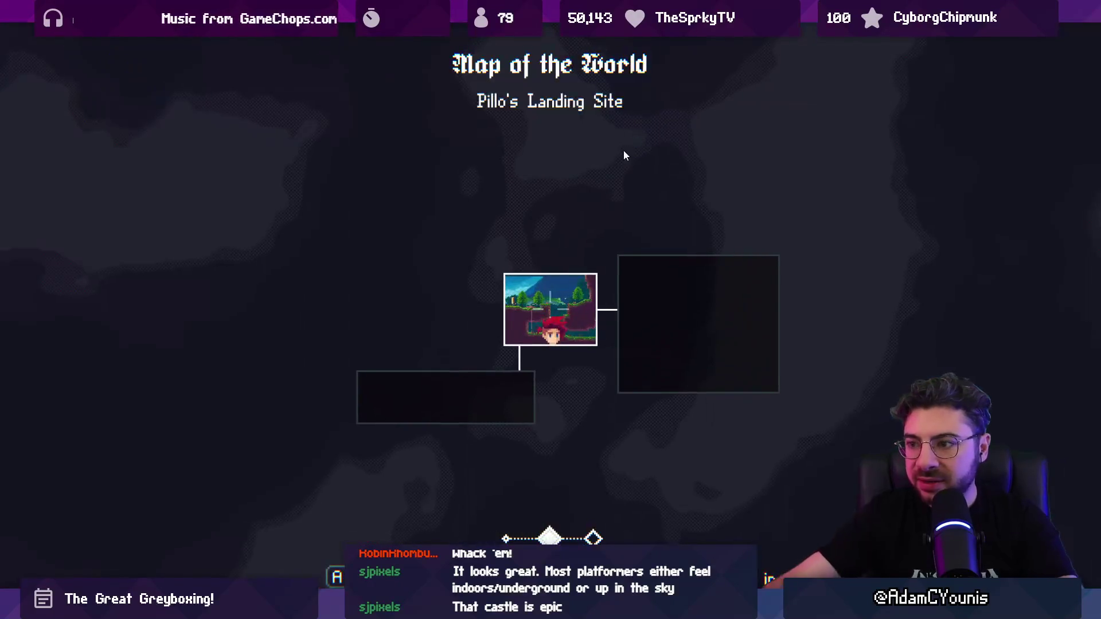
pyautogui.scroll(1, 545, 314)
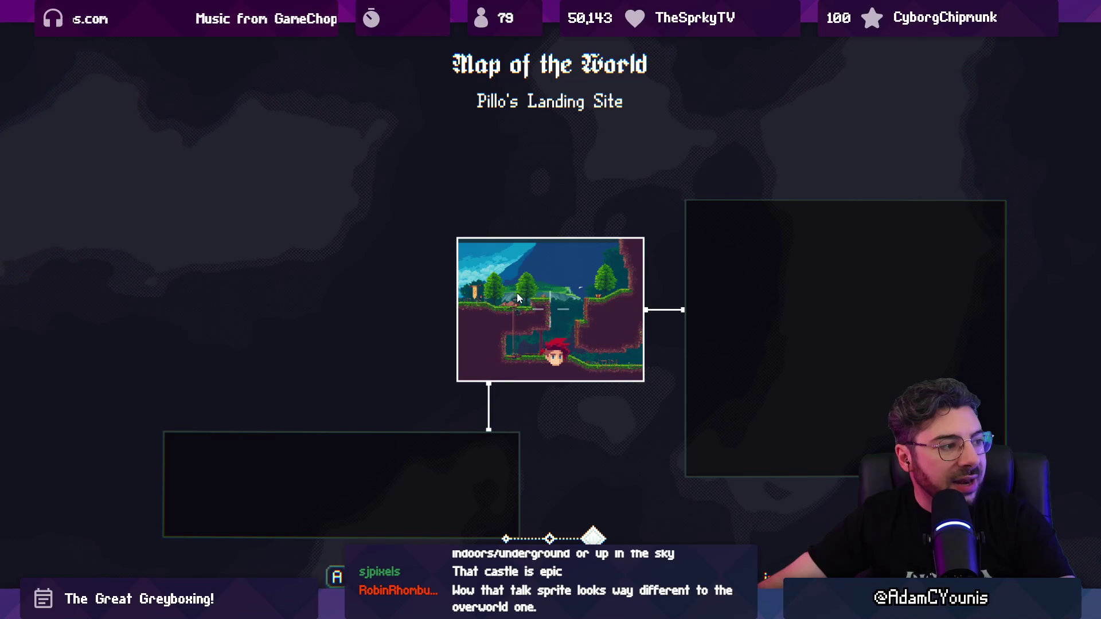
pyautogui.press('Escape')
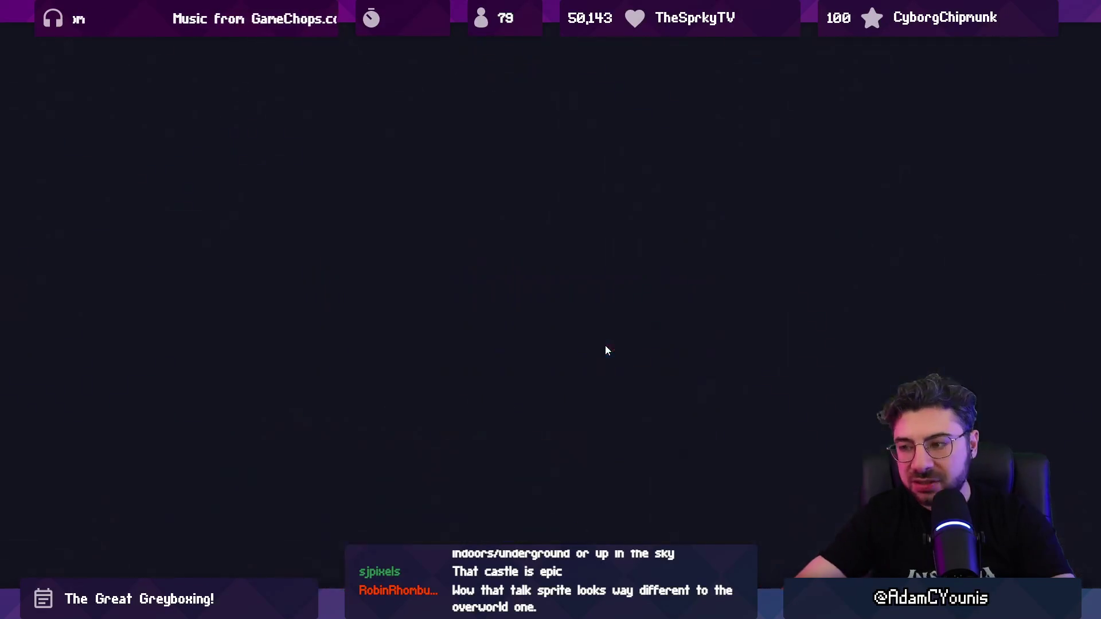
pyautogui.press('Right')
pyautogui.press('Right')
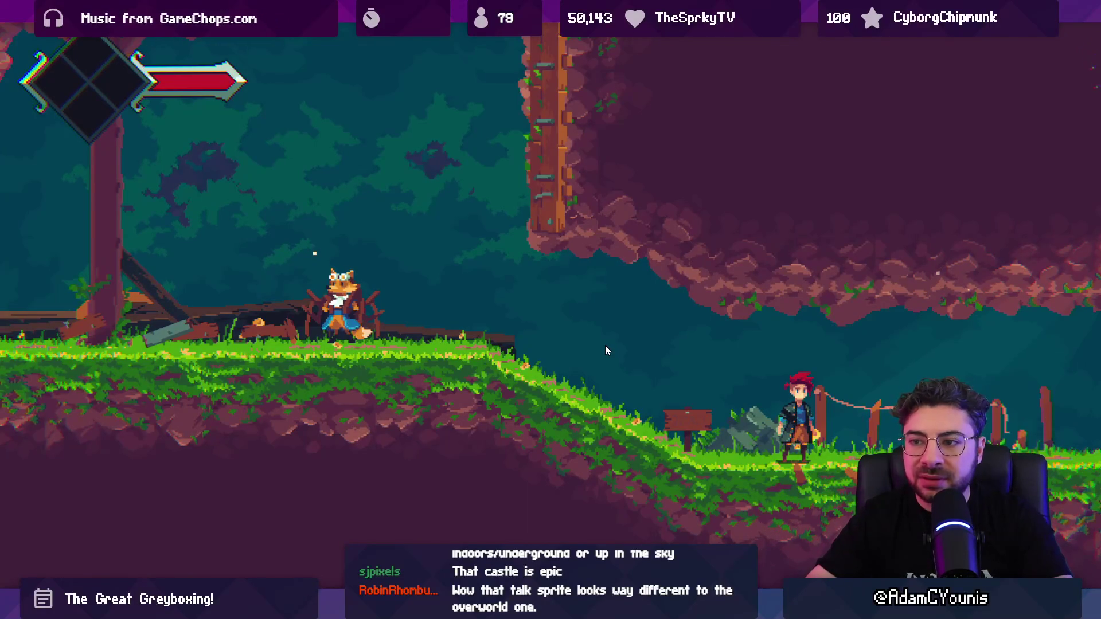
# Talk to Pillo the fox about his missing feathers, close the dialogue and leave maximized Game view
pyautogui.press('Left')
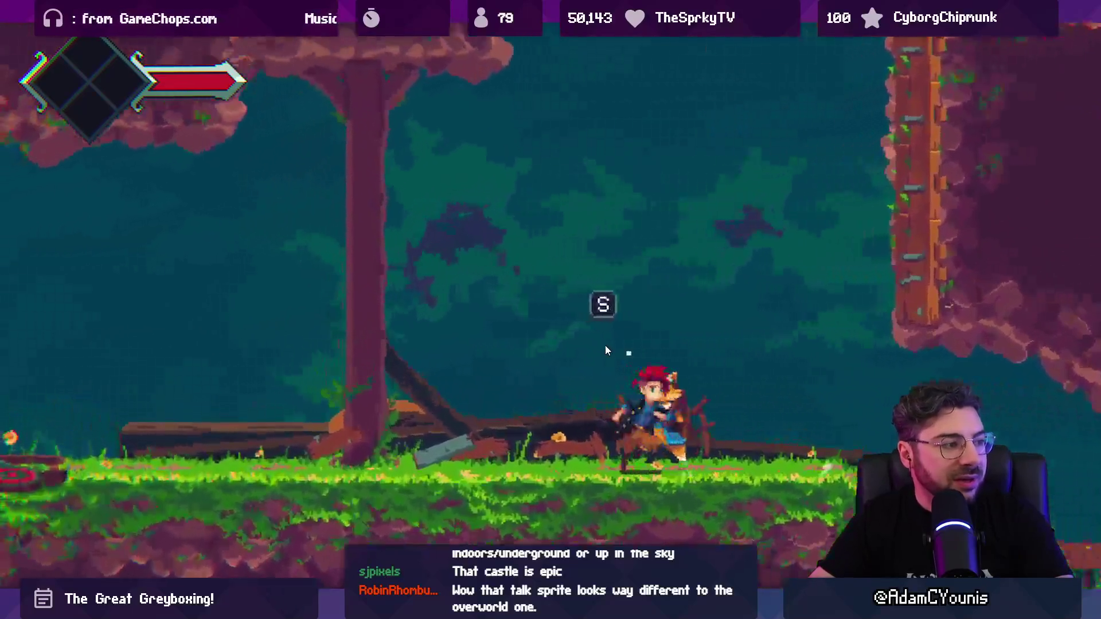
pyautogui.press('s')
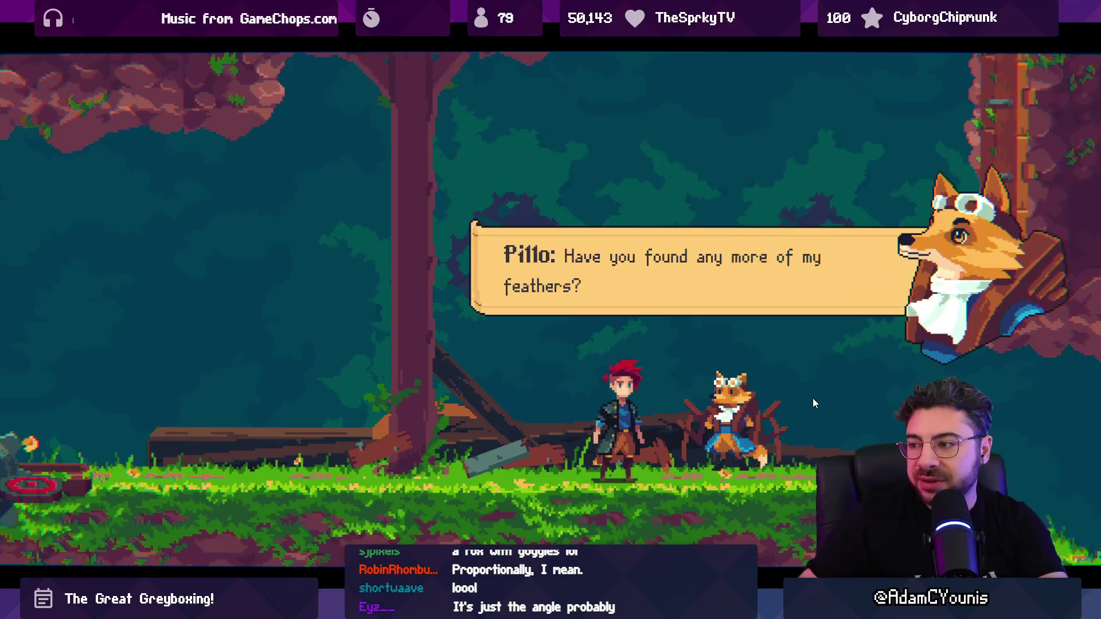
pyautogui.press('Return')
pyautogui.press('Return')
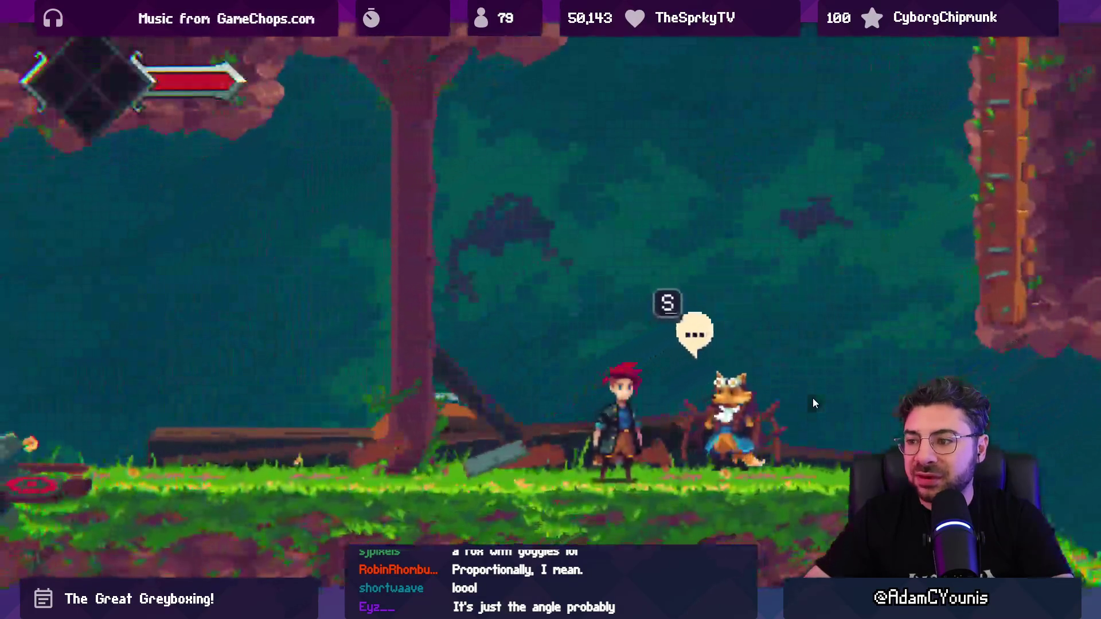
pyautogui.hotkey('shift', 'space')
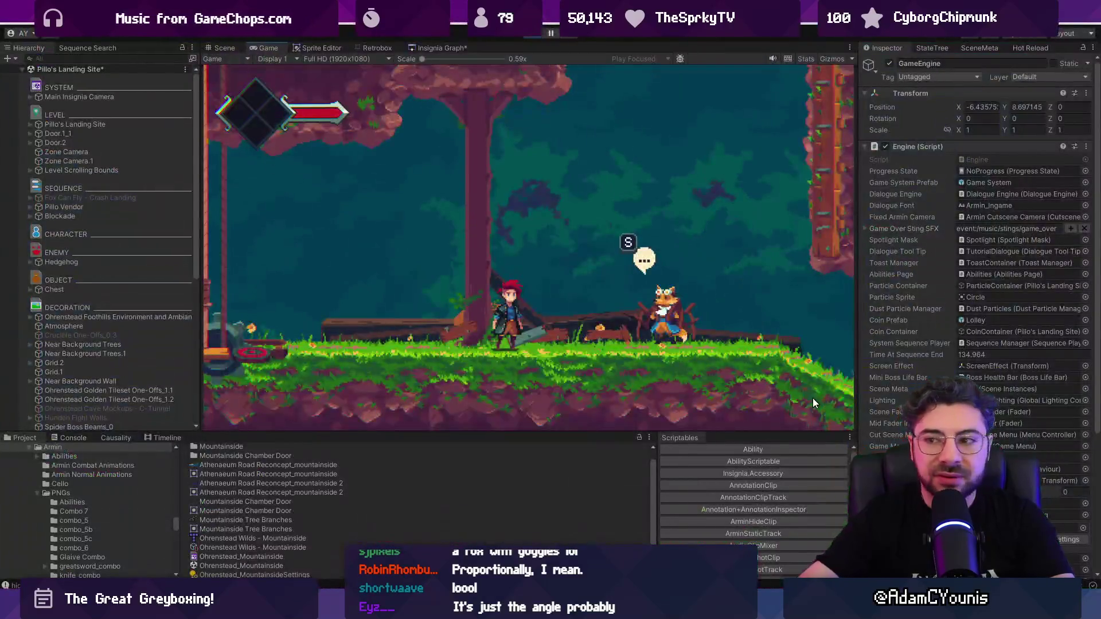
# Switch to the Scene view, stop Play mode and show the Insignia Graph network of rooms
pyautogui.hotkey('ctrl', '1')
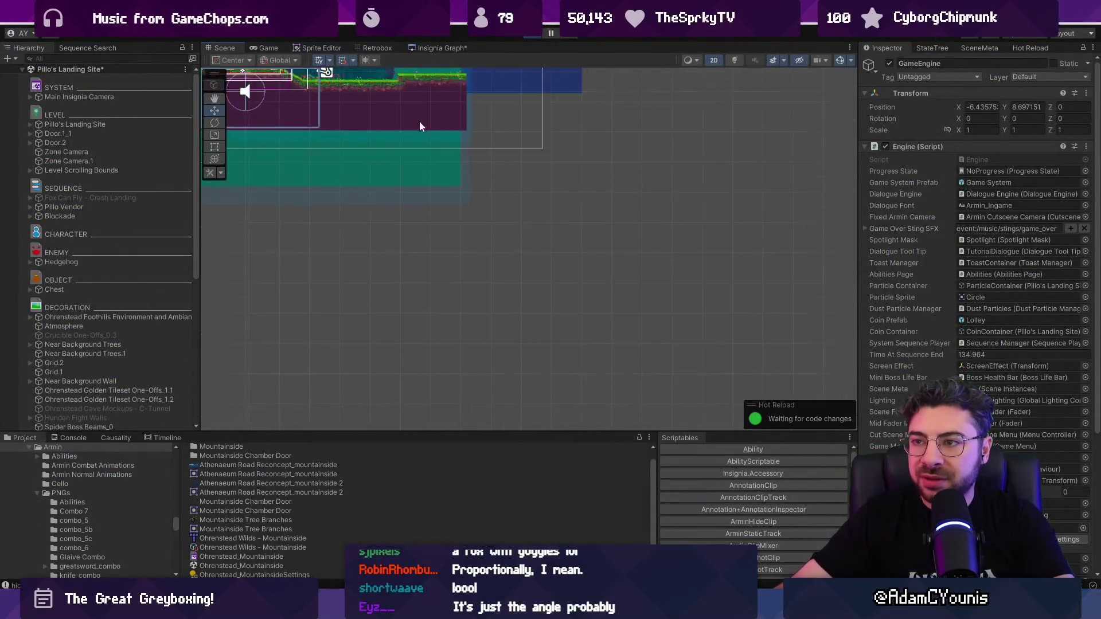
pyautogui.scroll(5, 479, 218)
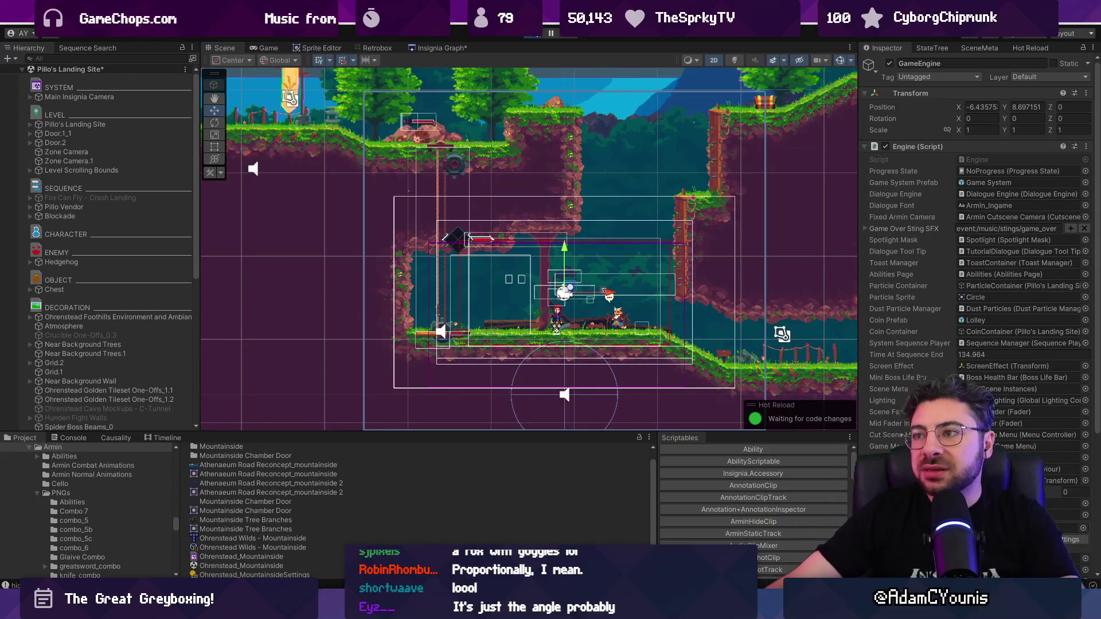
pyautogui.click(533, 34)
pyautogui.click(425, 49)
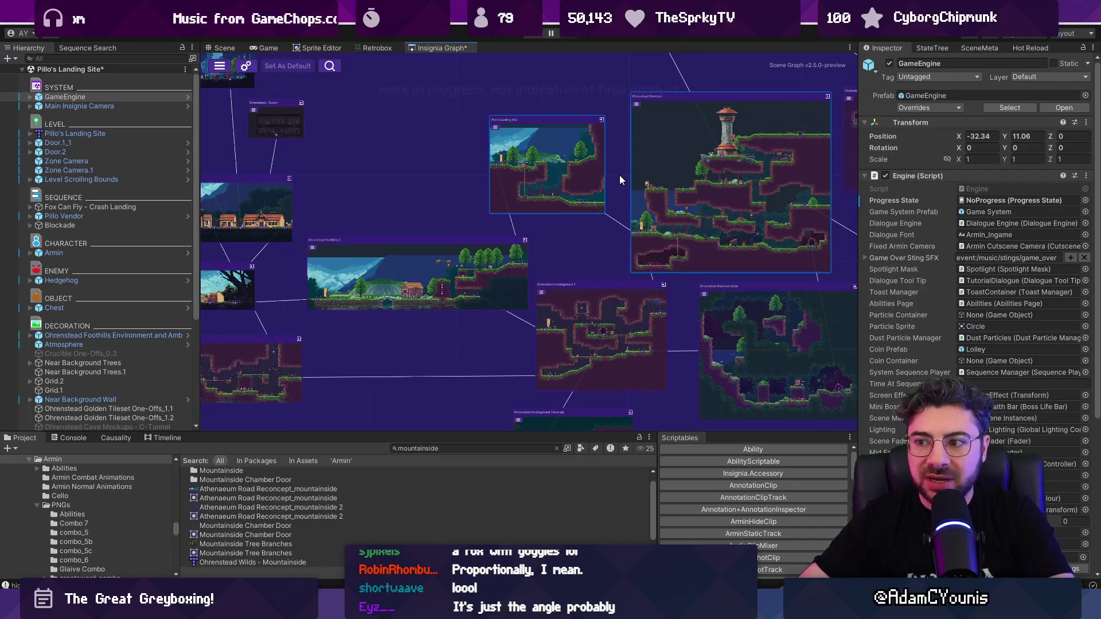
pyautogui.scroll(-5, 621, 178)
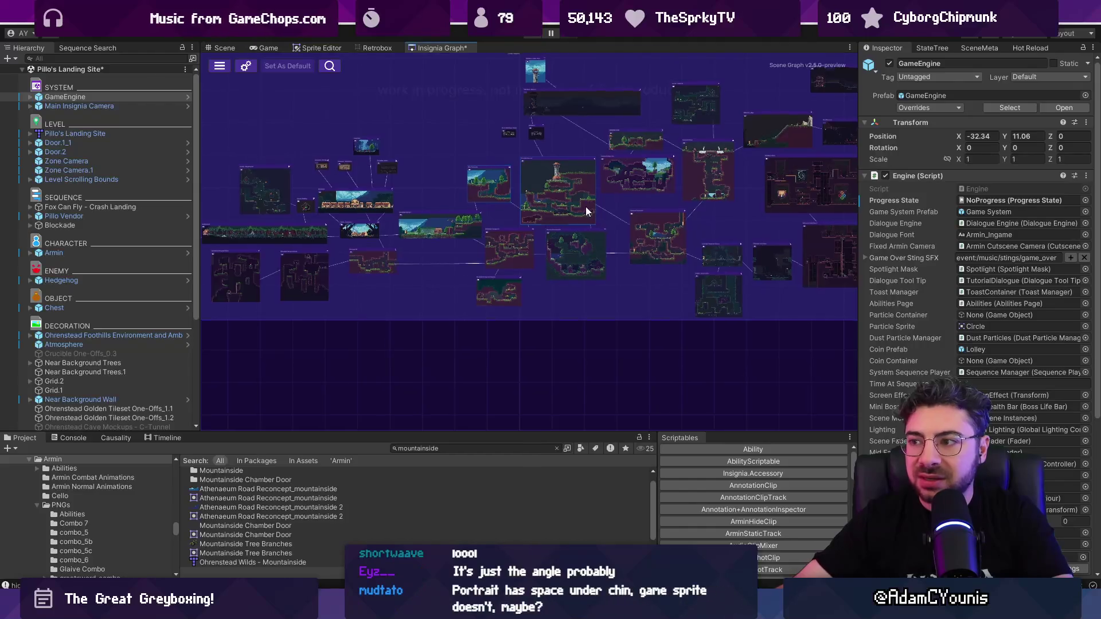
# Pan the Insignia Graph map, nudging one room node, to centre Pillo's Landing Site
pyautogui.moveTo(587, 212); pyautogui.dragTo(503, 257)
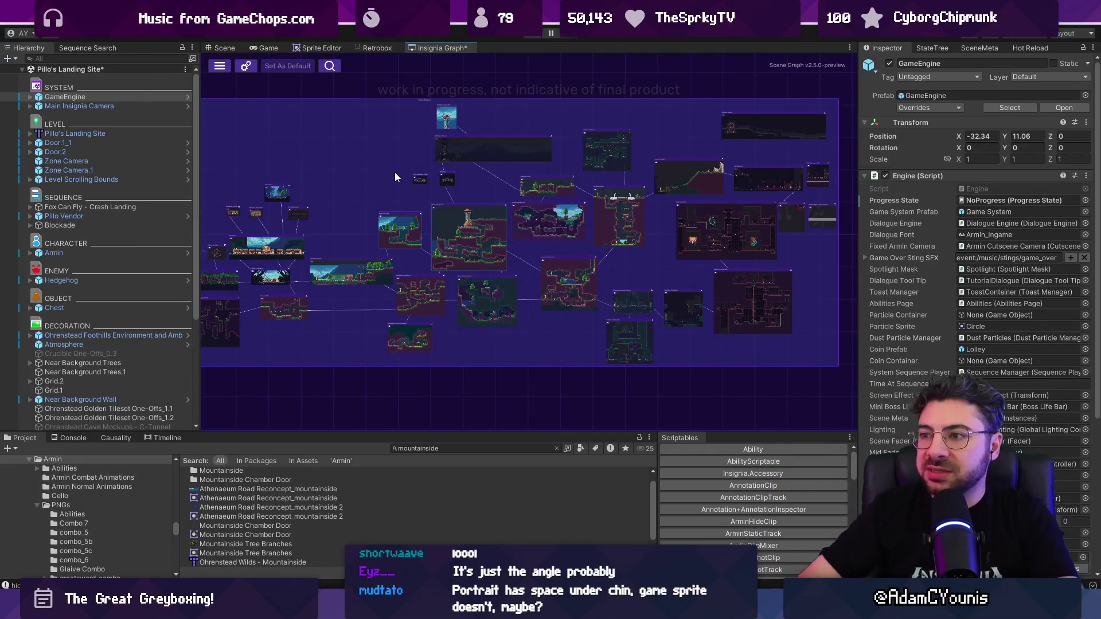
pyautogui.moveTo(454, 250); pyautogui.dragTo(433, 235)
pyautogui.scroll(5, 437, 215)
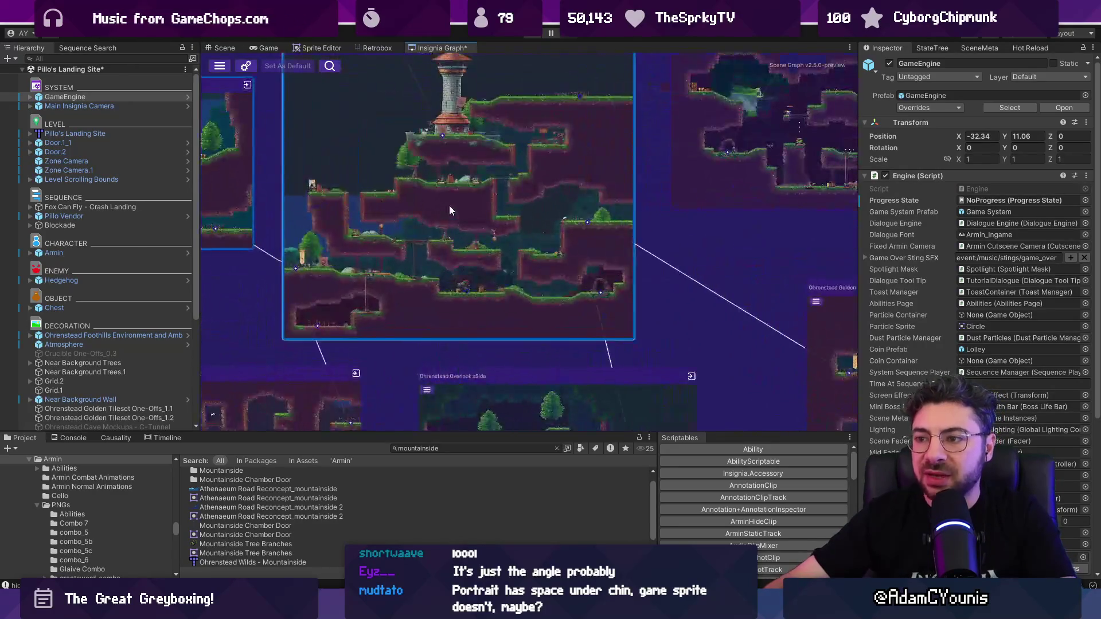
pyautogui.scroll(-1, 459, 198)
pyautogui.scroll(3, 484, 261)
pyautogui.moveTo(483, 143); pyautogui.dragTo(617, 183)
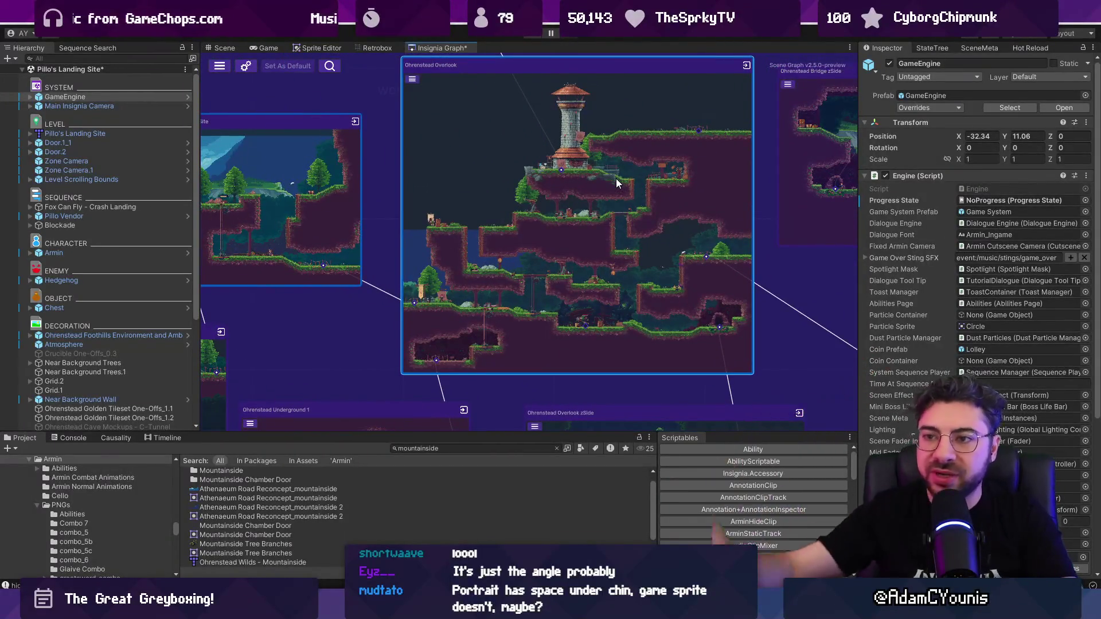
pyautogui.moveTo(389, 214); pyautogui.dragTo(759, 246)
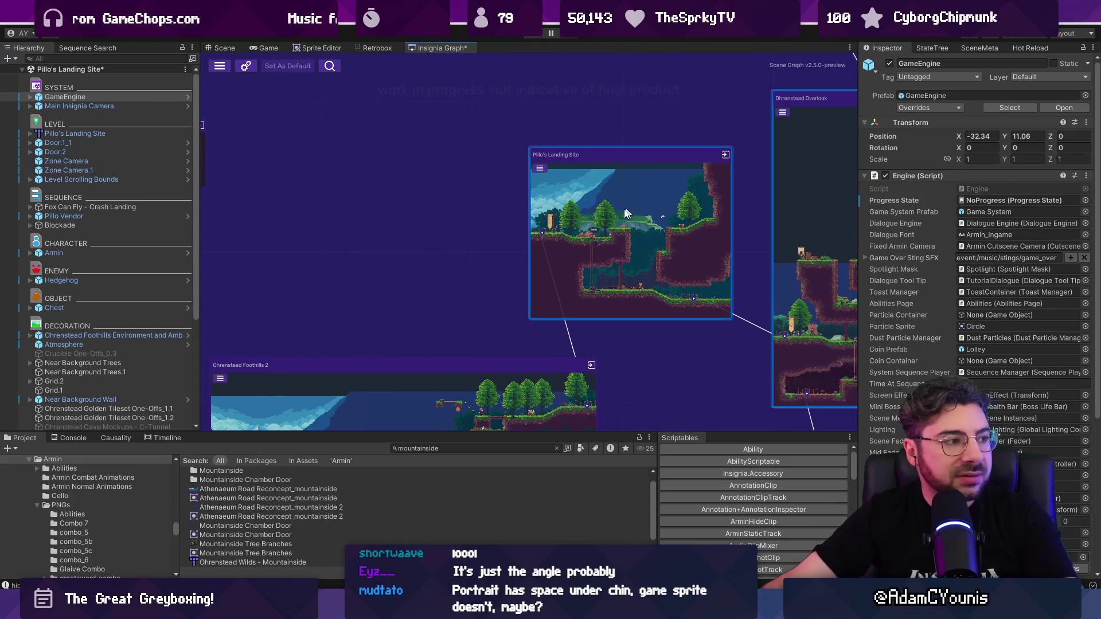
pyautogui.moveTo(647, 258); pyautogui.dragTo(586, 219)
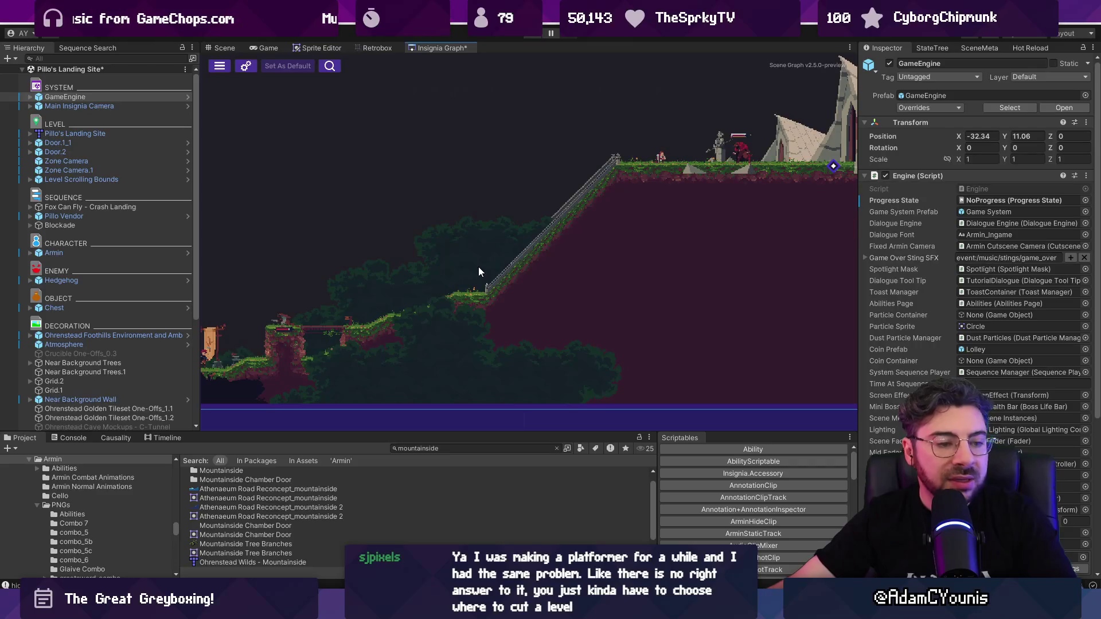
# Open the Ohrenstead Foothills 2 level node, bringing up the save prompt for Pillo's Landing Site
pyautogui.scroll(-5, 478, 267)
pyautogui.scroll(-5, 670, 180)
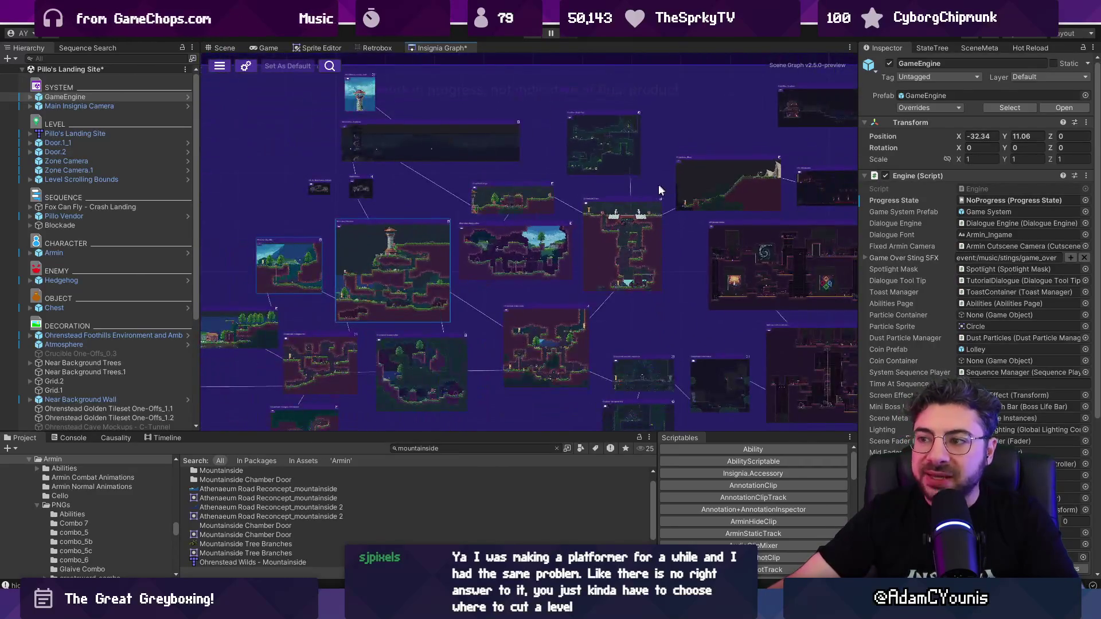
pyautogui.scroll(3, 431, 199)
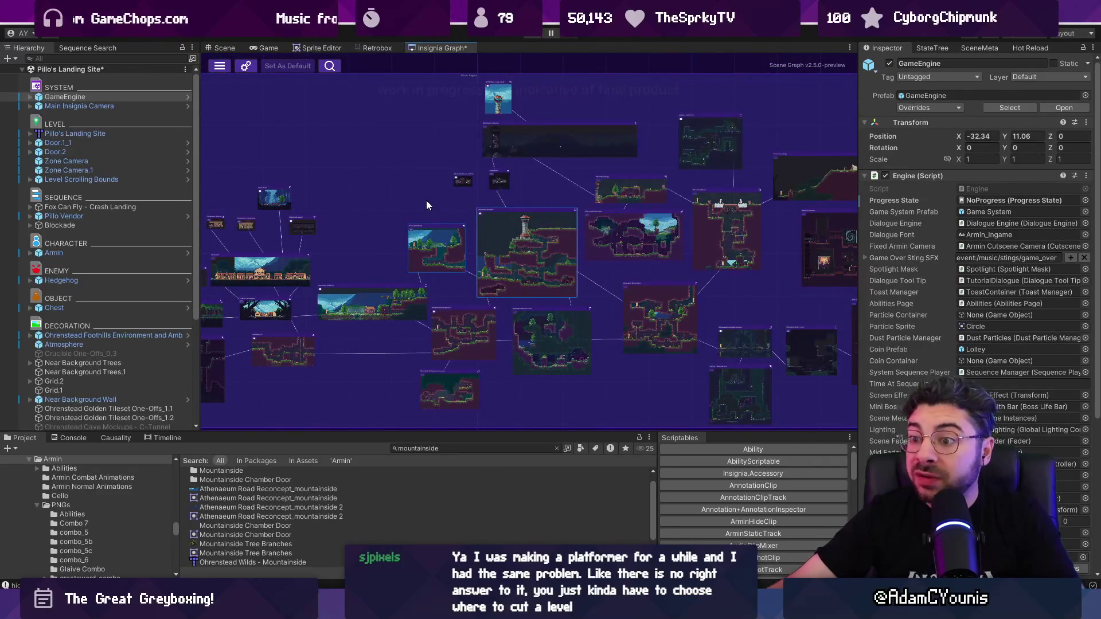
pyautogui.scroll(5, 380, 299)
pyautogui.scroll(3, 379, 298)
pyautogui.doubleClick(386, 276)
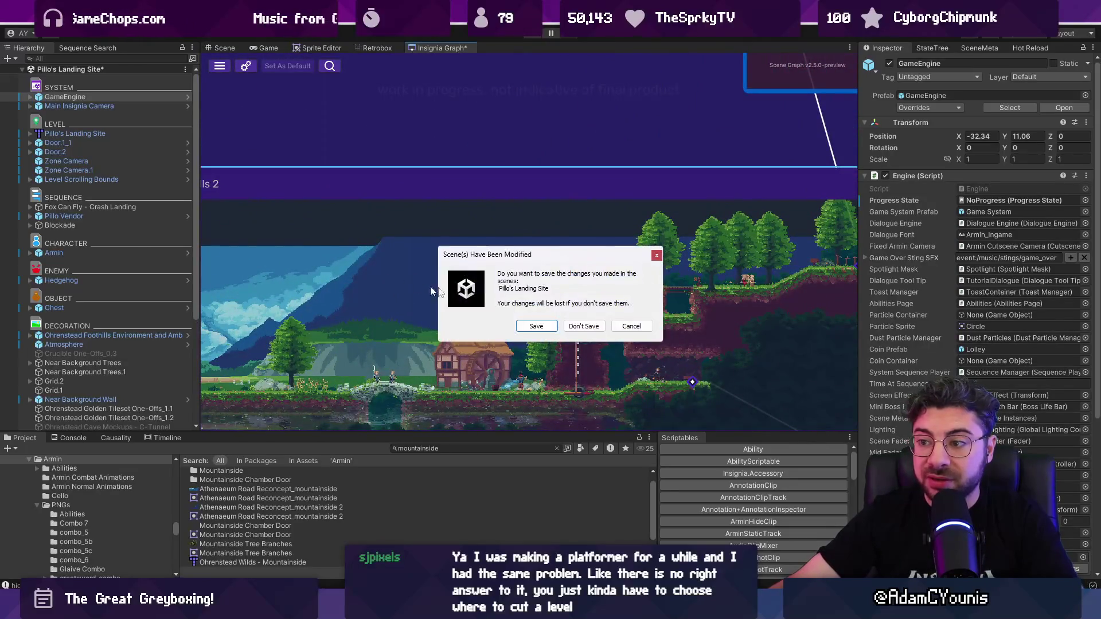
# Dismiss the unsaved-scene prompt and check the world map in Ohrenstead Foothills 2
pyautogui.click(545, 323)
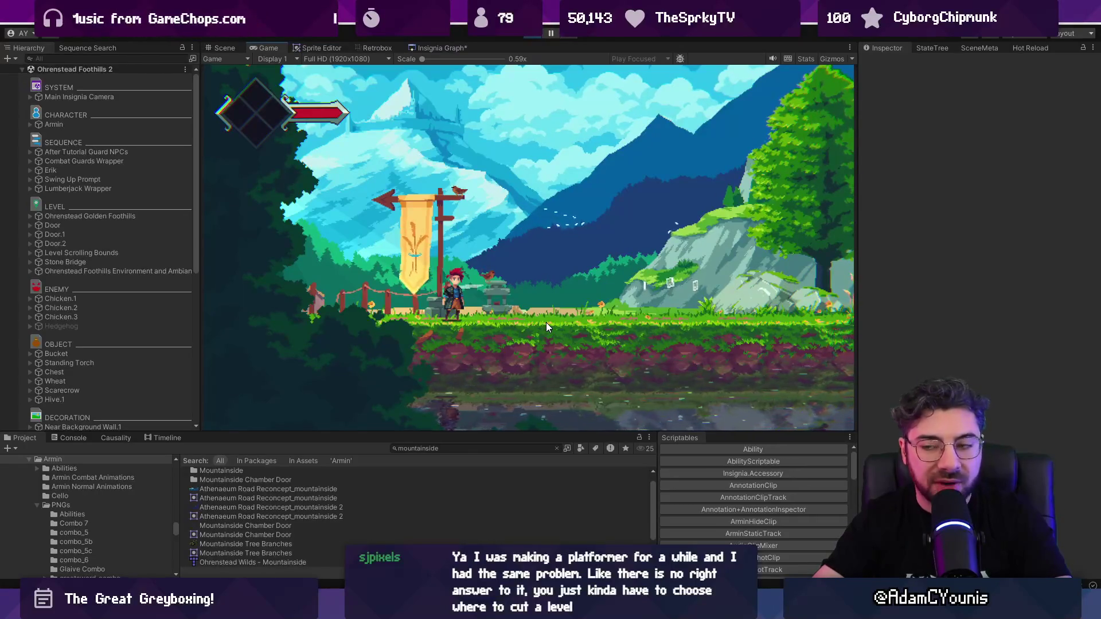
pyautogui.press('m')
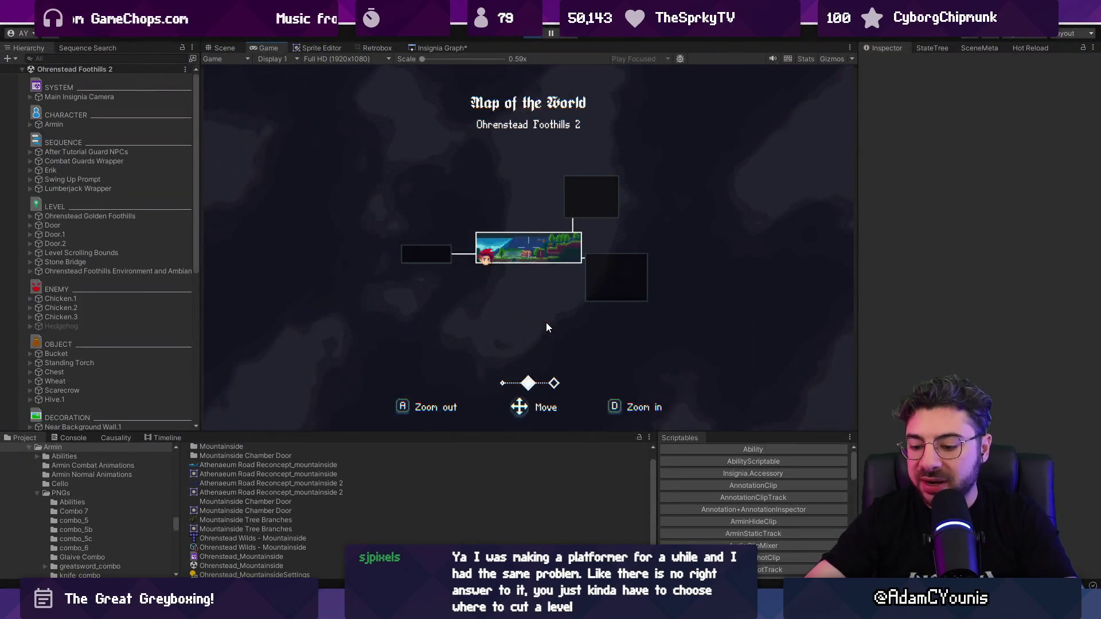
pyautogui.press('m')
# Walk left through Outside_Ohrenstead into Ohrenstead, checking the world map in each room
pyautogui.press('Left')
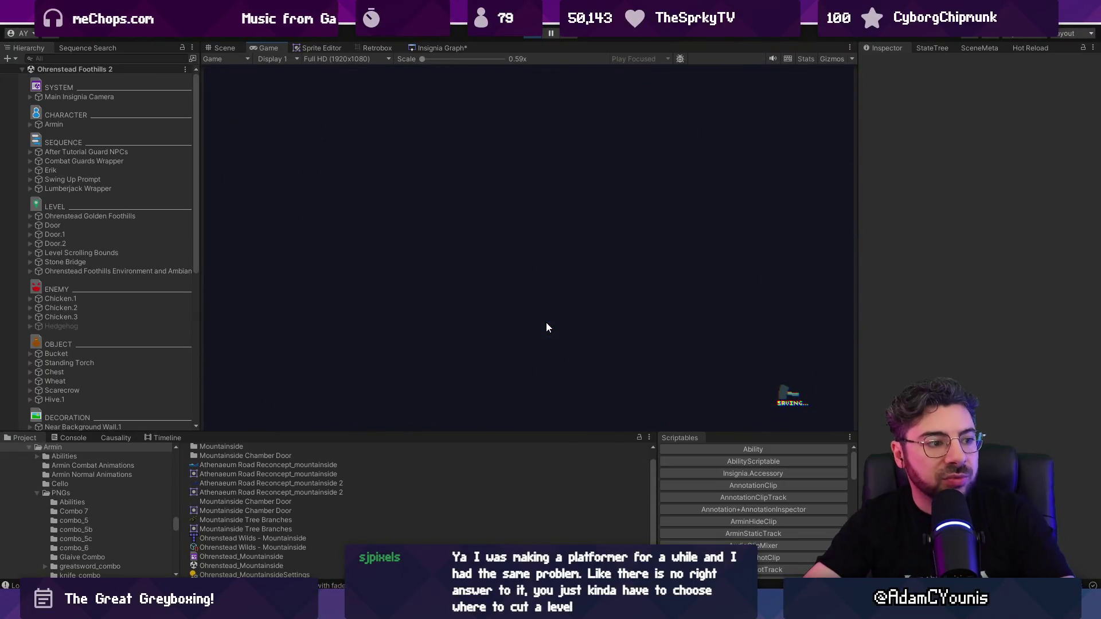
pyautogui.press('m')
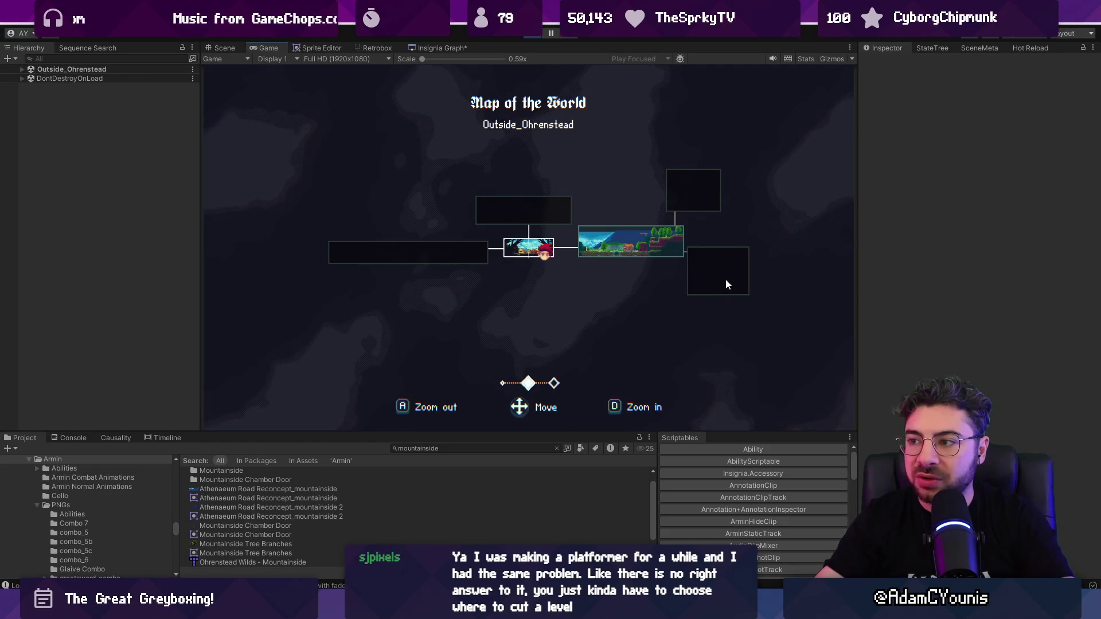
pyautogui.press('m')
pyautogui.press('Left')
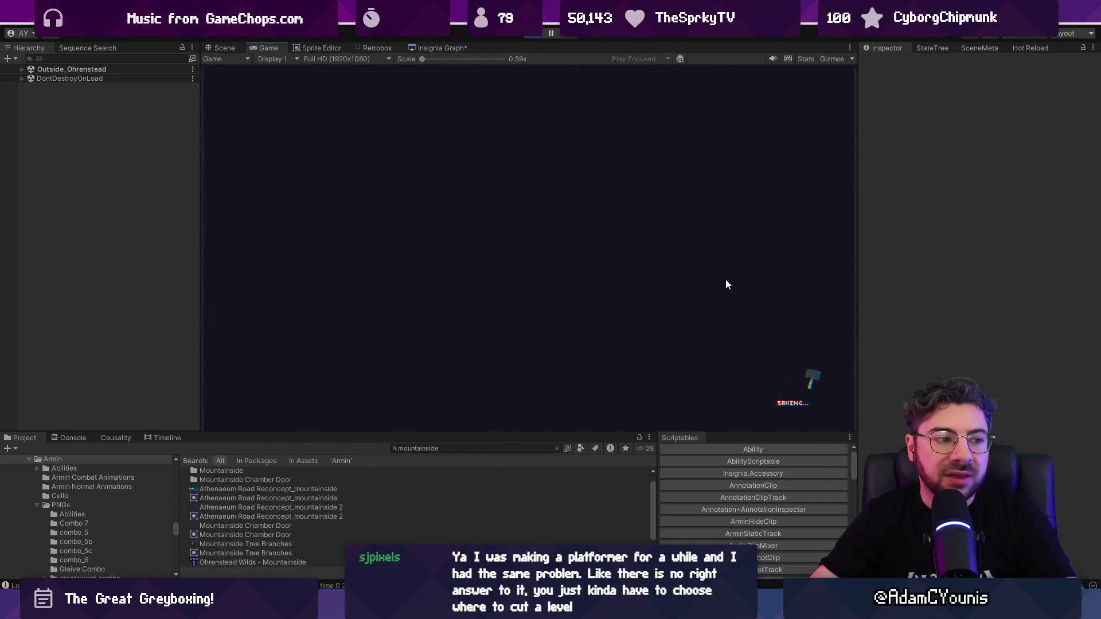
pyautogui.press('m')
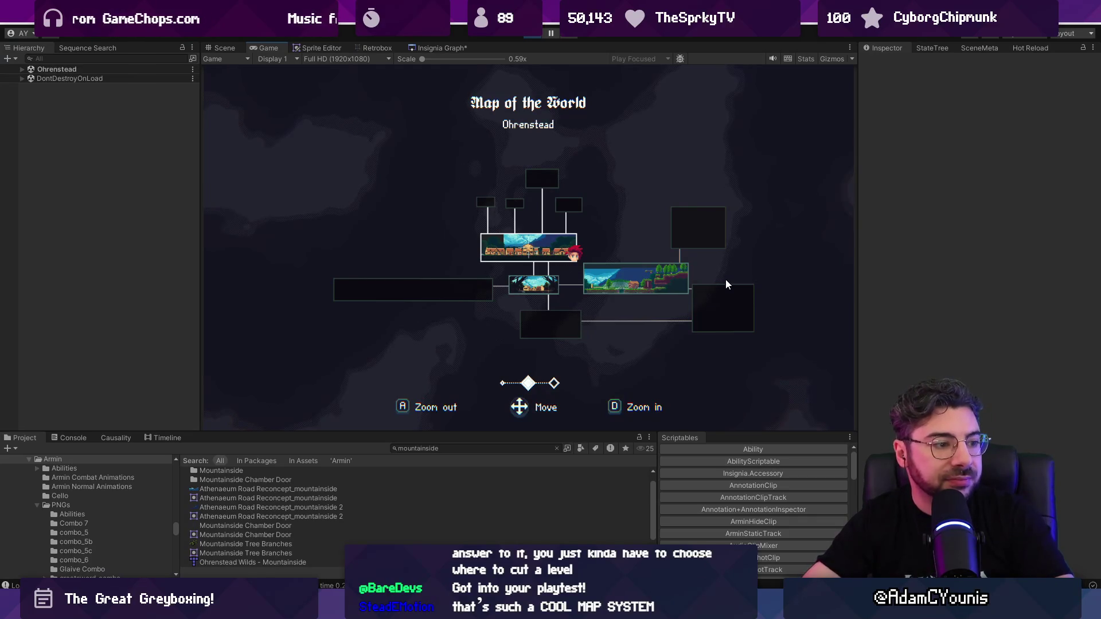
# Walk left along the Ohrenstead streets and through the arched door into Forest Ruins
pyautogui.press('d')
pyautogui.press('d')
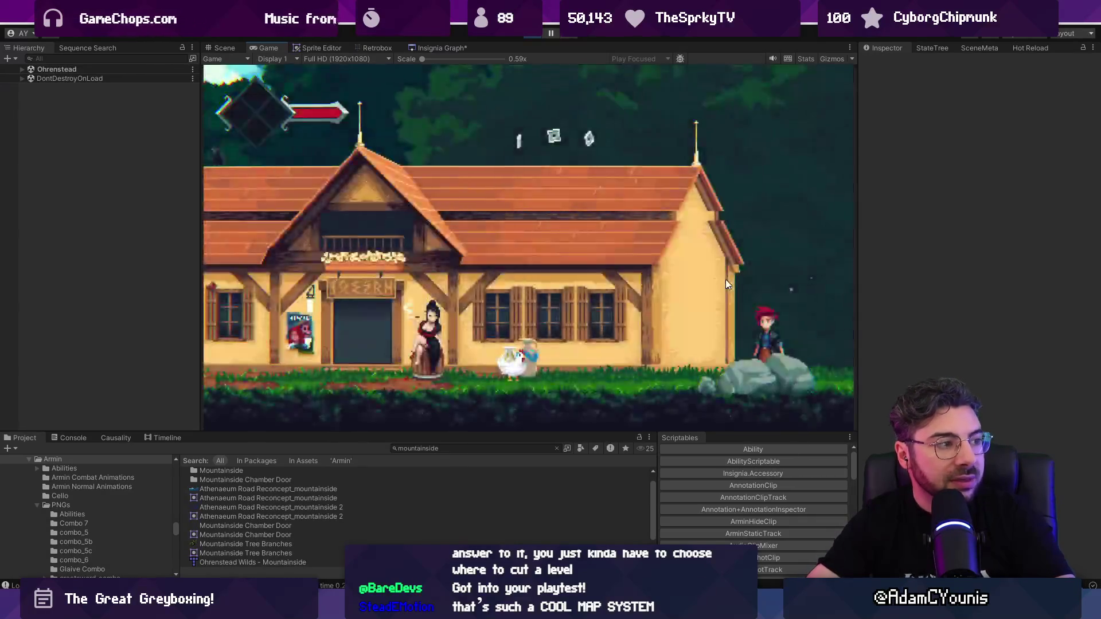
pyautogui.press('a')
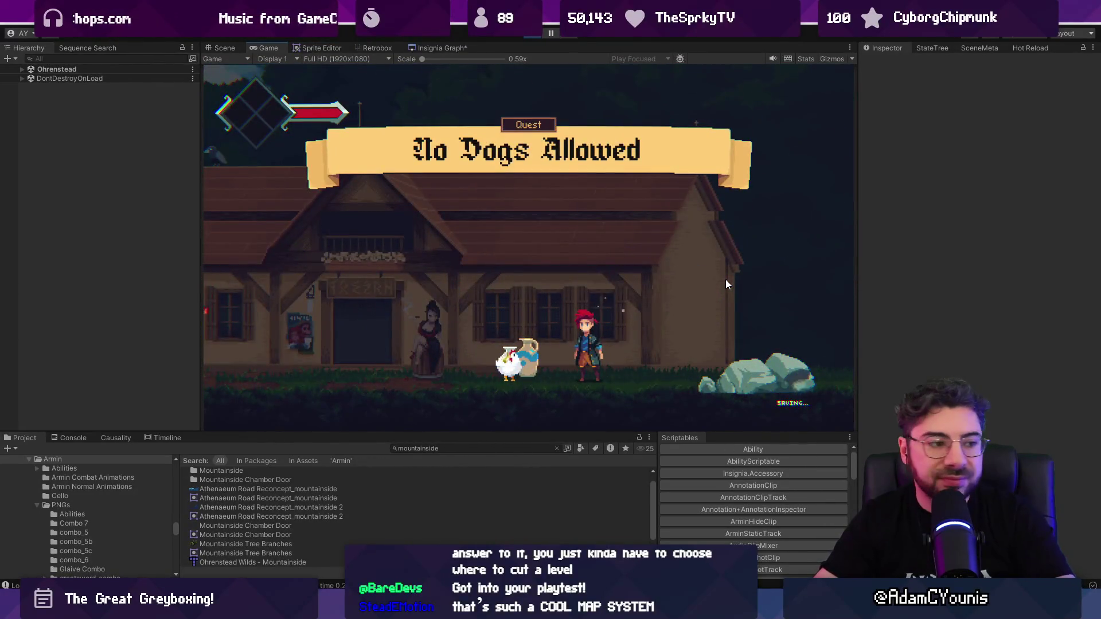
pyautogui.press('m')
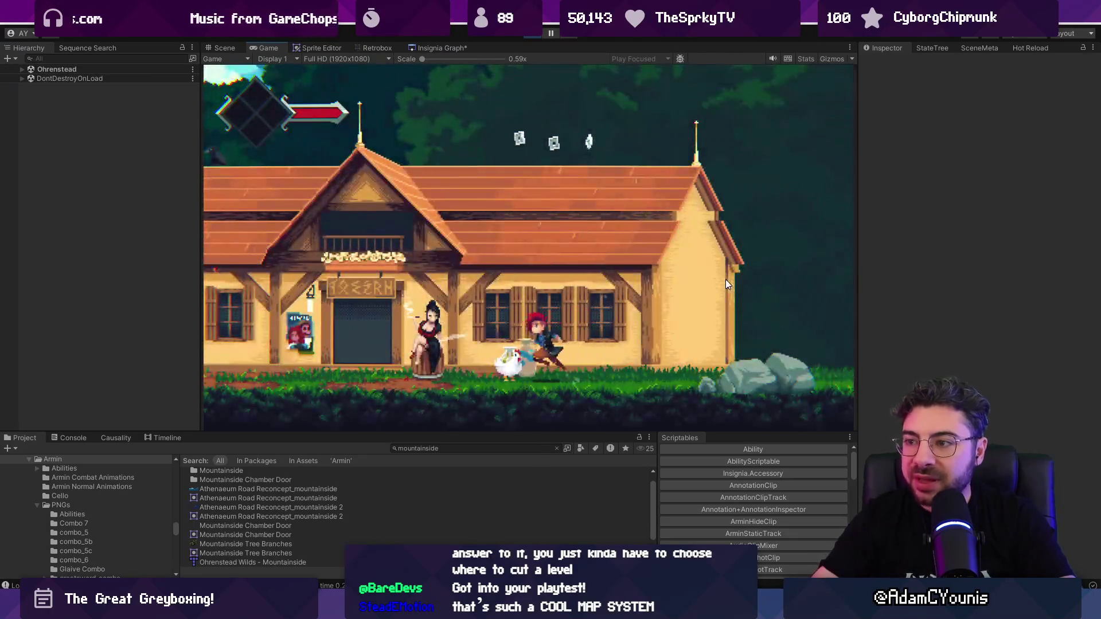
pyautogui.press('a')
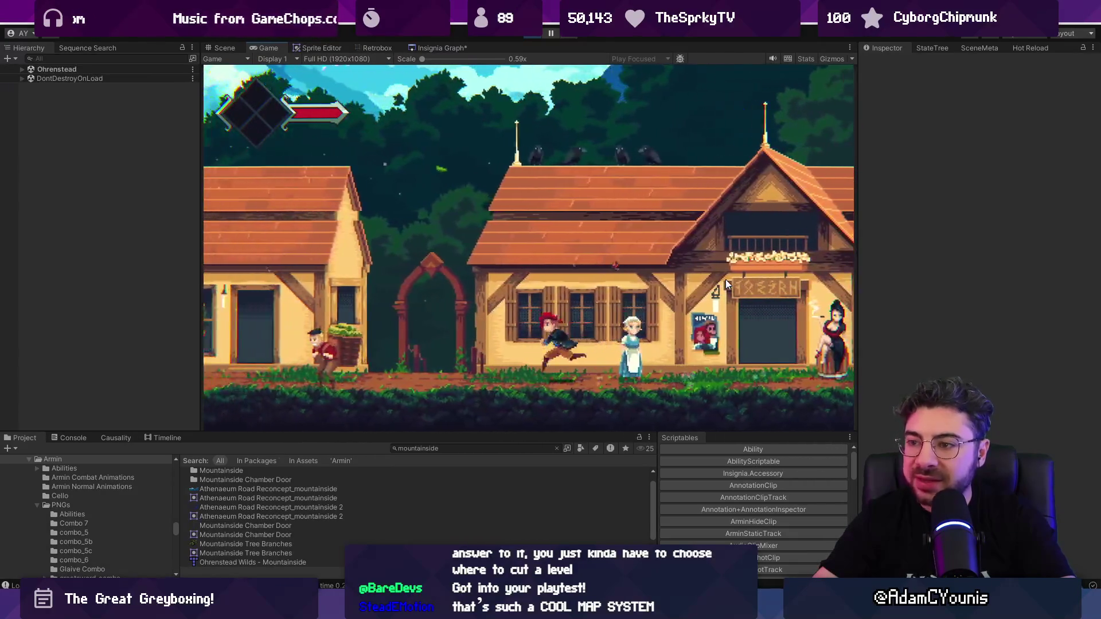
pyautogui.press('w')
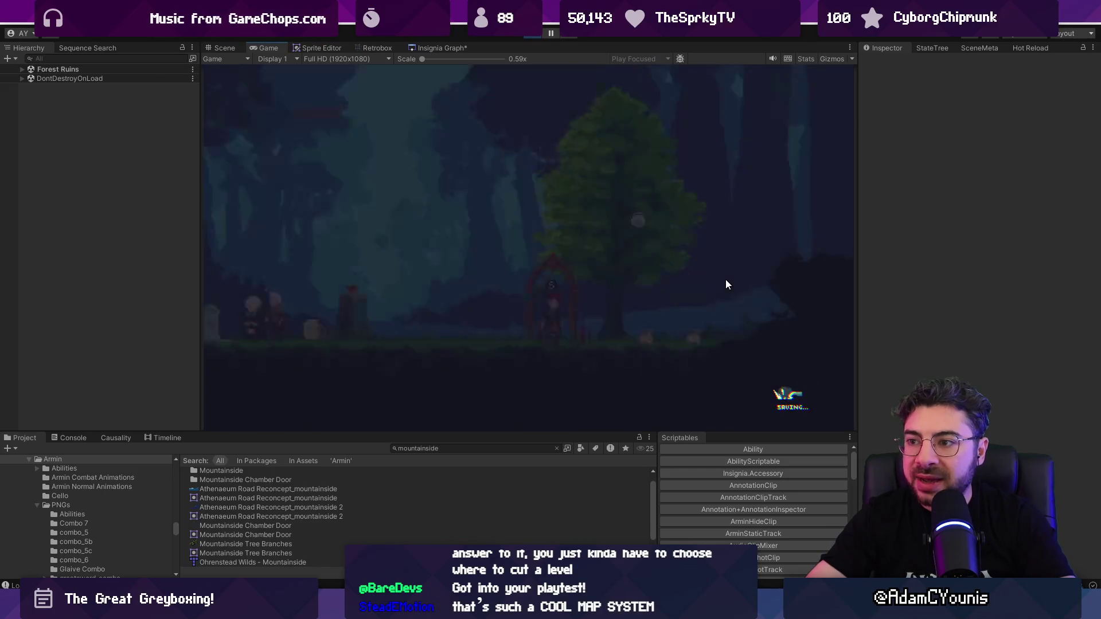
# Check the zoomed world map in Forest Ruins, then return to Ohrenstead town
pyautogui.press('m')
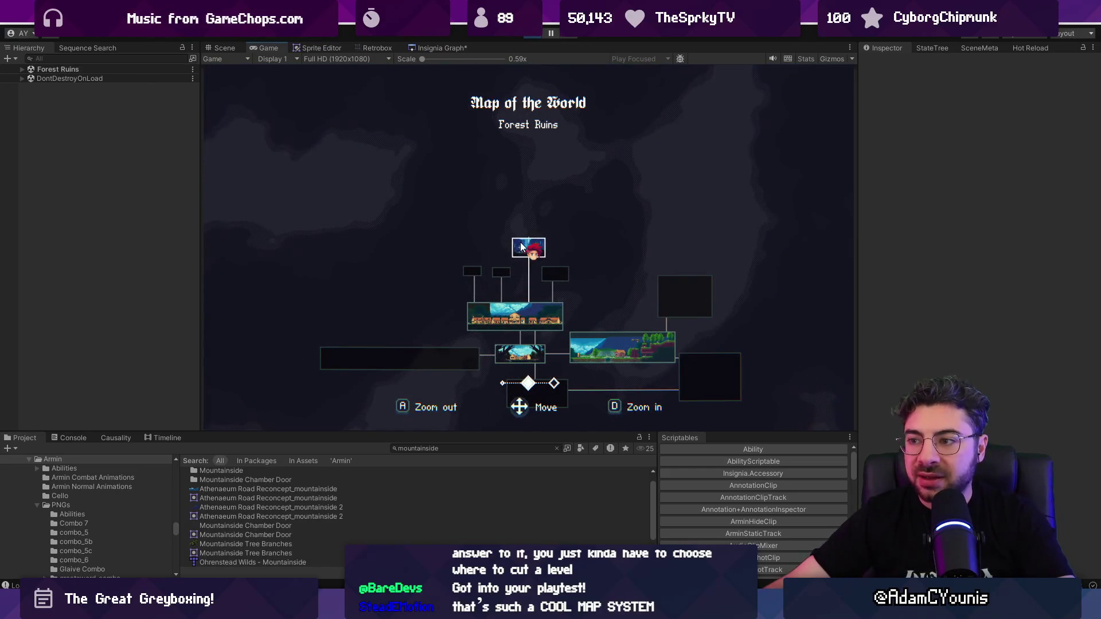
pyautogui.press('d')
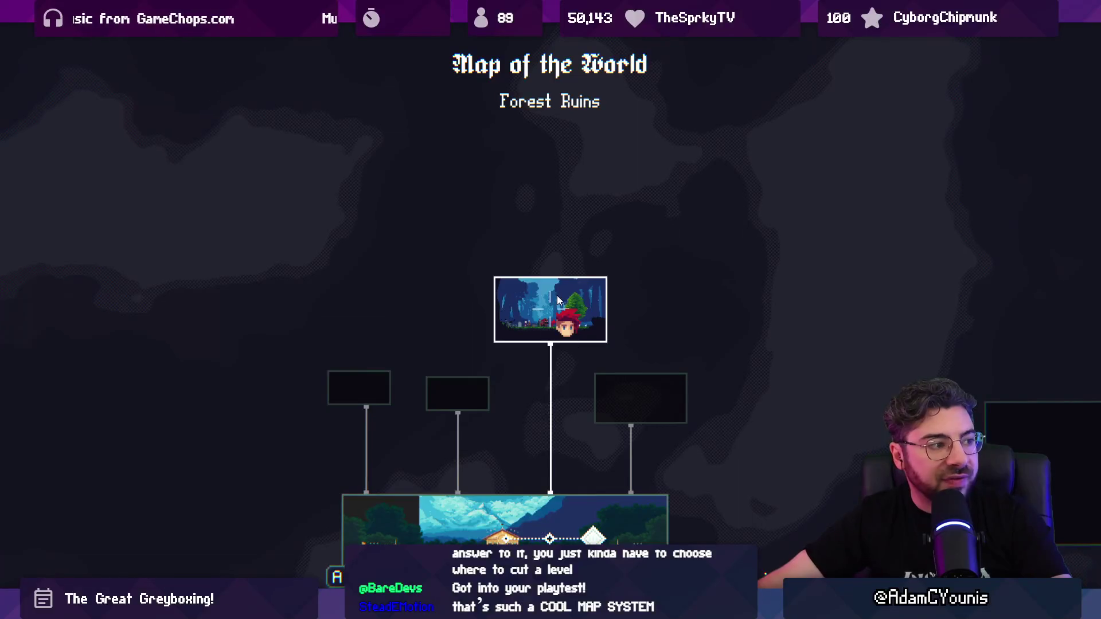
pyautogui.press('m')
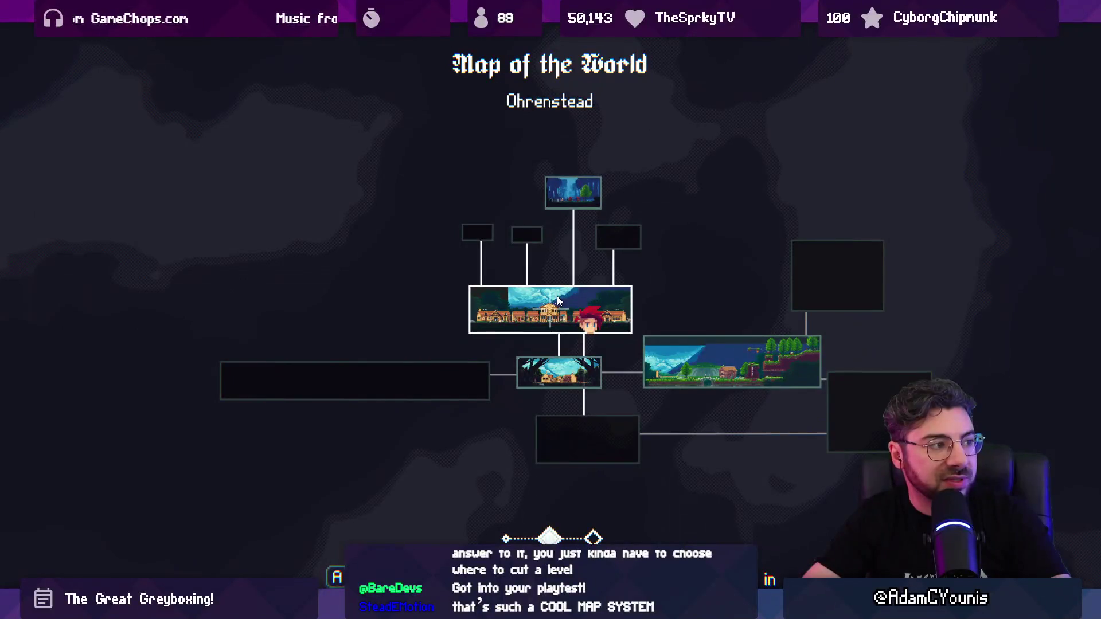
pyautogui.press('m')
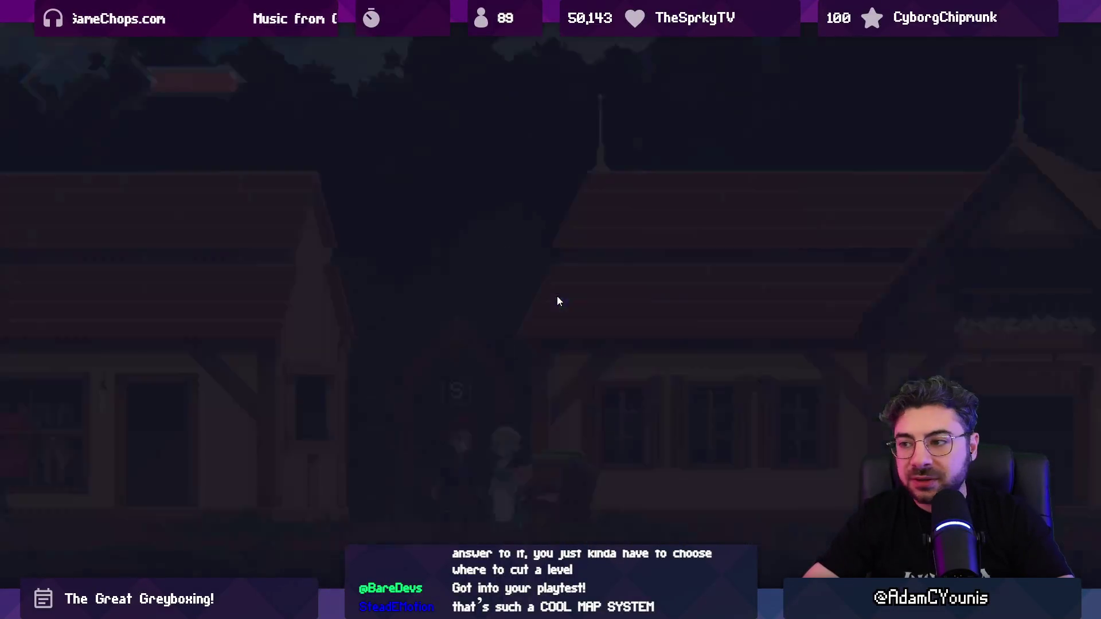
# Leave the fullscreen game and go back to the editor's Insignia Graph map
pyautogui.hotkey('alt', 'Tab')
pyautogui.hotkey('alt', 'Tab')
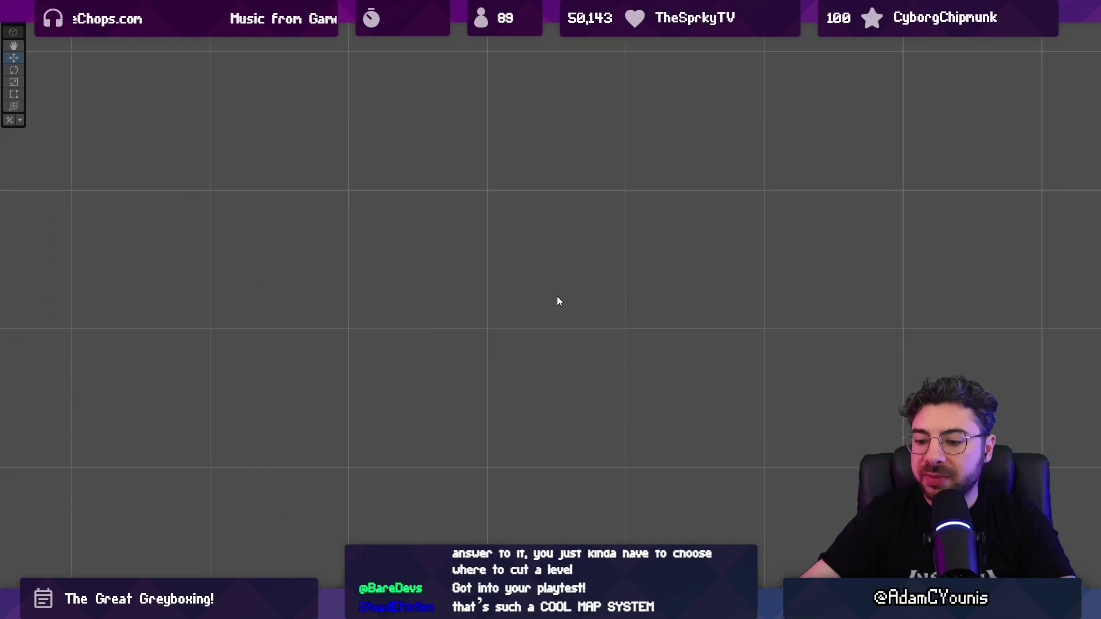
pyautogui.hotkey('ctrl', 'shift', 'F7')
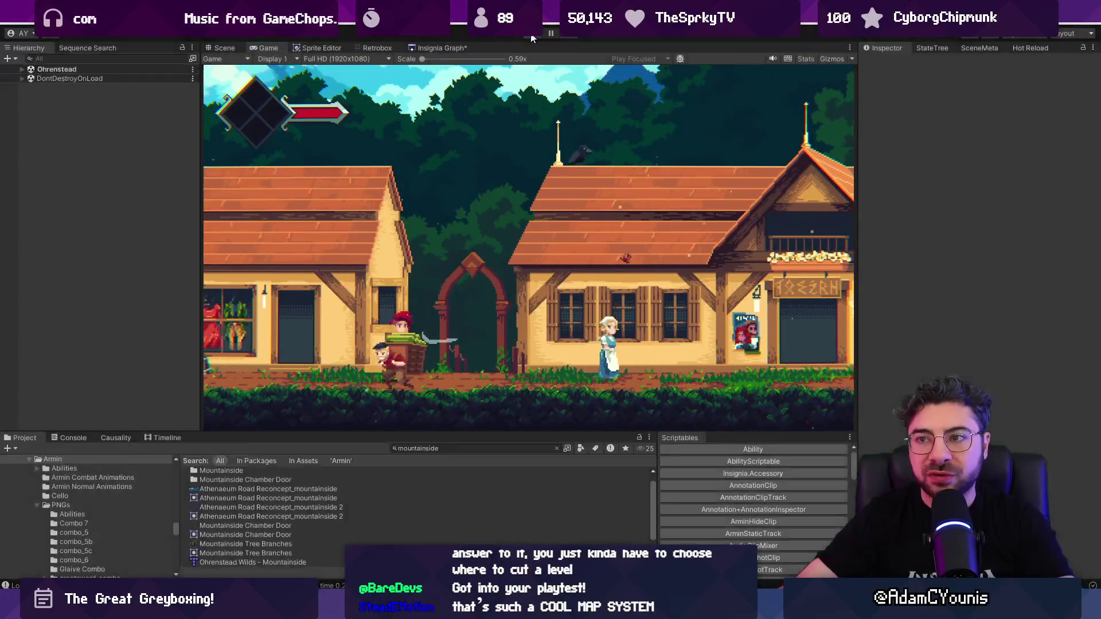
pyautogui.click(430, 49)
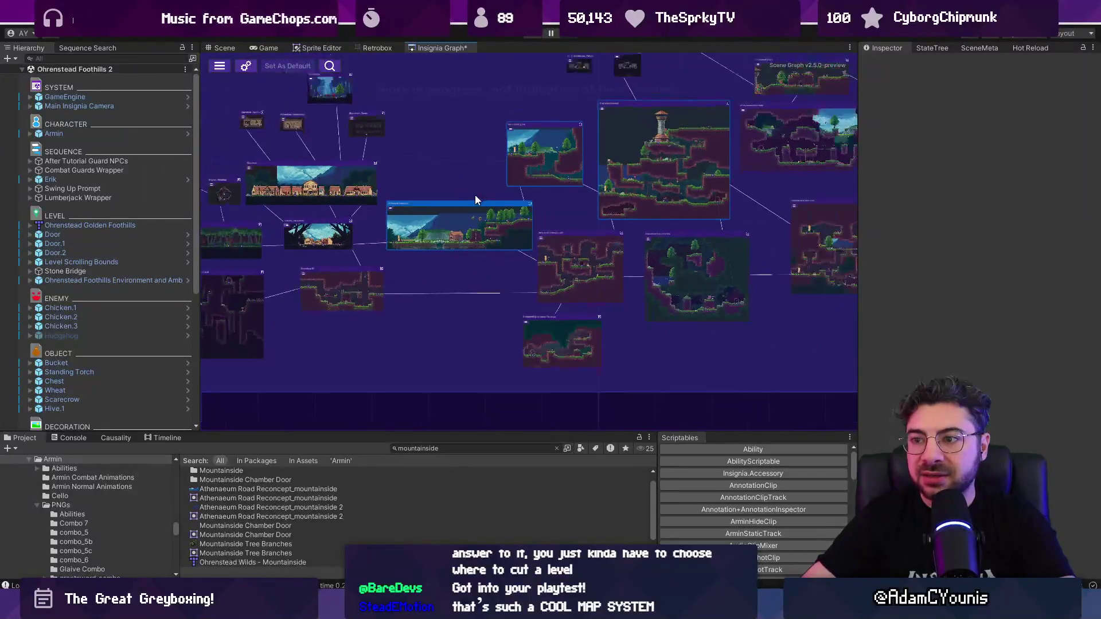
# Pan the Insignia Graph left to the Overlook rooms and load the Ohrenstead Overlook scene
pyautogui.moveTo(674, 215)
pyautogui.mouseDown()
pyautogui.moveTo(697, 229)
pyautogui.moveTo(678, 248)
pyautogui.mouseUp()
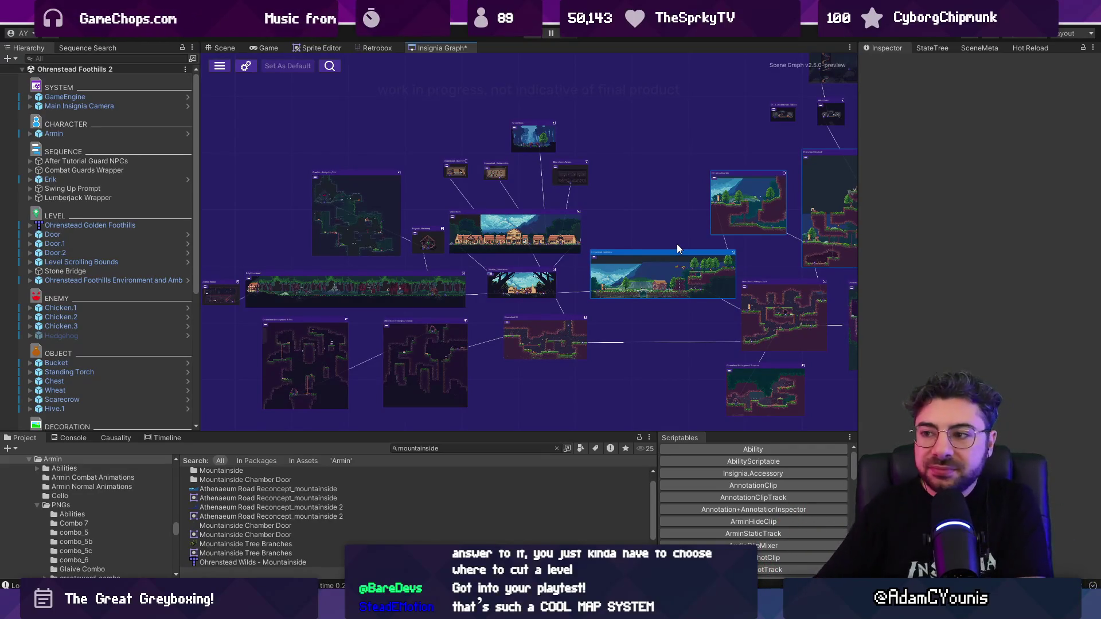
pyautogui.moveTo(677, 244); pyautogui.dragTo(519, 247)
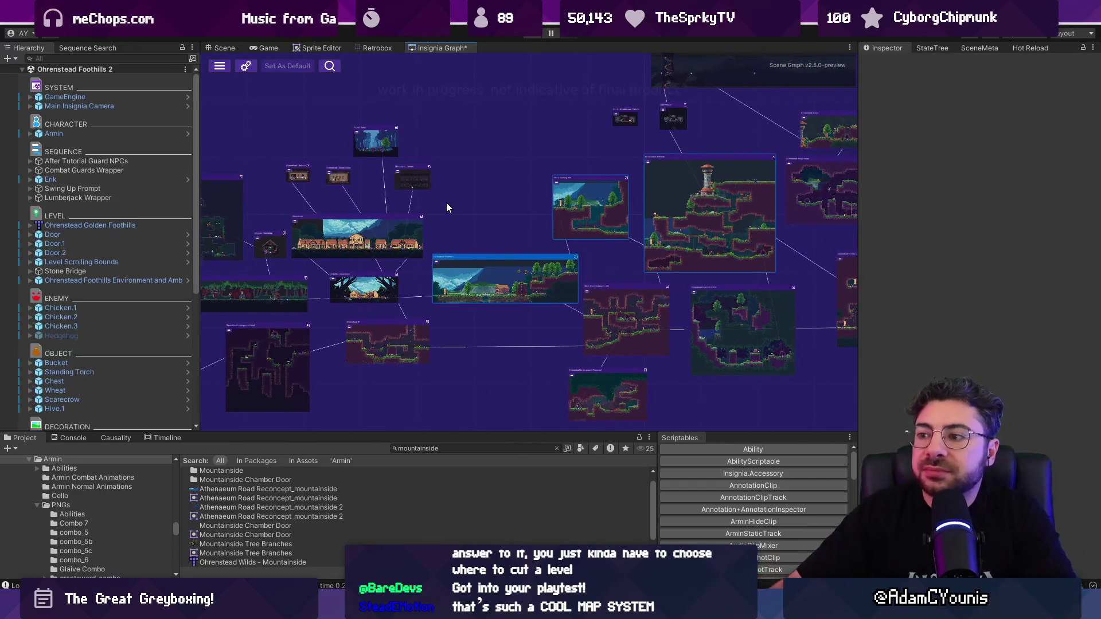
pyautogui.scroll(-5, 451, 199)
pyautogui.scroll(7, 473, 205)
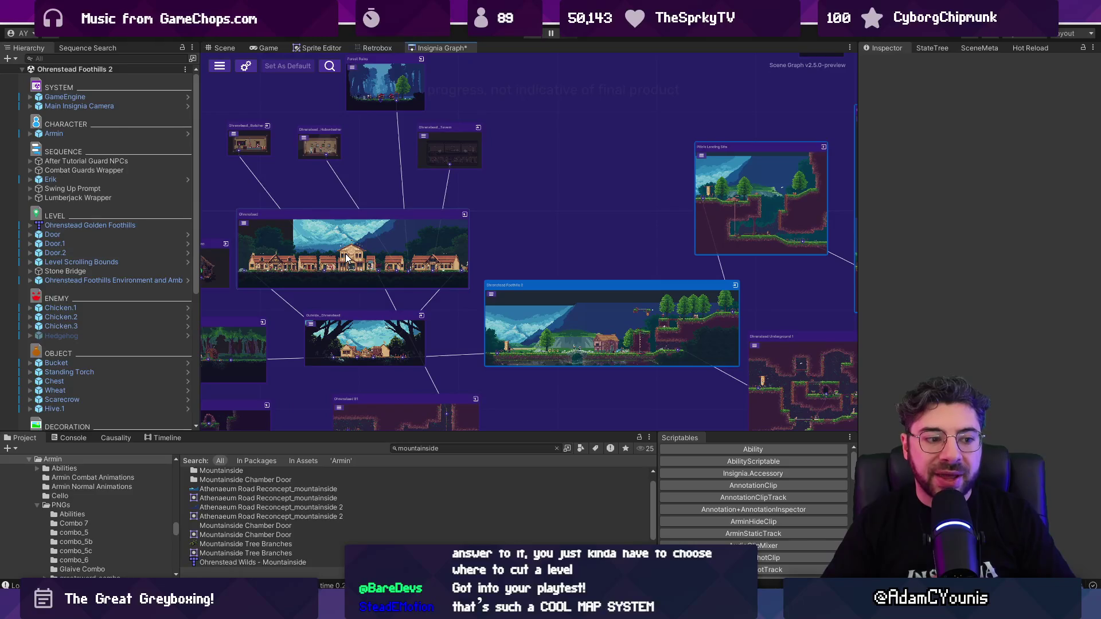
pyautogui.moveTo(689, 256); pyautogui.dragTo(296, 252)
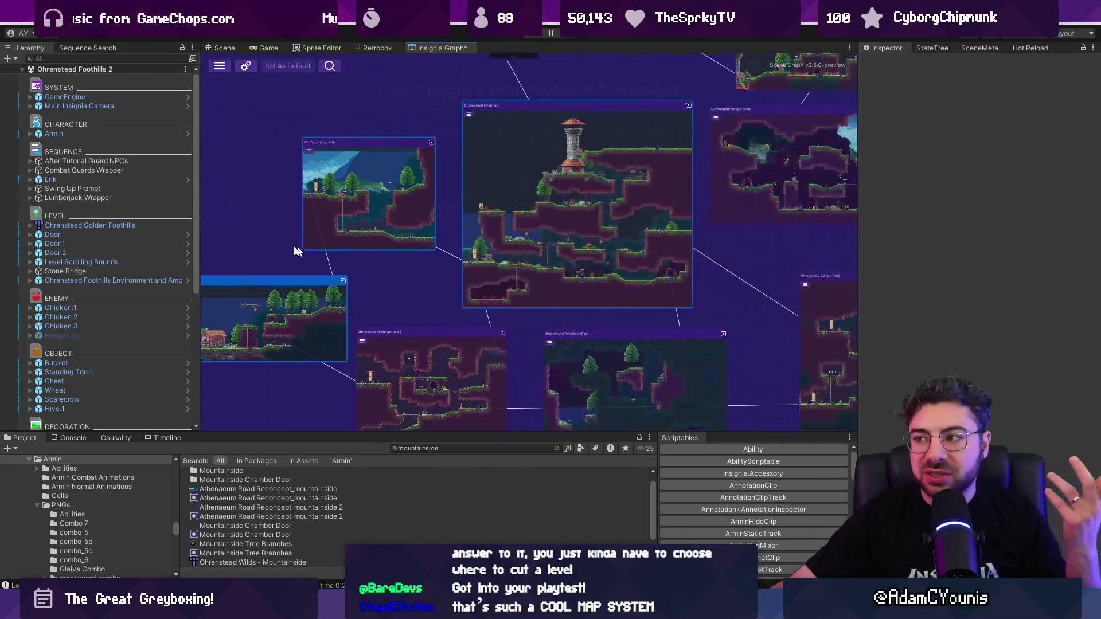
pyautogui.doubleClick(489, 226)
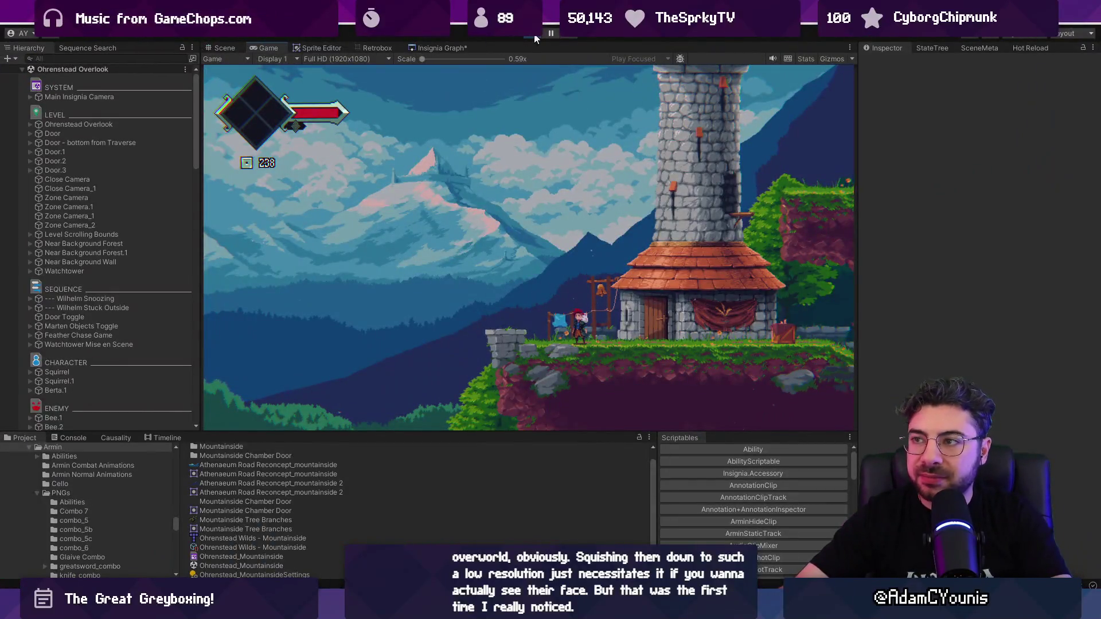
# Stop the Ohrenstead Overlook playtest after reaching the stone watchtower
pyautogui.click(534, 36)
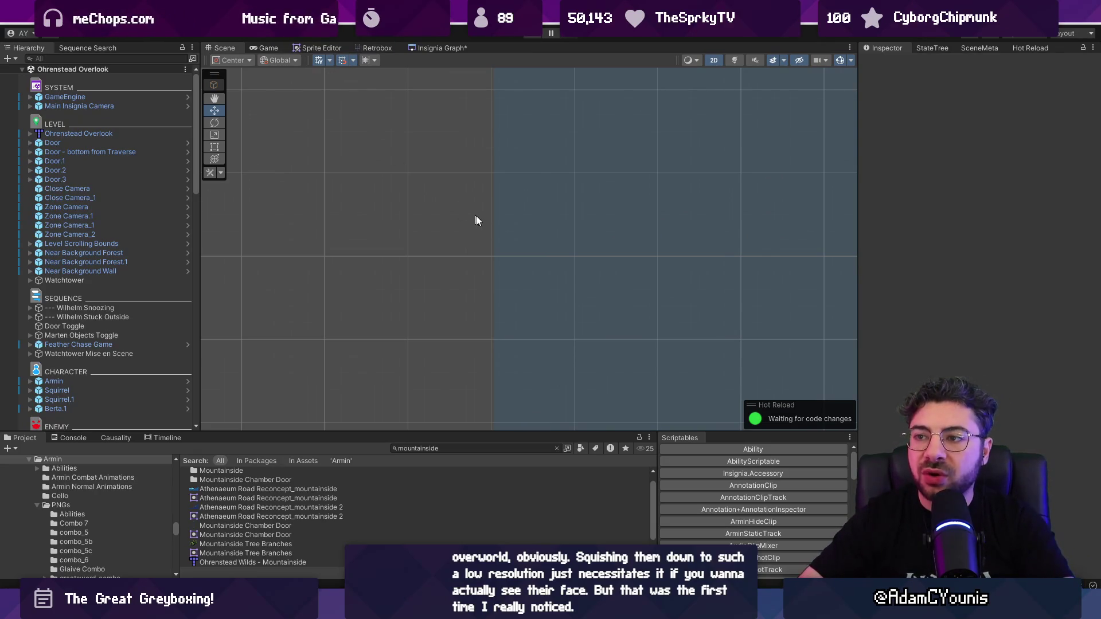
# Zoom the Ohrenstead Overlook Scene view out and back in, then bring up the Insignia Graph
pyautogui.scroll(-10, 476, 220)
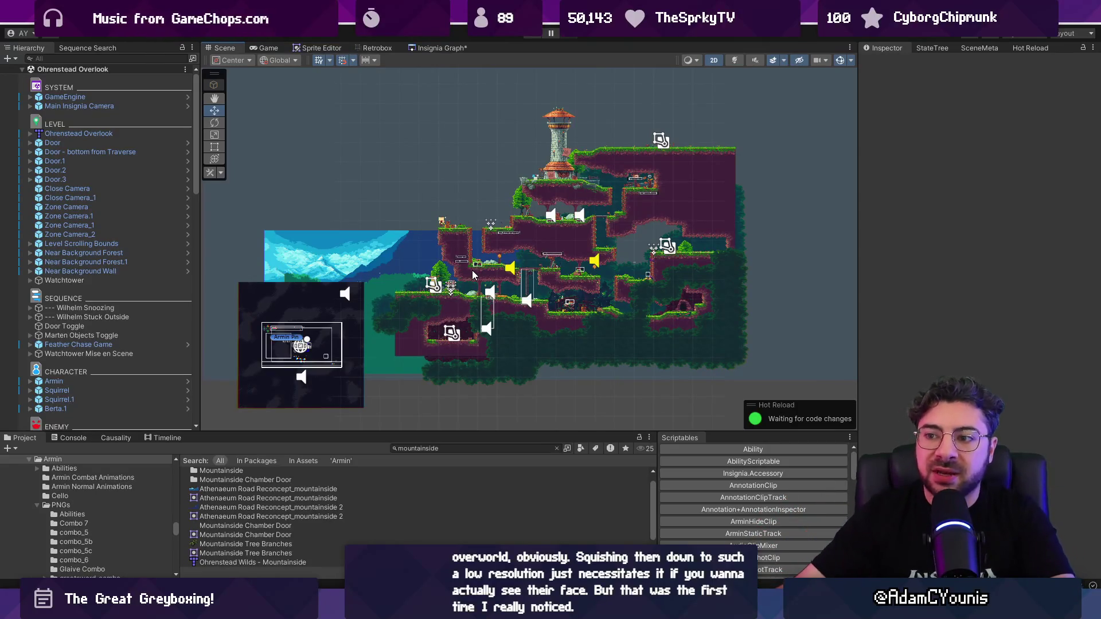
pyautogui.scroll(5, 473, 270)
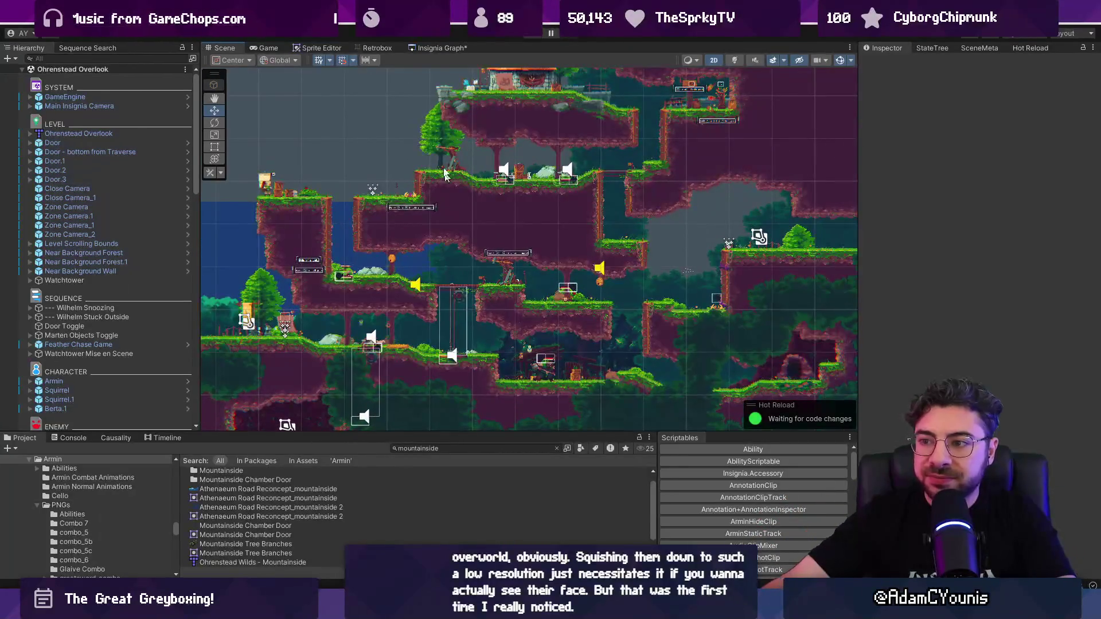
pyautogui.click(436, 48)
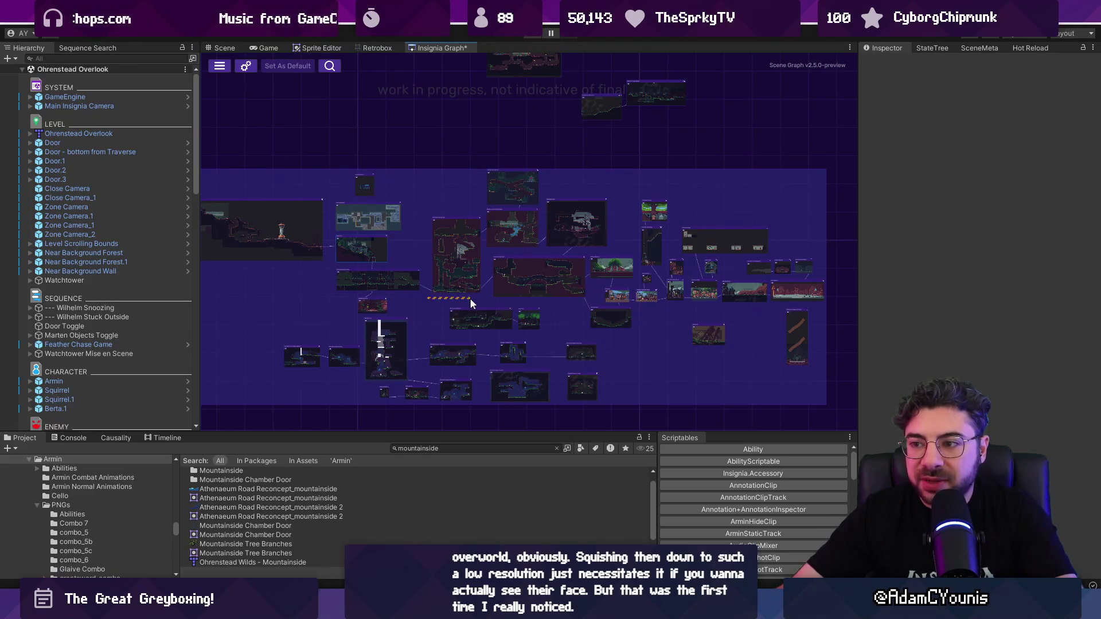
pyautogui.moveTo(486, 301); pyautogui.dragTo(488, 303)
# Zoom into the Insignia Graph and select the tall forest canopy room node
pyautogui.scroll(5, 408, 273)
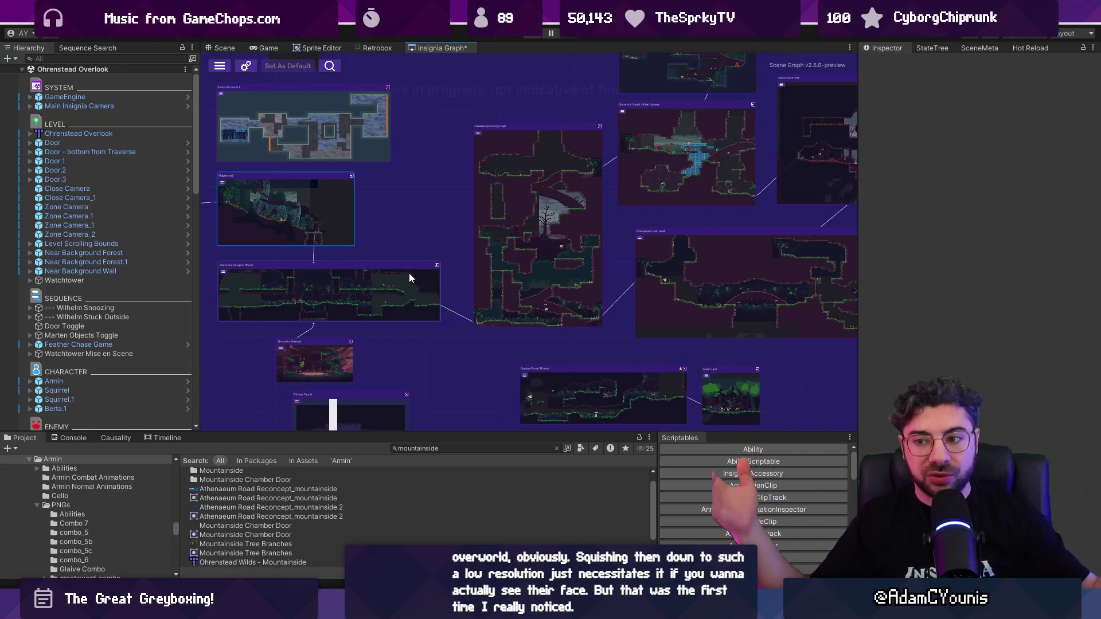
pyautogui.scroll(5, 499, 291)
pyautogui.click(536, 288)
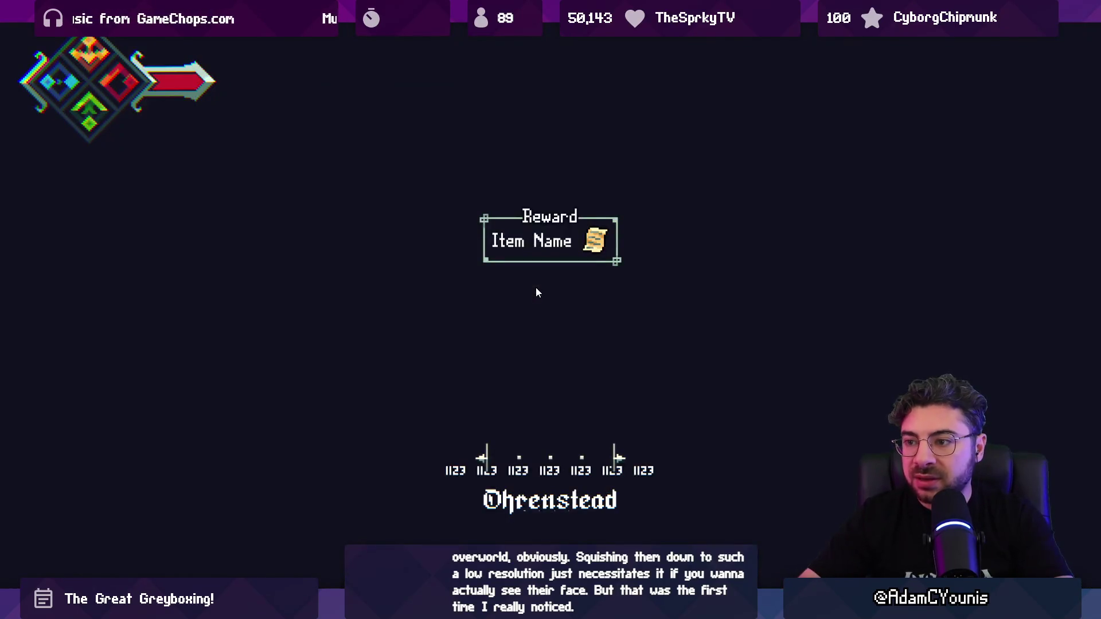
# Run and fight through the forest canopy room, exit via the glowing doorway, and leave fullscreen
pyautogui.press('Left')
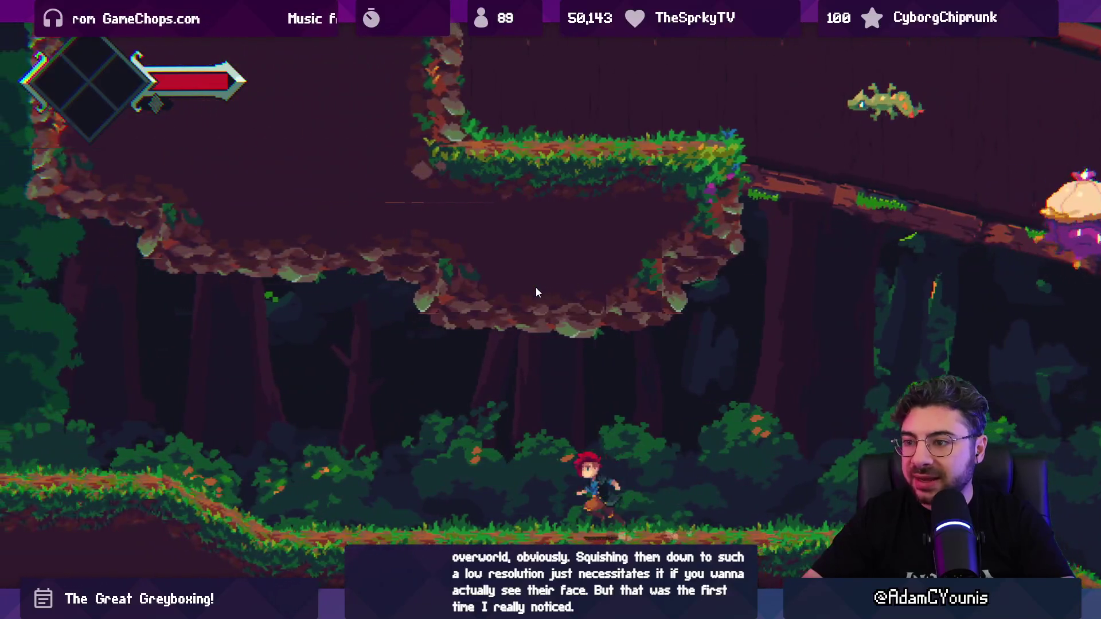
pyautogui.press('Left')
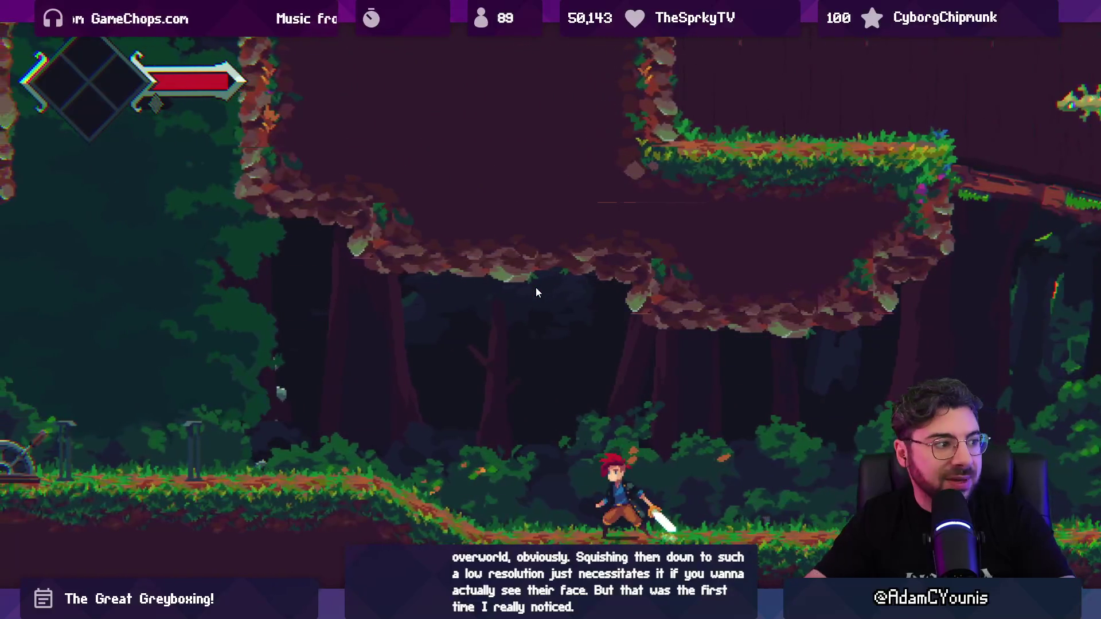
pyautogui.press('Left')
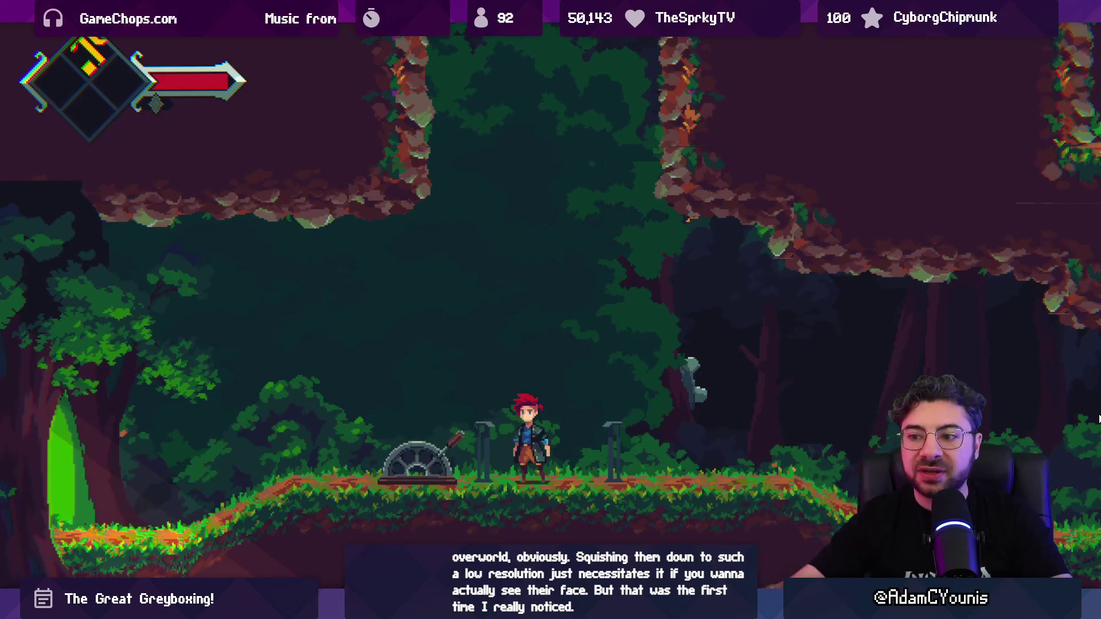
pyautogui.press('Right')
pyautogui.press('Left')
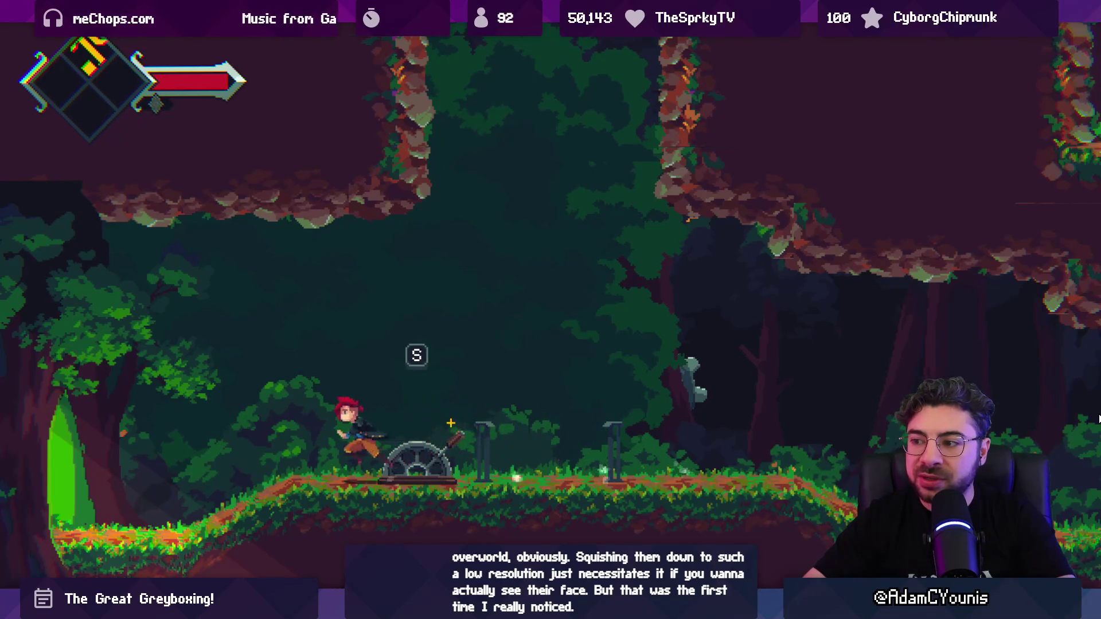
pyautogui.press('Left')
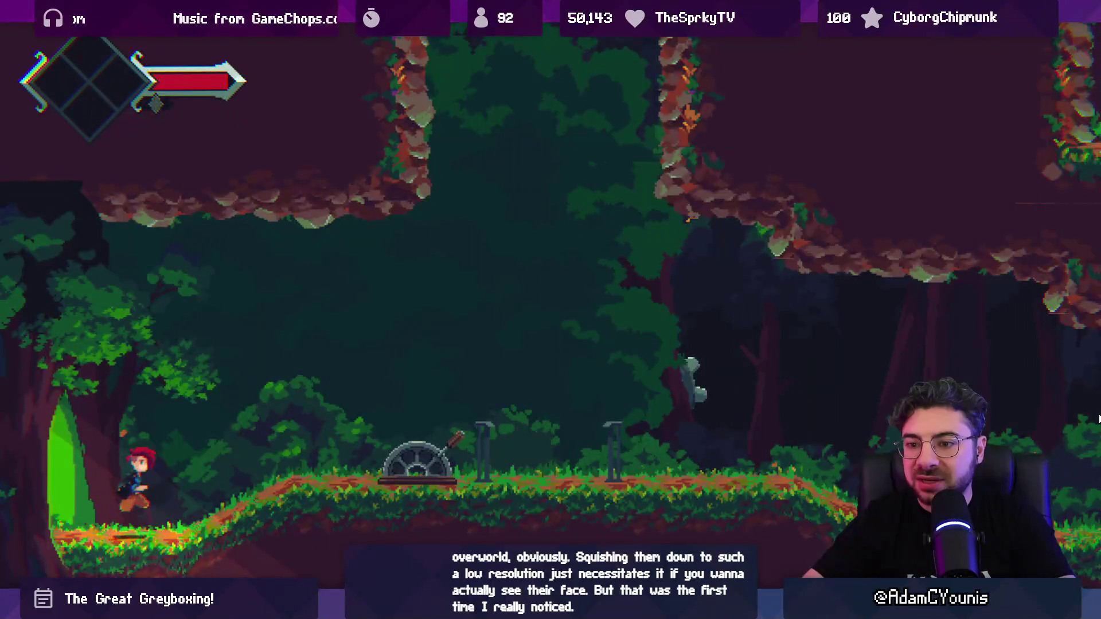
pyautogui.press('F11')
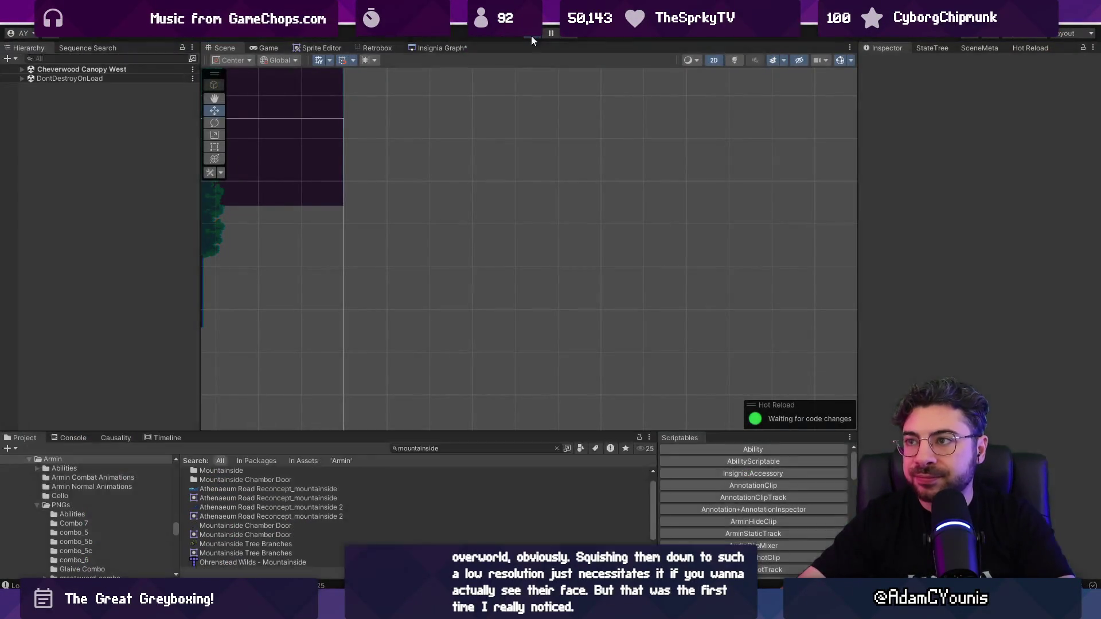
# Load Cheverton Dungeon Chasm and flip Door to Warning's Door Direction to the opposite side
pyautogui.click(439, 48)
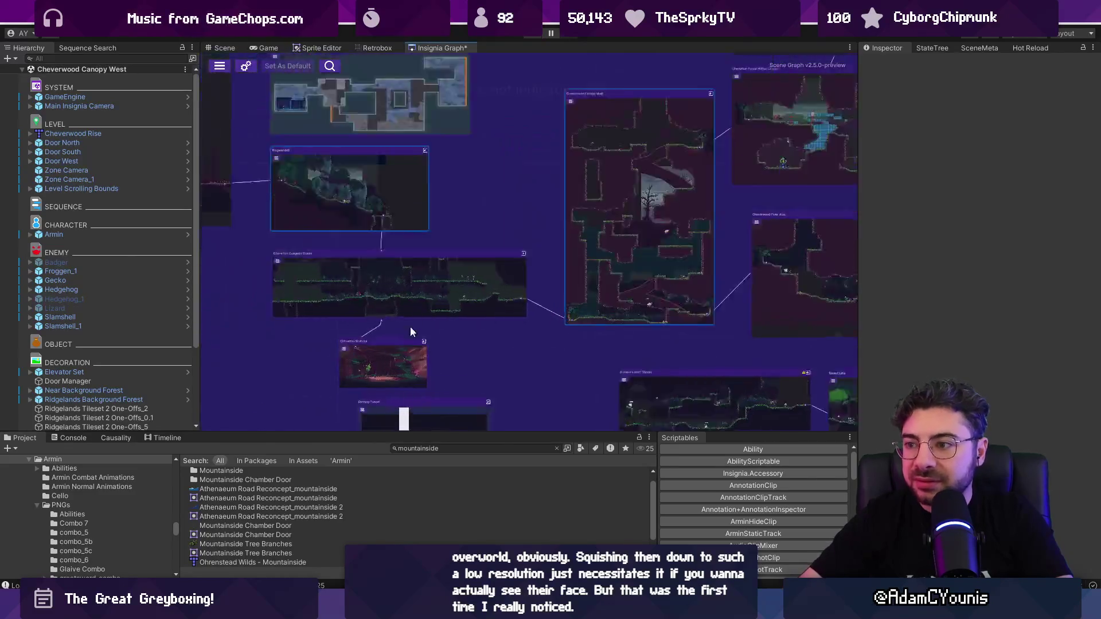
pyautogui.doubleClick(639, 237)
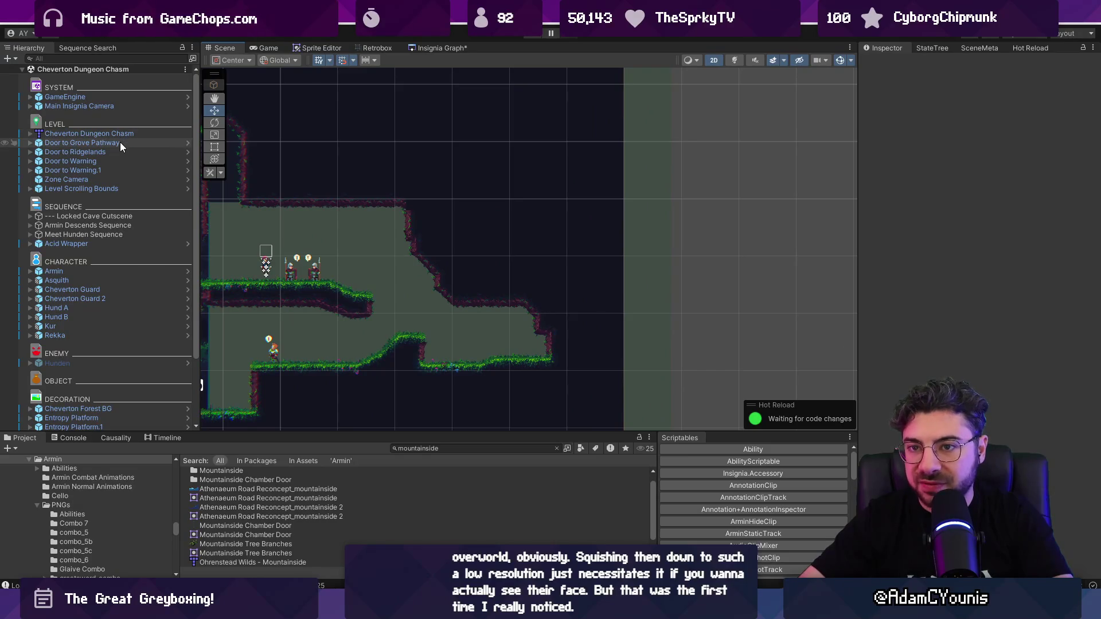
pyautogui.click(119, 170)
pyautogui.press('Up')
pyautogui.press('Up')
pyautogui.press('Down')
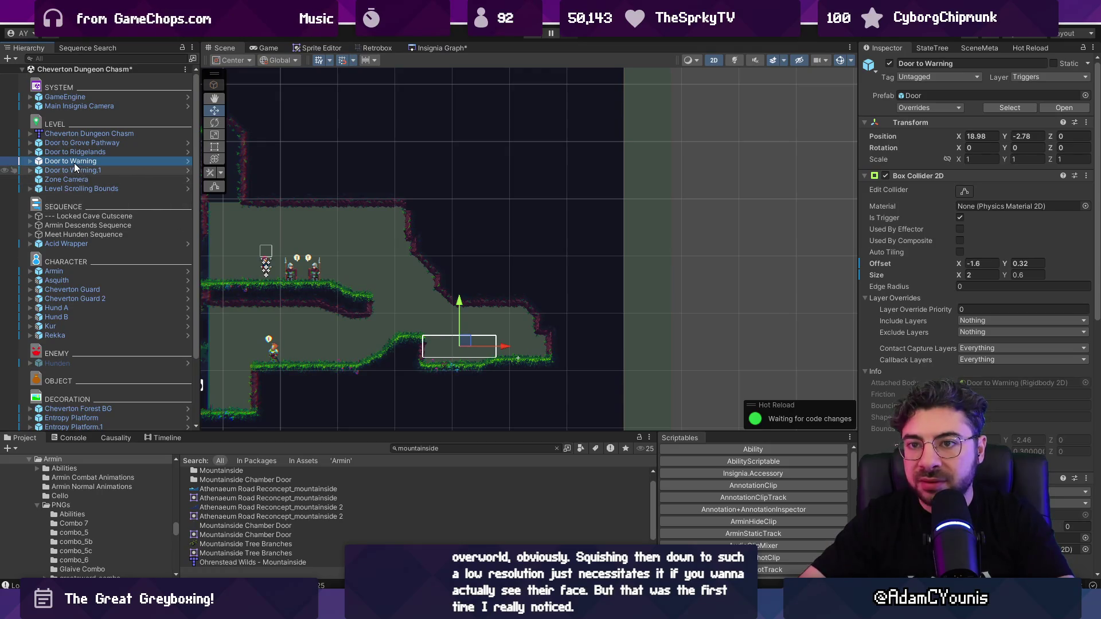
pyautogui.scroll(-3, 998, 367)
pyautogui.click(1002, 398)
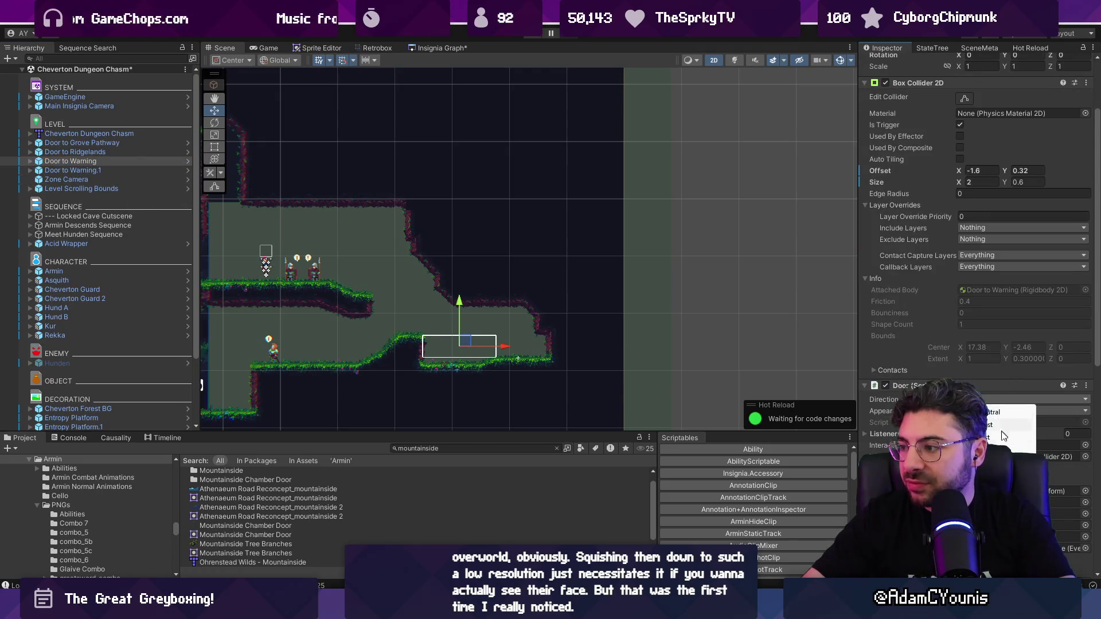
pyautogui.click(997, 427)
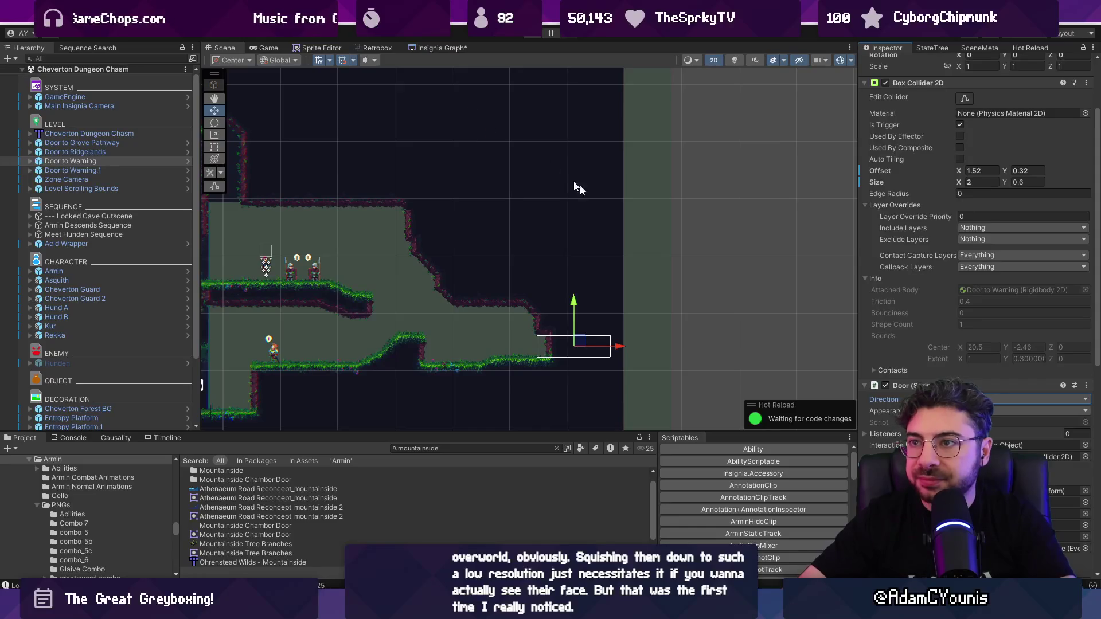
# Return to the Insignia Graph map, then switch over to the Figma design document
pyautogui.scroll(-2, 633, 234)
pyautogui.scroll(-3, 637, 218)
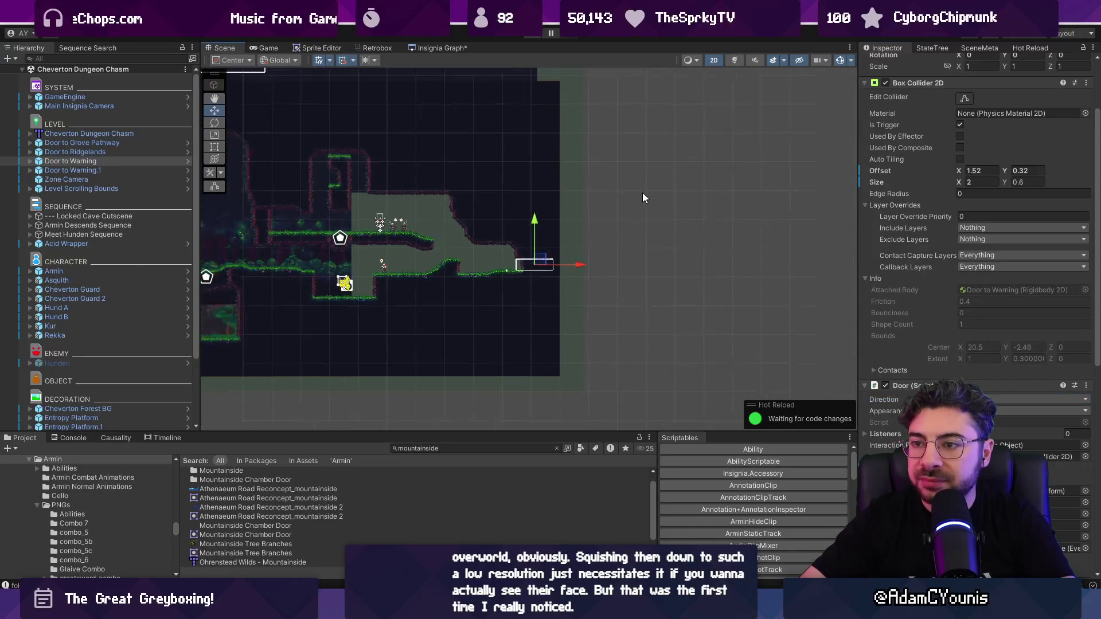
pyautogui.click(439, 48)
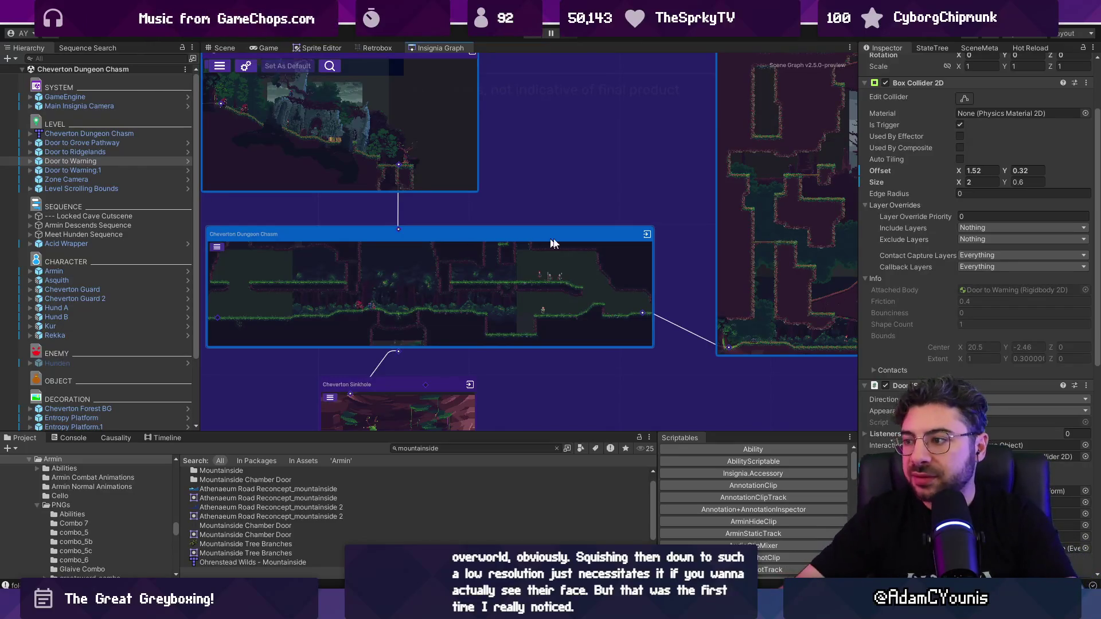
pyautogui.scroll(-2, 577, 173)
pyautogui.scroll(-2, 430, 225)
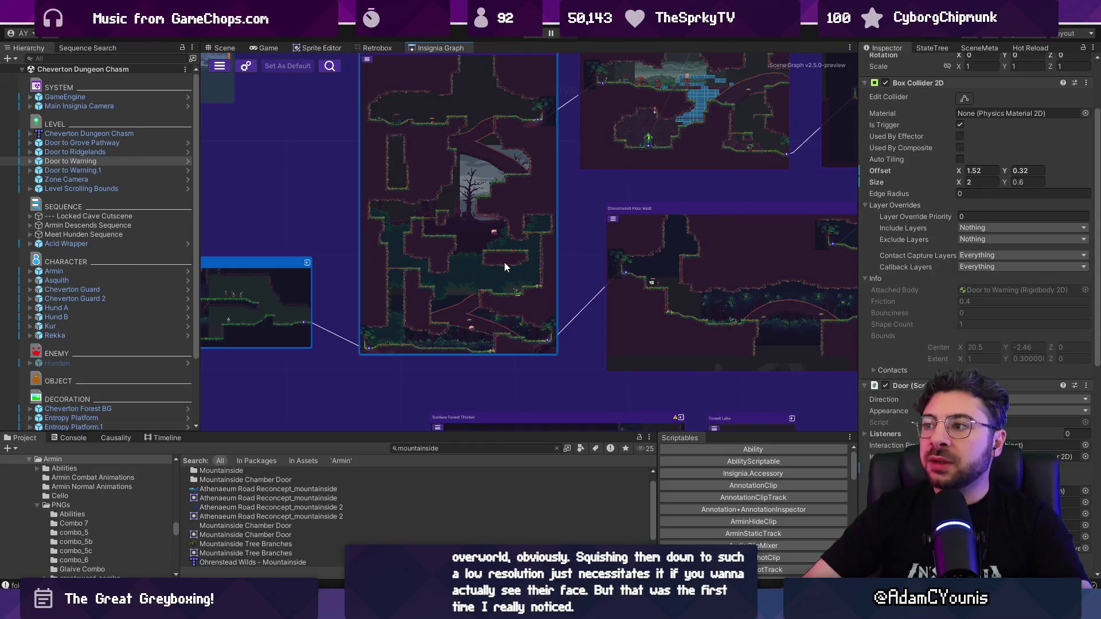
pyautogui.hotkey('alt', 'Tab')
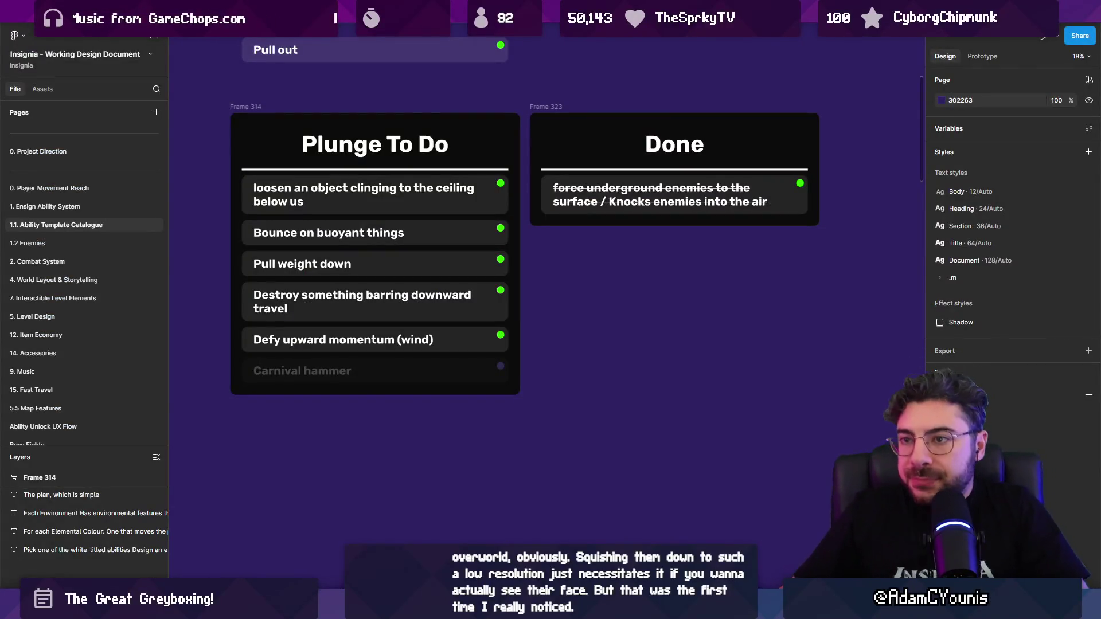
pyautogui.click(378, 205)
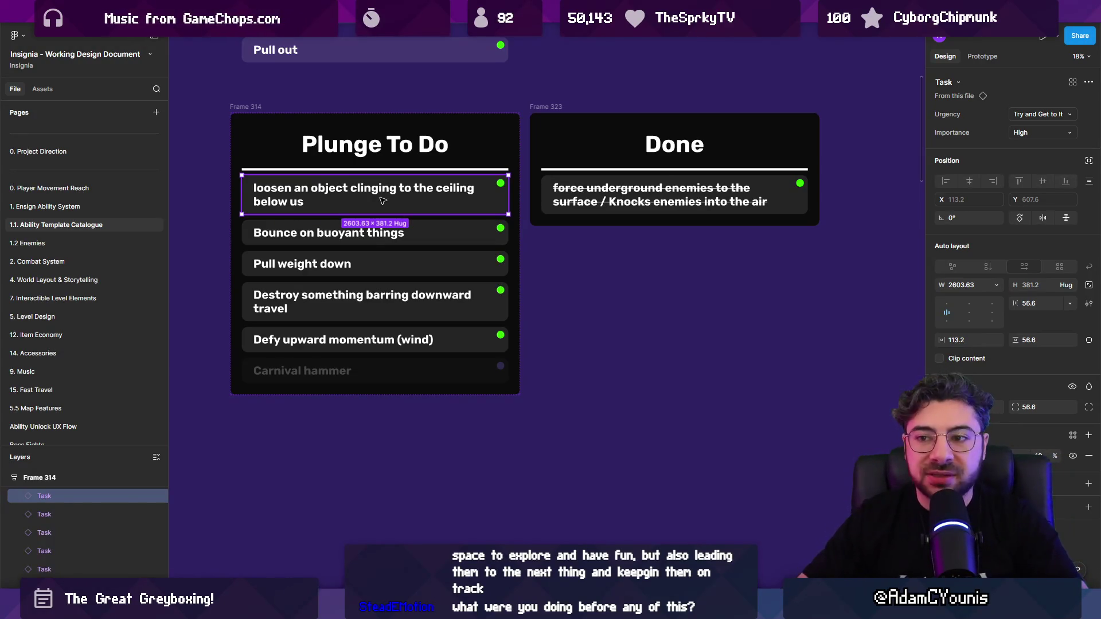
pyautogui.click(559, 255)
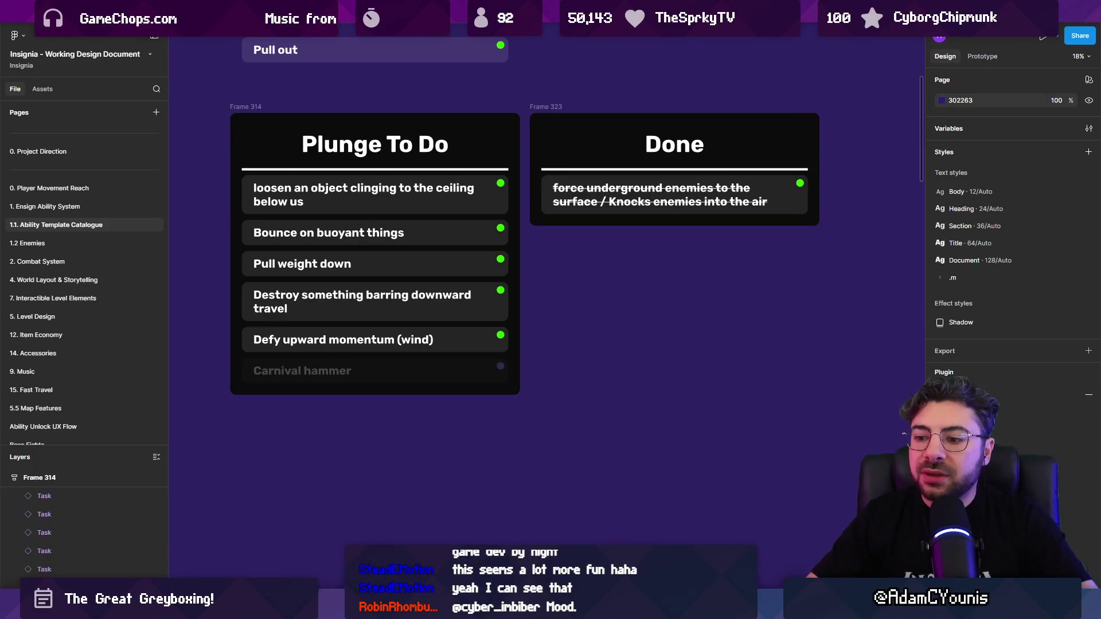
pyautogui.hotkey('alt', 'Tab')
# Zoom out, pan across the Insignia Graph, then zoom in on the lower-left forest and village nodes
pyautogui.scroll(-5, 626, 243)
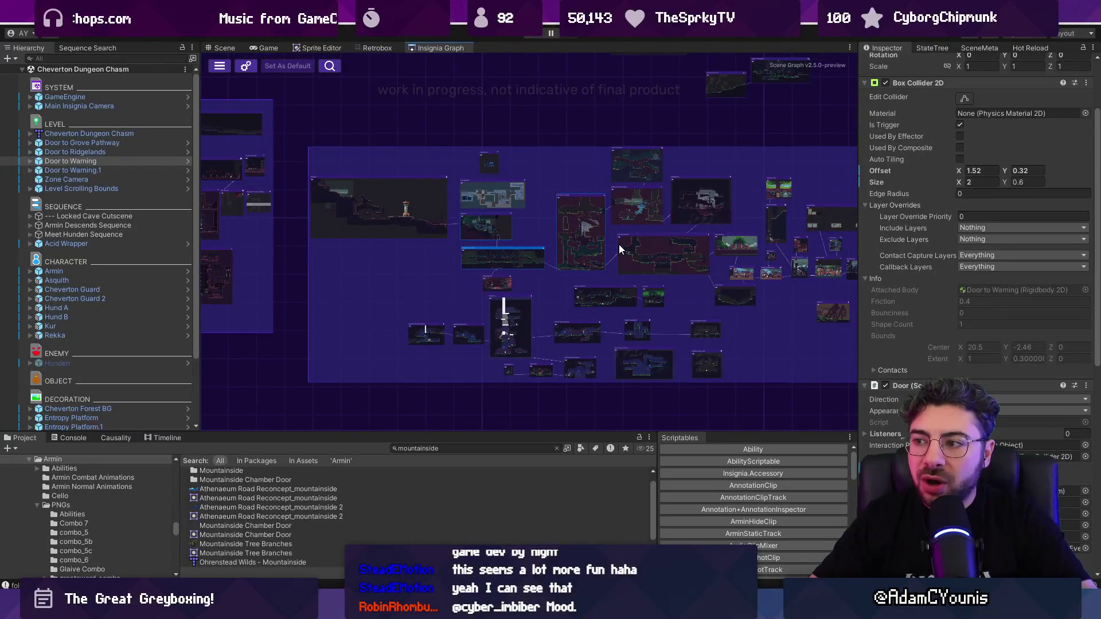
pyautogui.scroll(-3, 613, 246)
pyautogui.moveTo(455, 164); pyautogui.dragTo(660, 171)
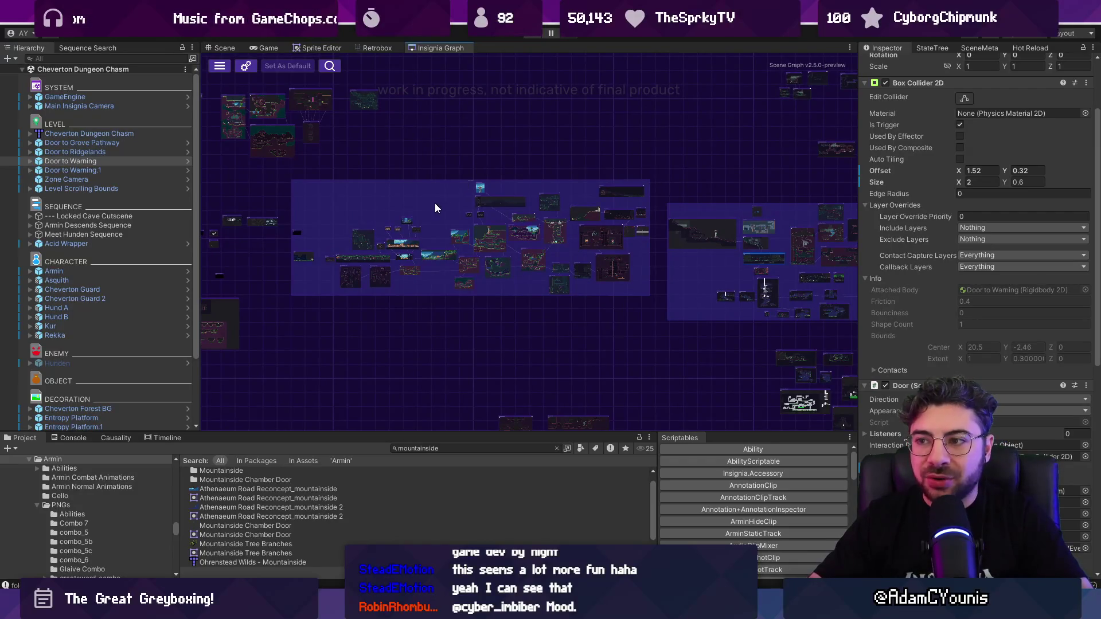
pyautogui.scroll(3, 434, 203)
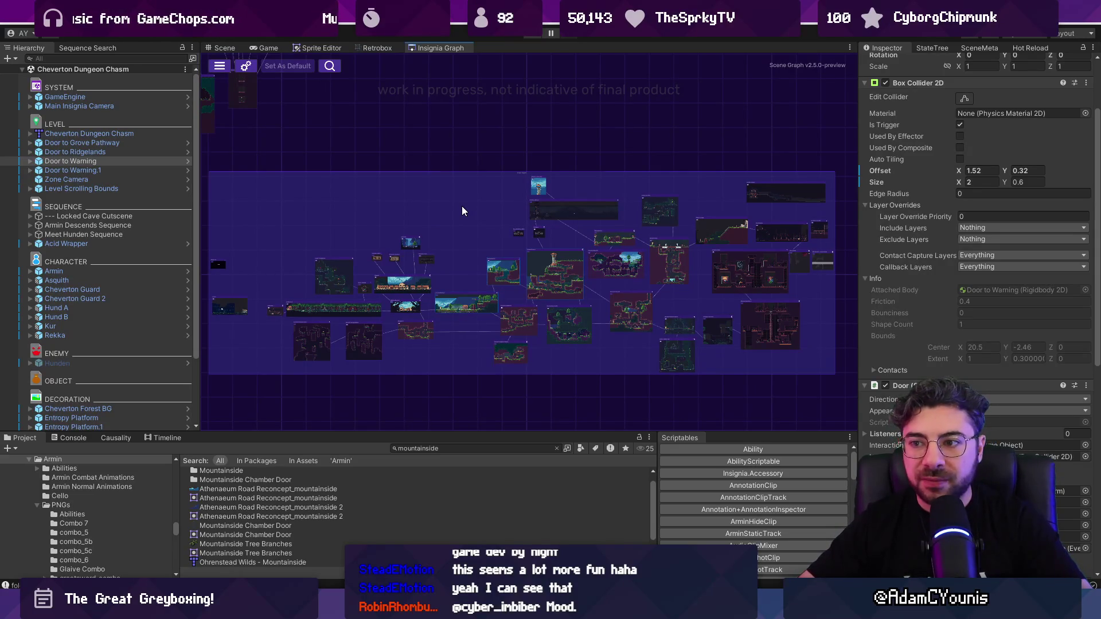
pyautogui.scroll(3, 261, 327)
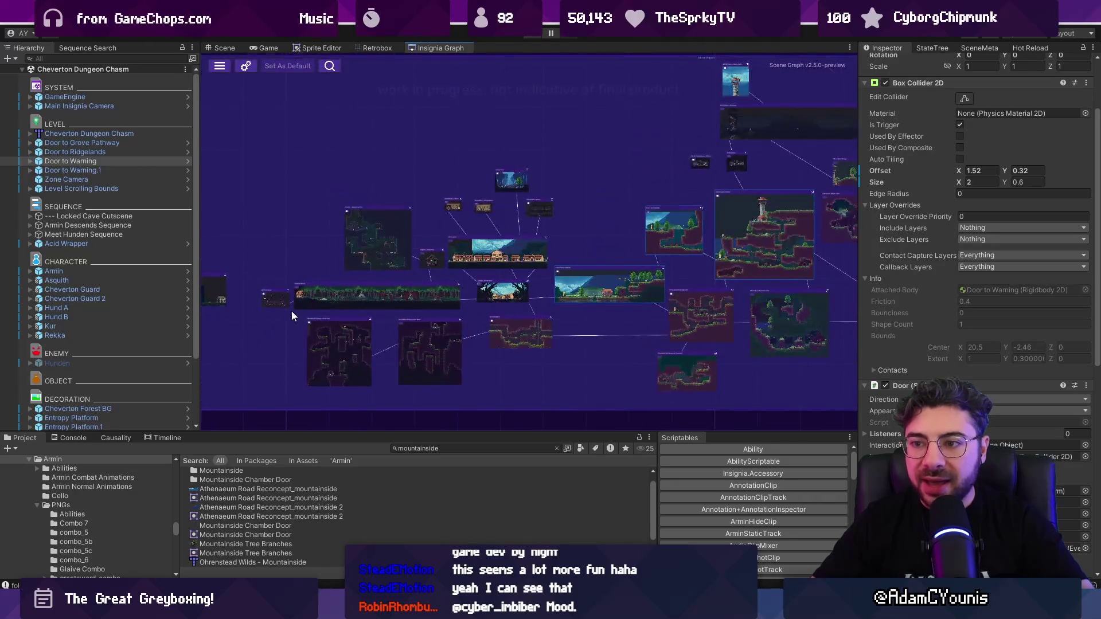
pyautogui.scroll(2, 291, 311)
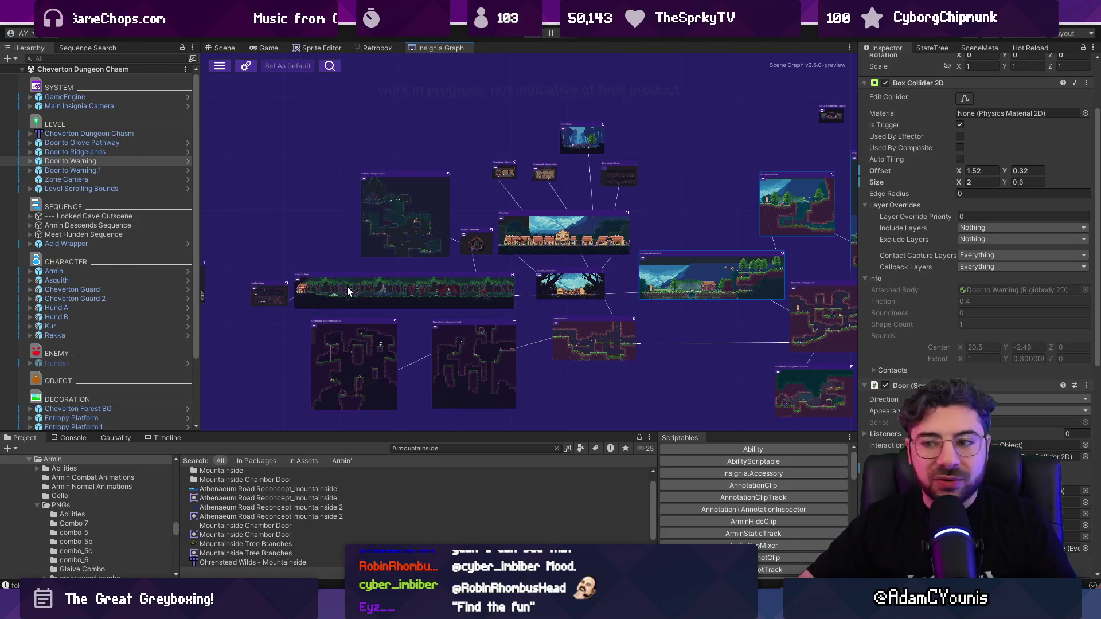
pyautogui.scroll(5, 347, 291)
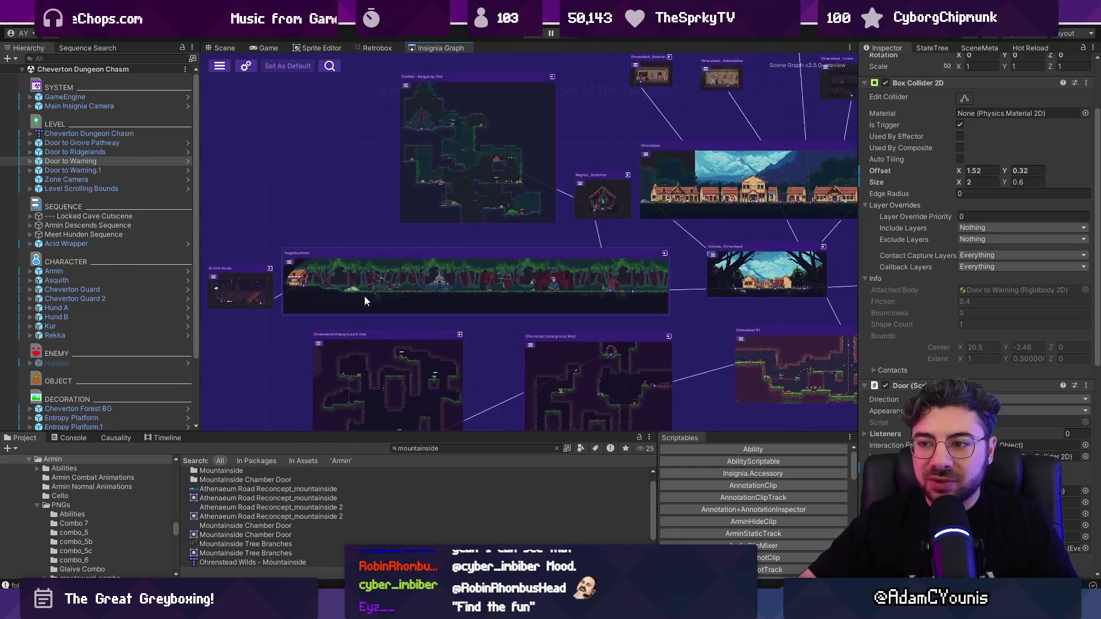
pyautogui.scroll(1, 364, 295)
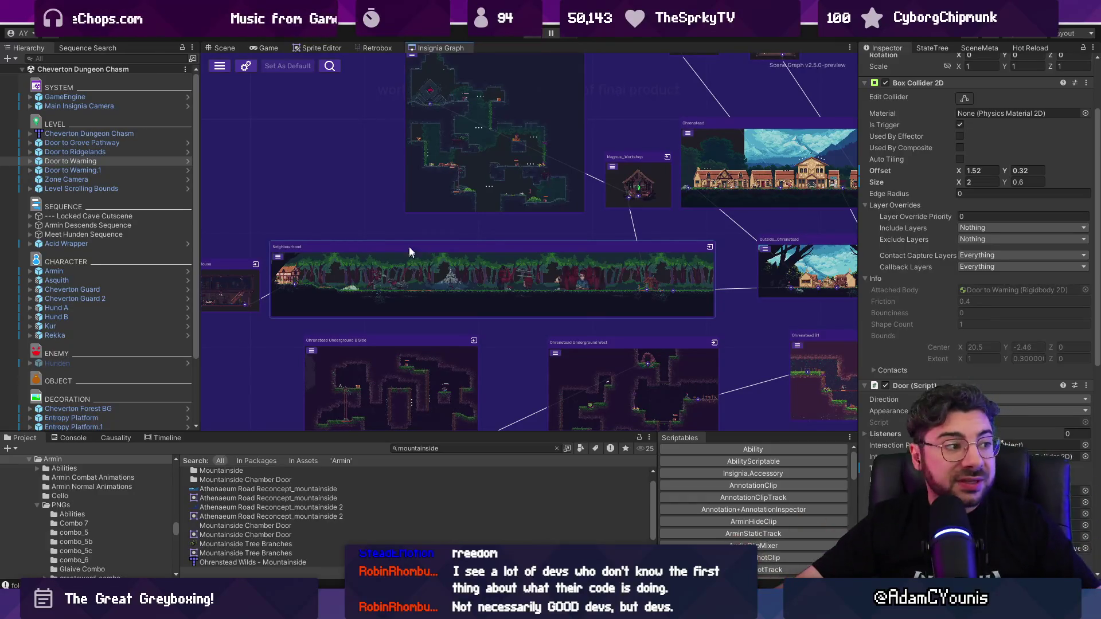
# Zoom out and nudge the Insignia Graph view to survey the scene nodes
pyautogui.scroll(-3, 408, 246)
pyautogui.scroll(-5, 371, 215)
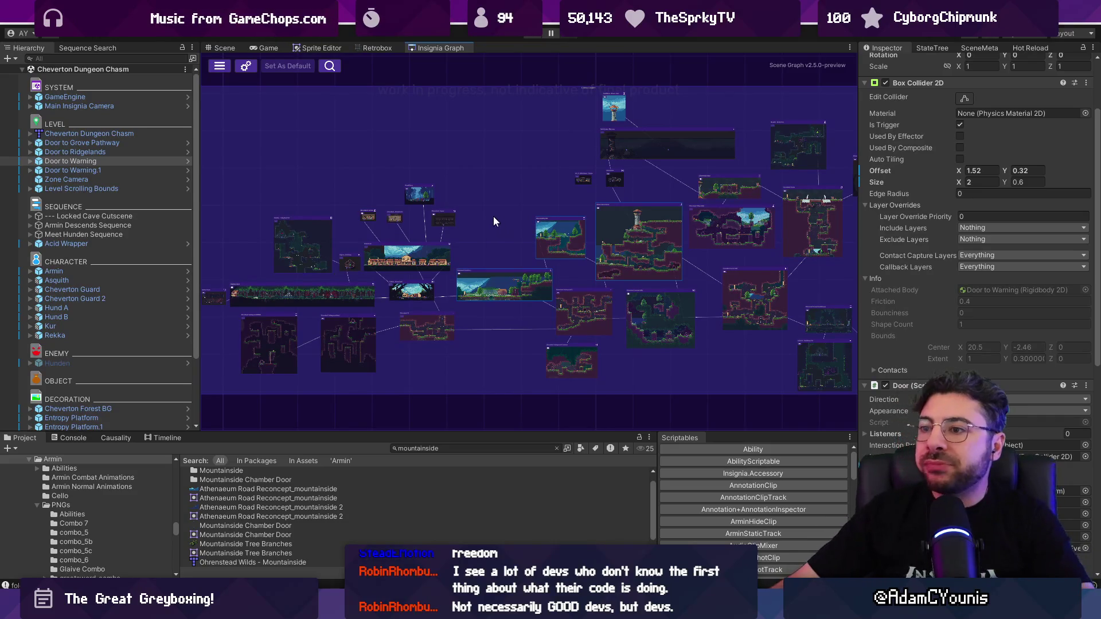
pyautogui.moveTo(515, 198); pyautogui.dragTo(498, 215)
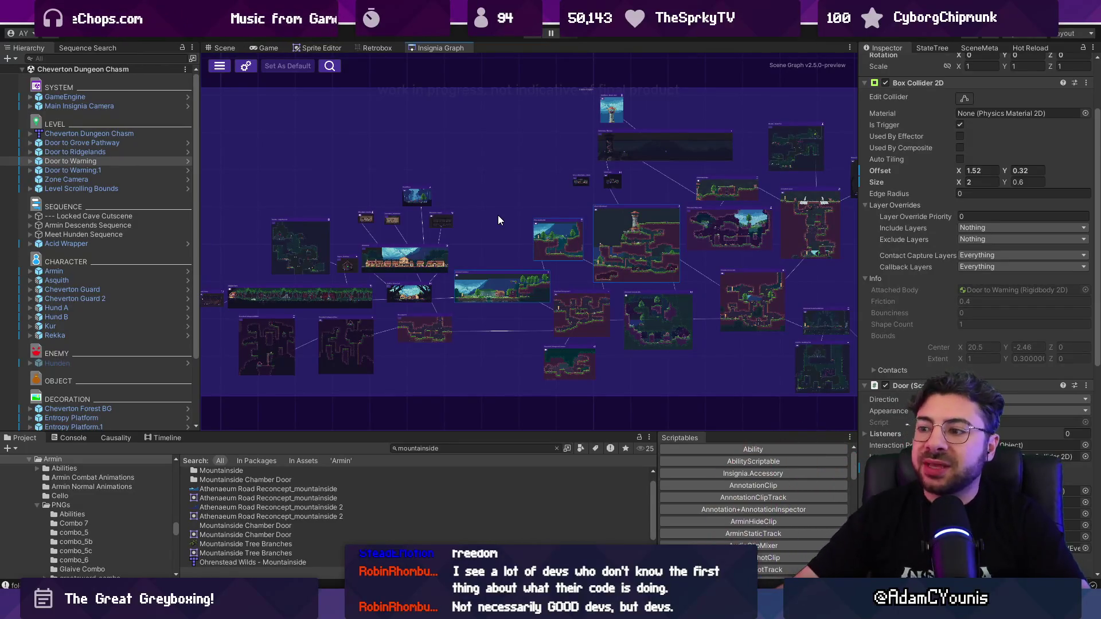
pyautogui.scroll(-2, 640, 247)
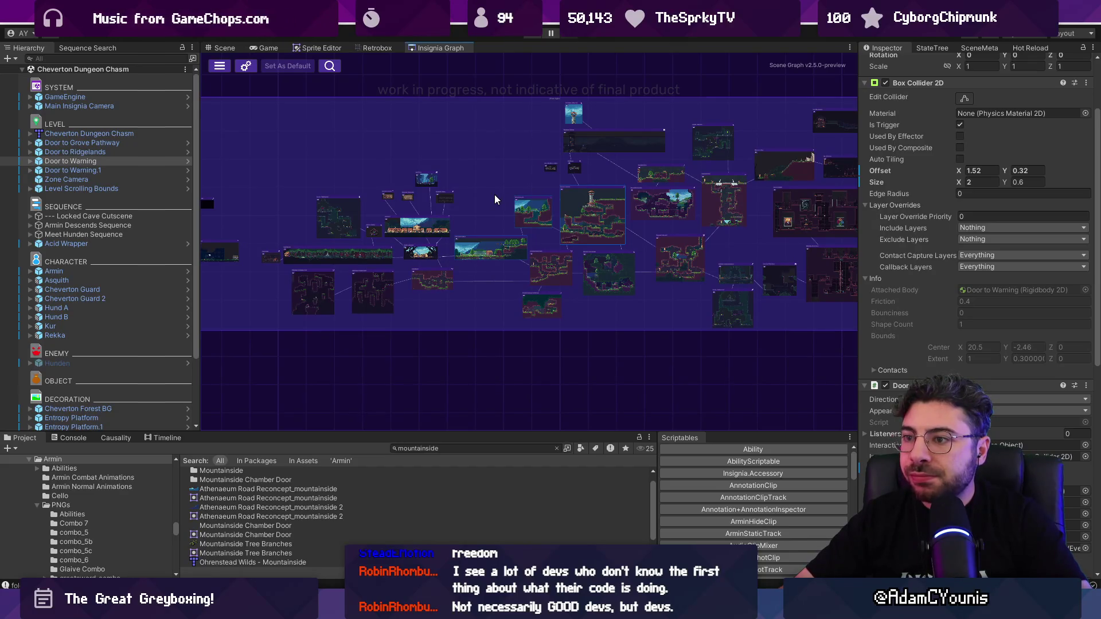
pyautogui.scroll(3, 401, 213)
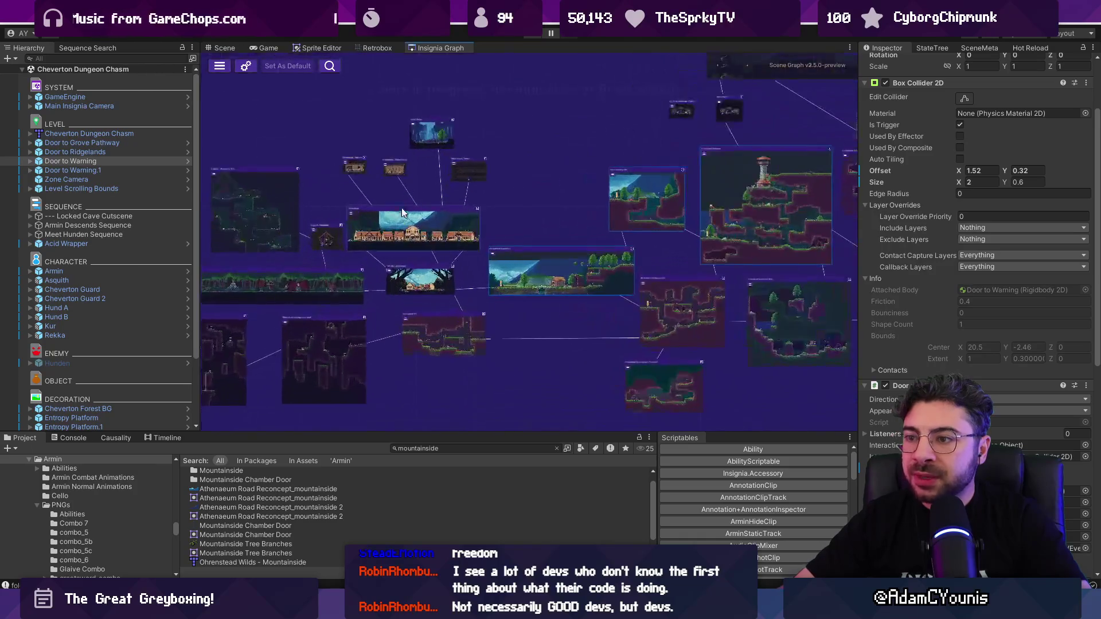
pyautogui.scroll(3, 401, 212)
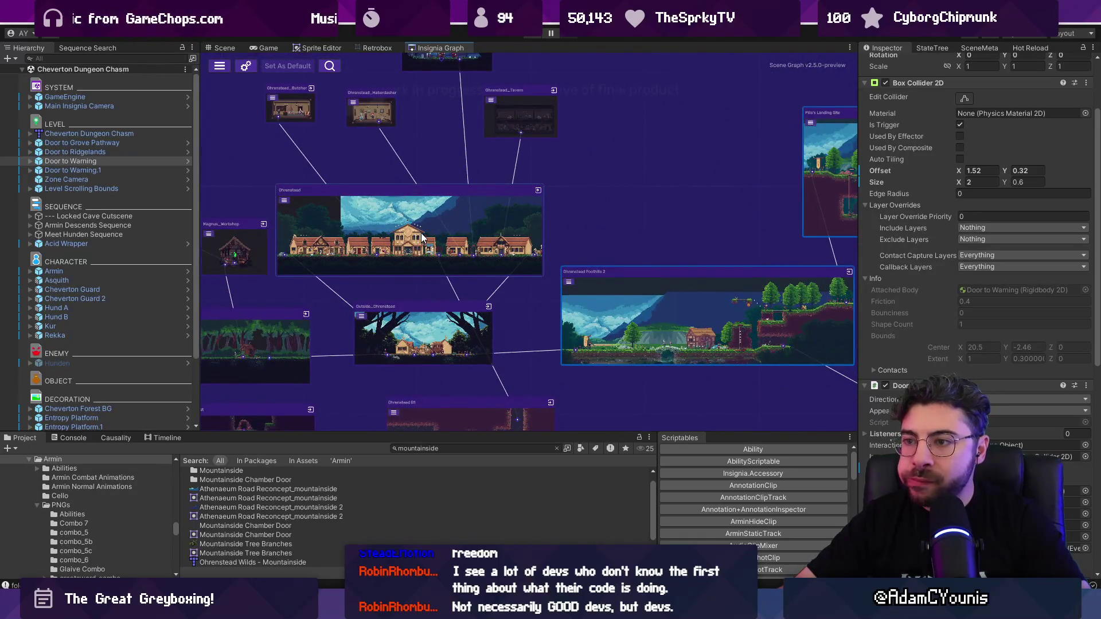
pyautogui.scroll(-5, 424, 241)
# Pan the graph across to the Ohrenstead underground rooms, adjusting the zoom
pyautogui.moveTo(740, 270); pyautogui.dragTo(326, 241)
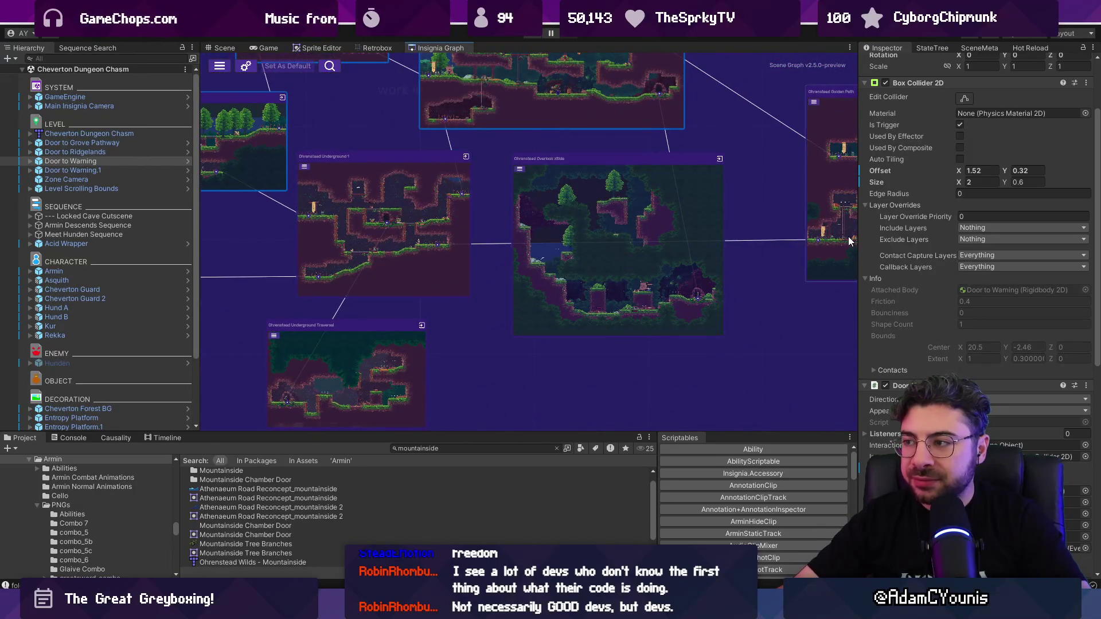
pyautogui.hscroll(10, 344, 264)
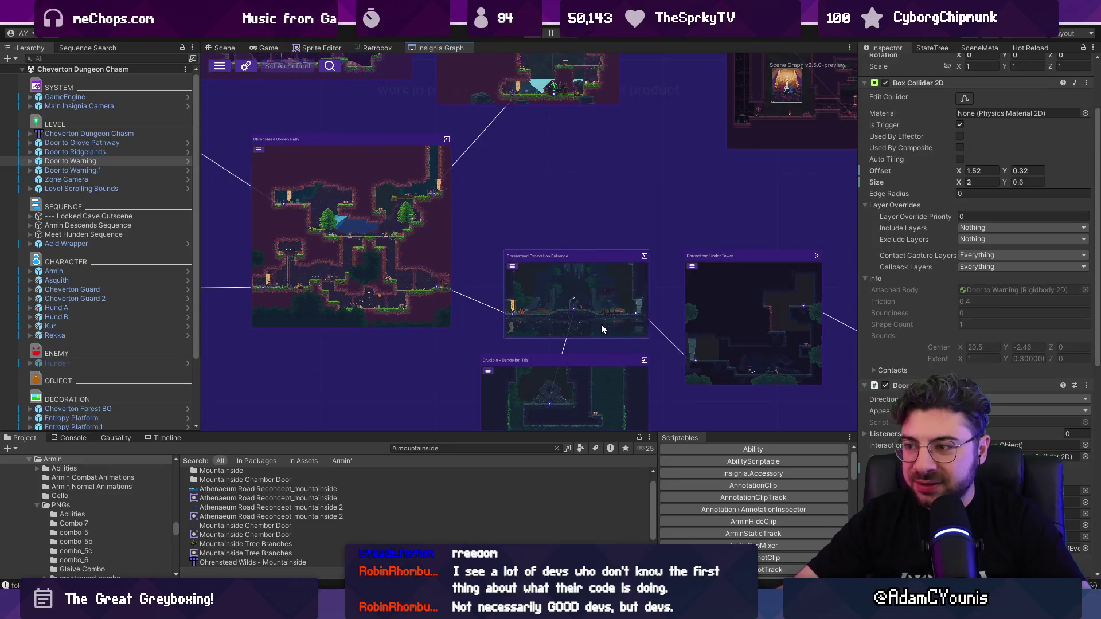
pyautogui.scroll(3, 602, 325)
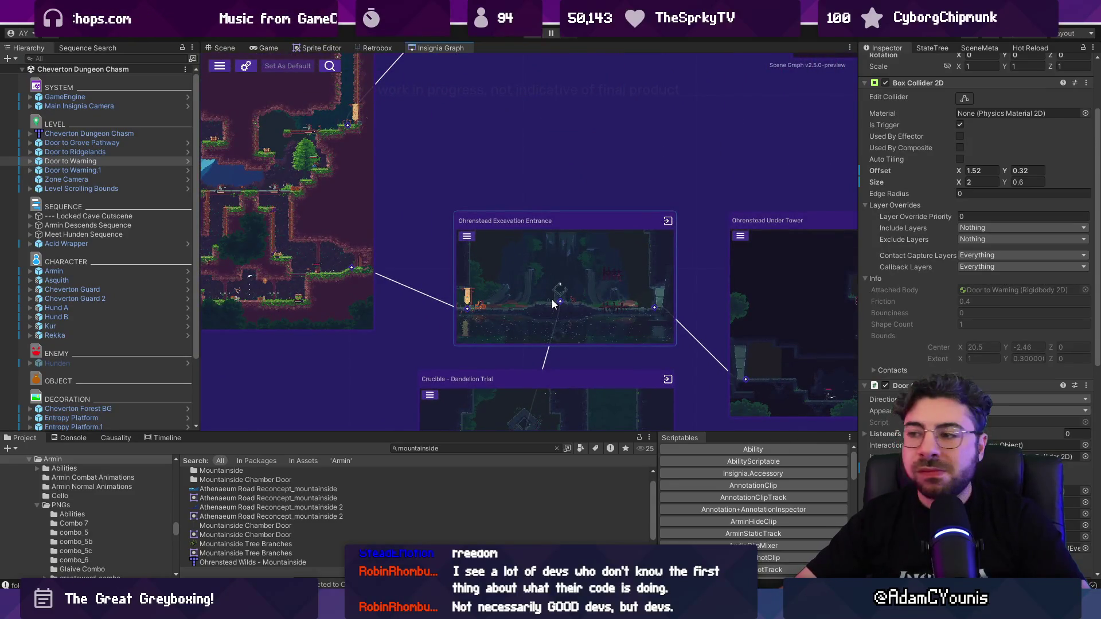
pyautogui.scroll(-5, 552, 300)
pyautogui.scroll(-4, 591, 295)
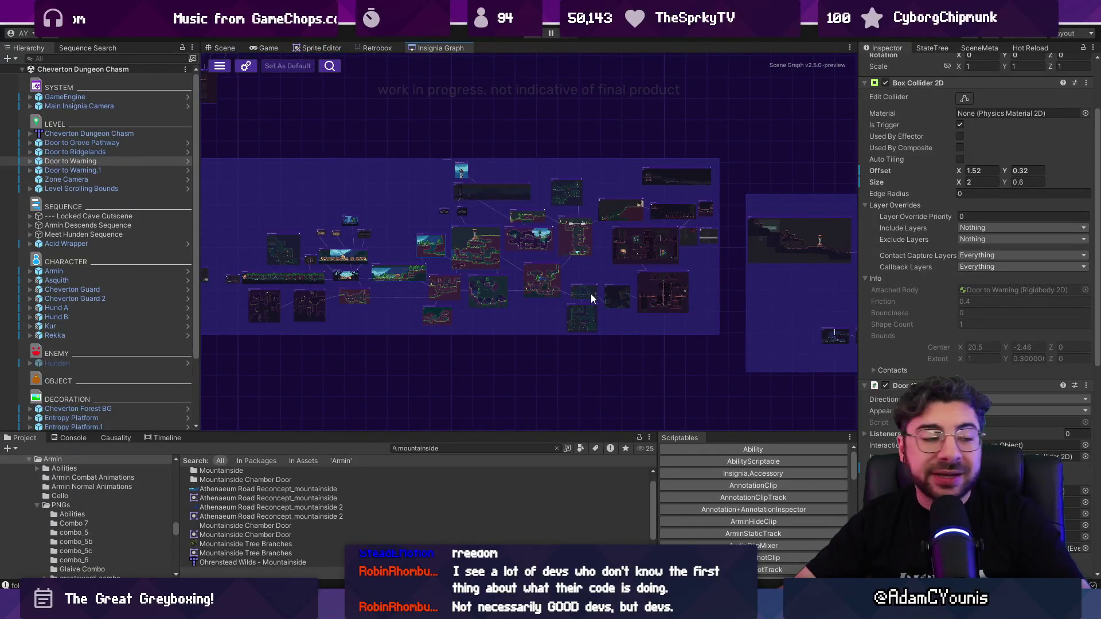
pyautogui.scroll(10, 592, 300)
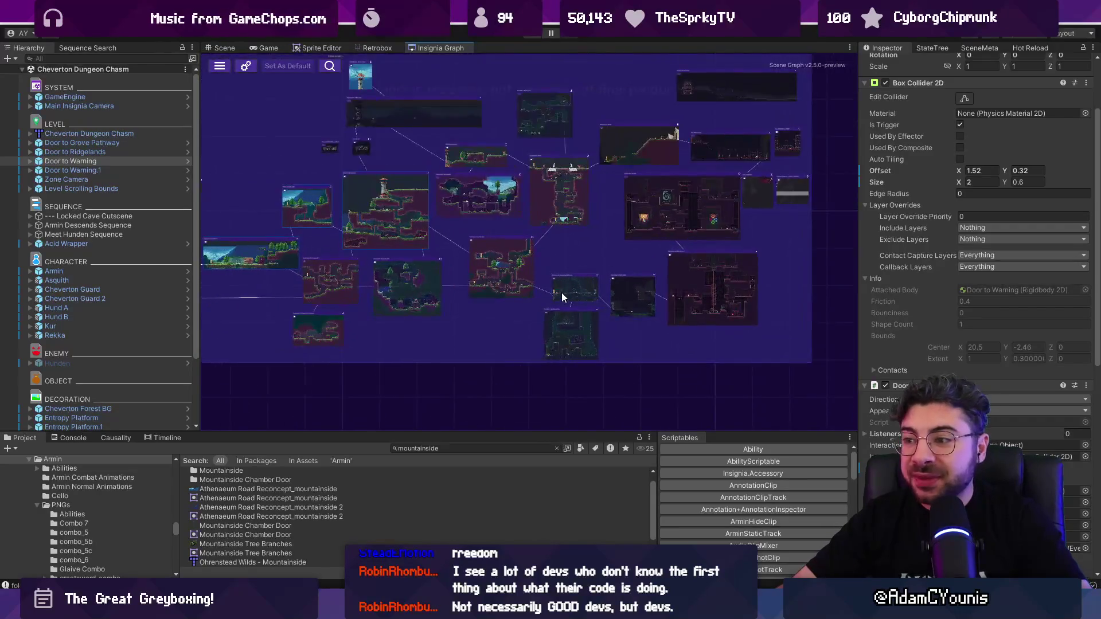
pyautogui.scroll(2, 580, 285)
# Center Ohrenstead Underground 1 and zoom in on the Armins House and Neighbourhood nodes
pyautogui.moveTo(524, 292)
pyautogui.mouseDown()
pyautogui.moveTo(351, 237)
pyautogui.moveTo(569, 308)
pyautogui.mouseUp()
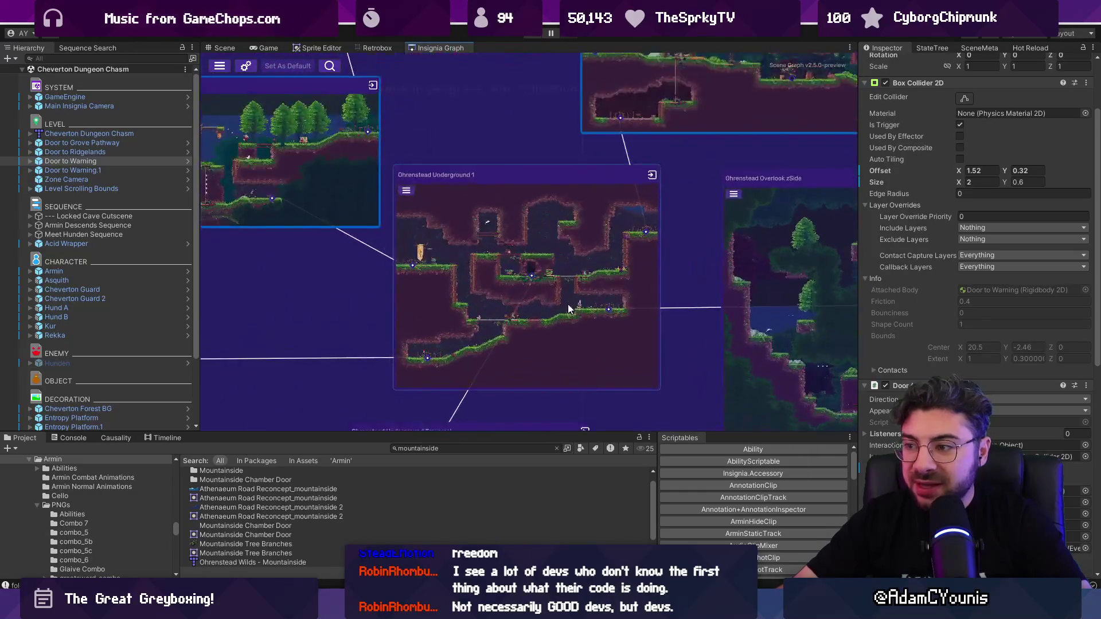
pyautogui.scroll(-6, 587, 305)
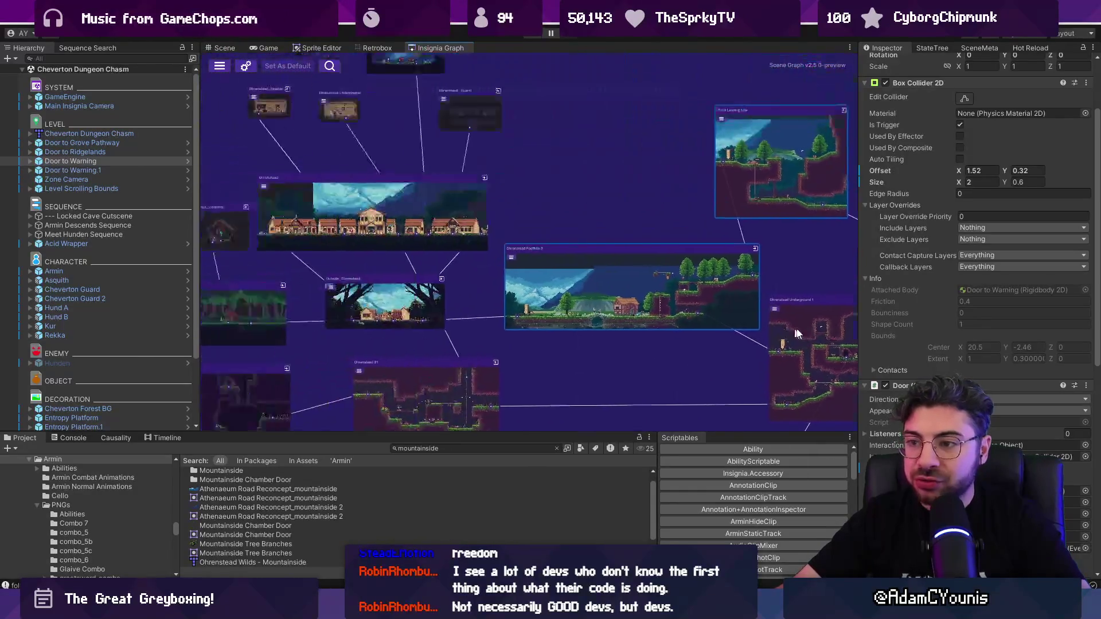
pyautogui.scroll(-2, 797, 333)
pyautogui.scroll(8, 521, 347)
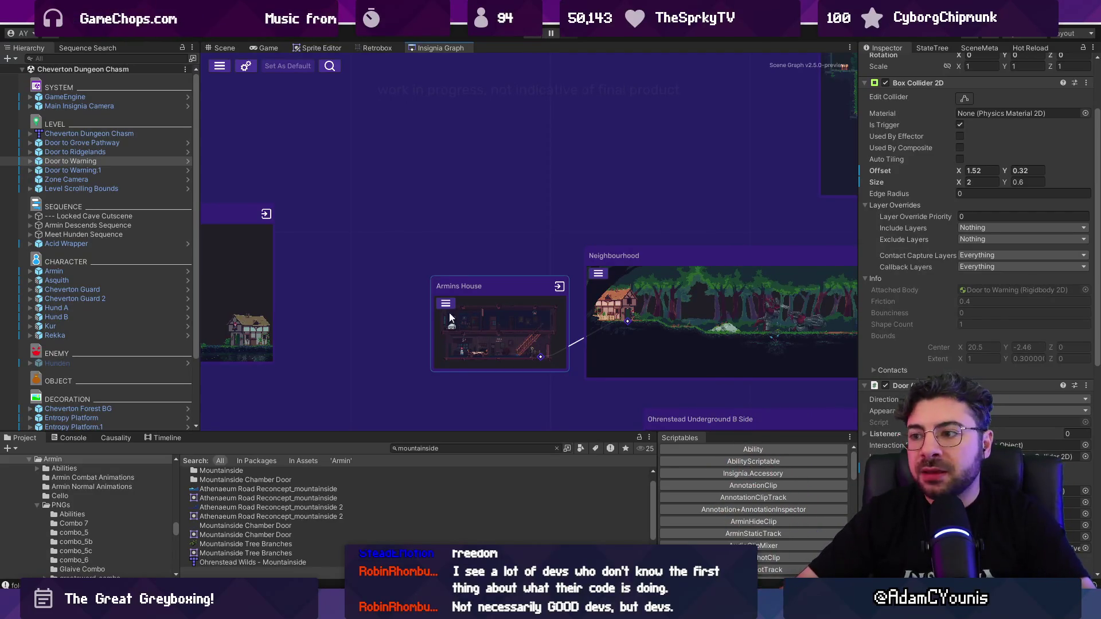
# Zoom the Insignia Graph out until every level room and its connections fit in view
pyautogui.scroll(-3, 396, 314)
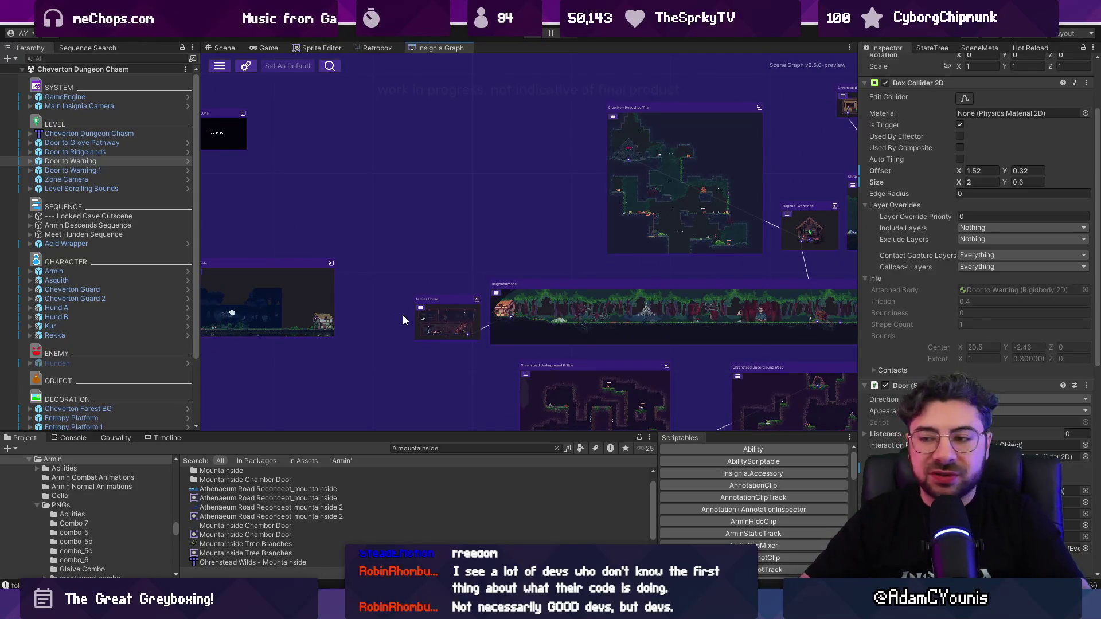
pyautogui.scroll(-2, 404, 319)
pyautogui.scroll(-3, 312, 256)
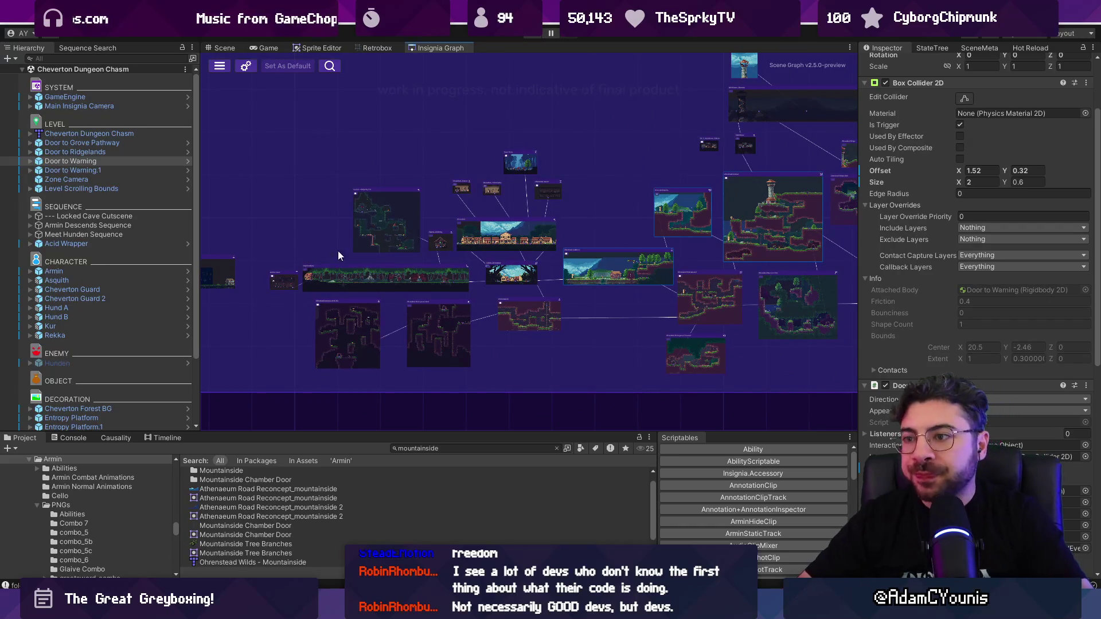
pyautogui.scroll(-3, 597, 215)
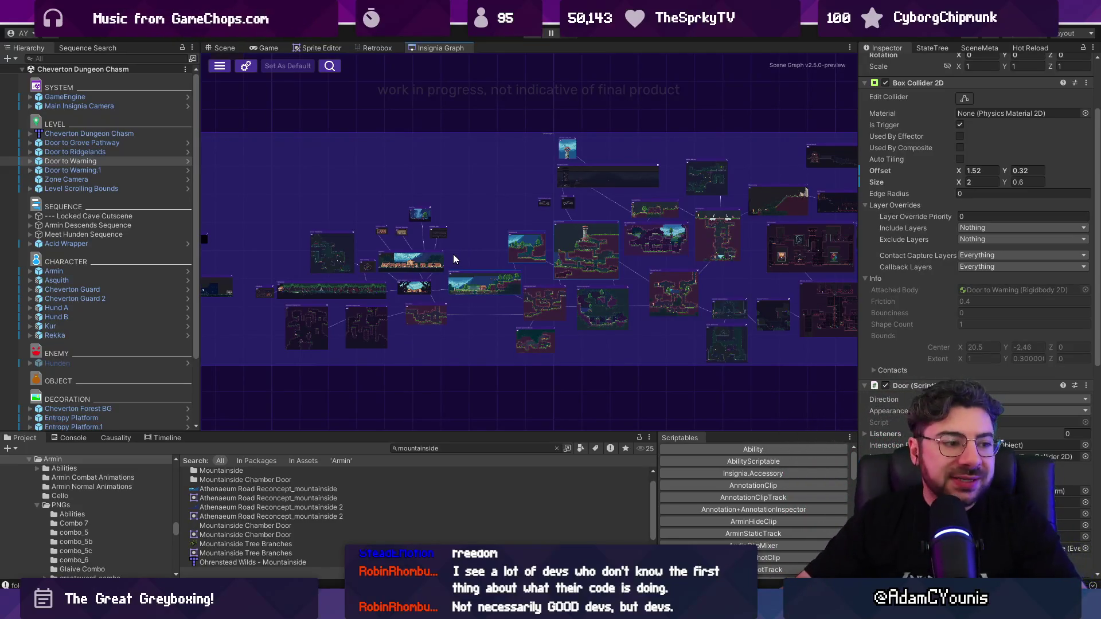
pyautogui.scroll(-3, 453, 229)
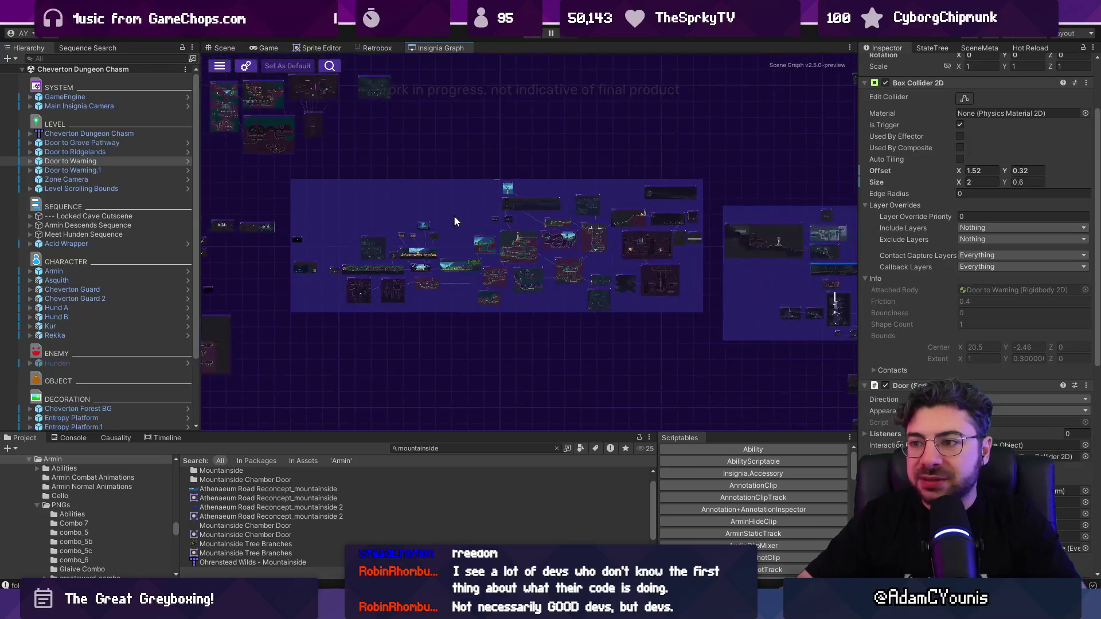
pyautogui.scroll(3, 433, 271)
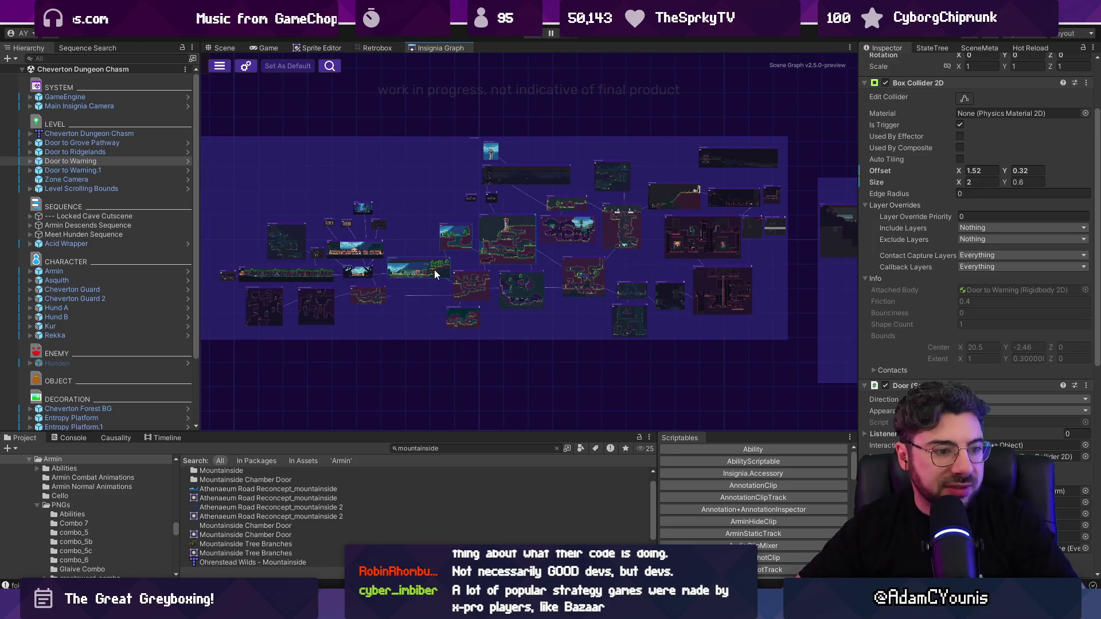
pyautogui.scroll(-2, 466, 181)
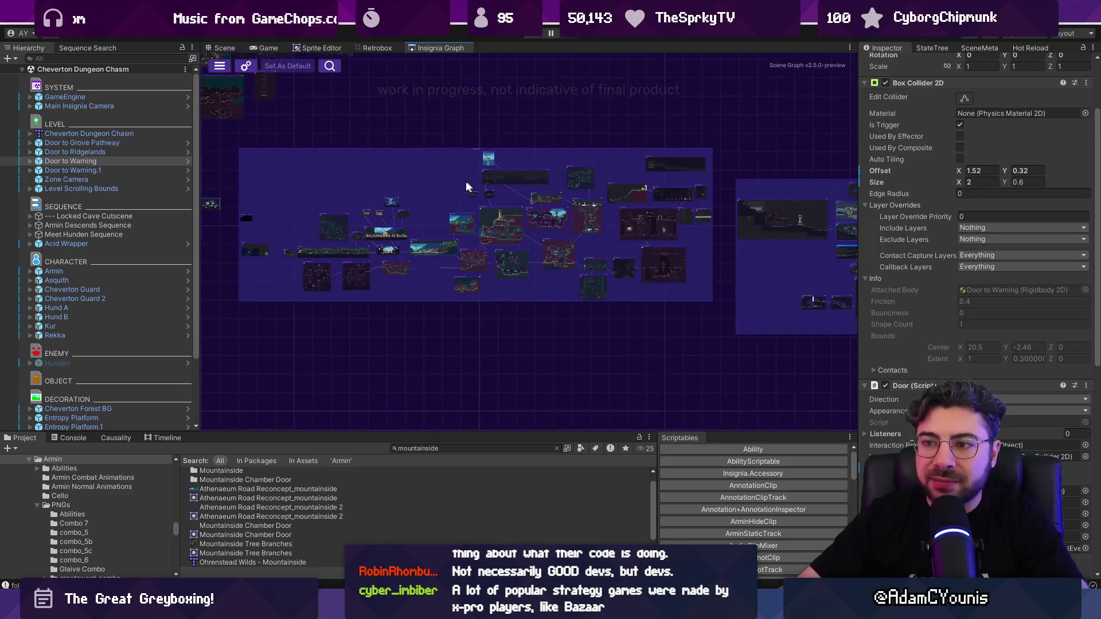
pyautogui.scroll(3, 260, 254)
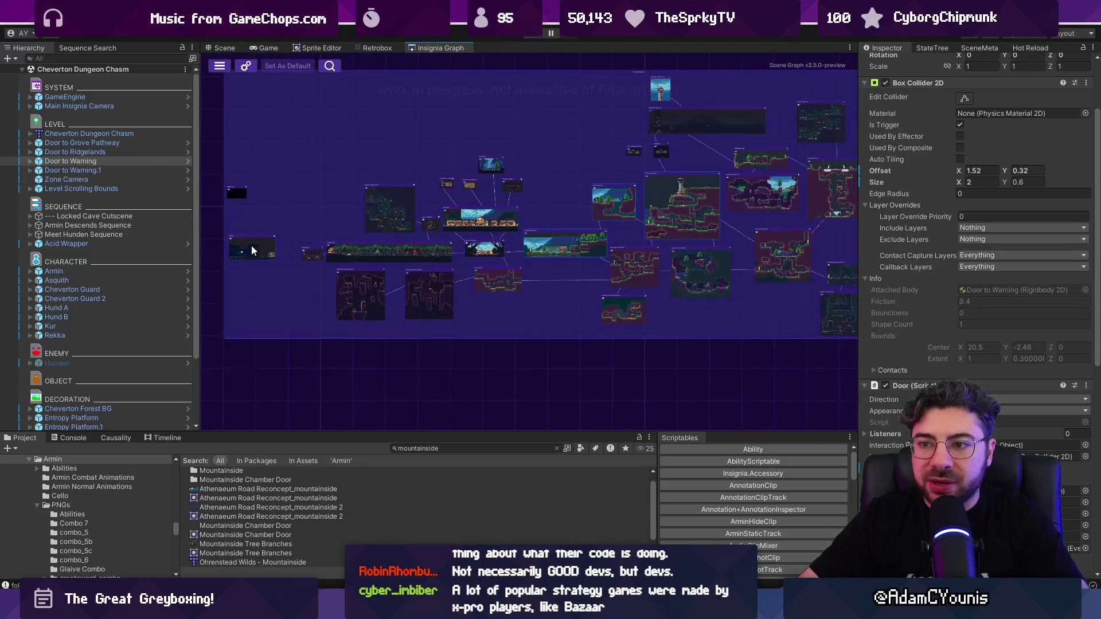
pyautogui.moveTo(253, 244); pyautogui.dragTo(274, 239)
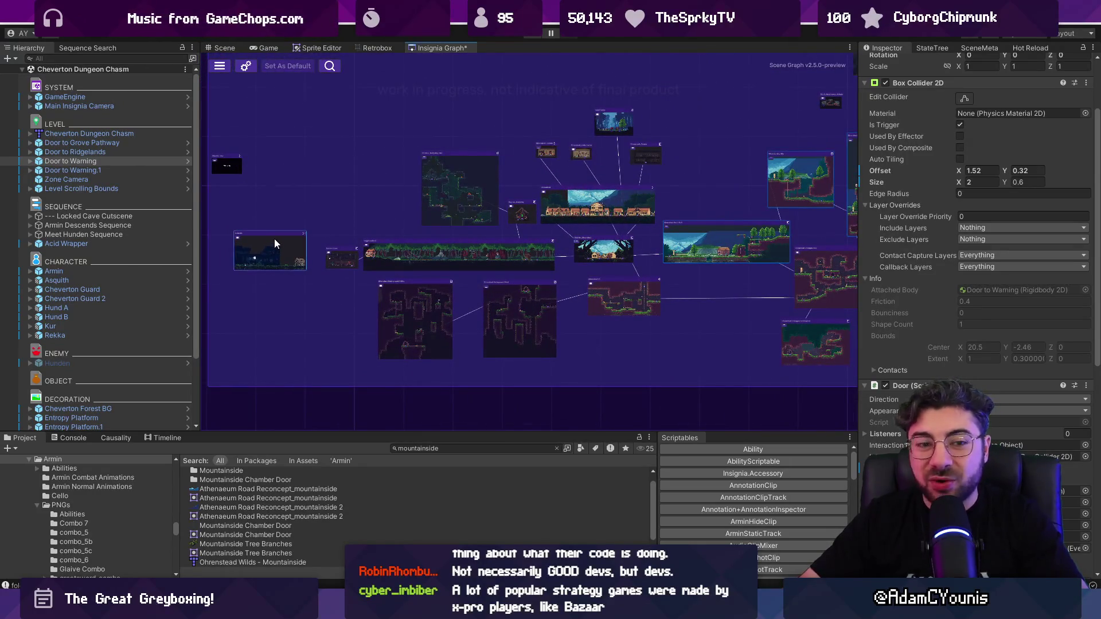
pyautogui.scroll(-3, 300, 229)
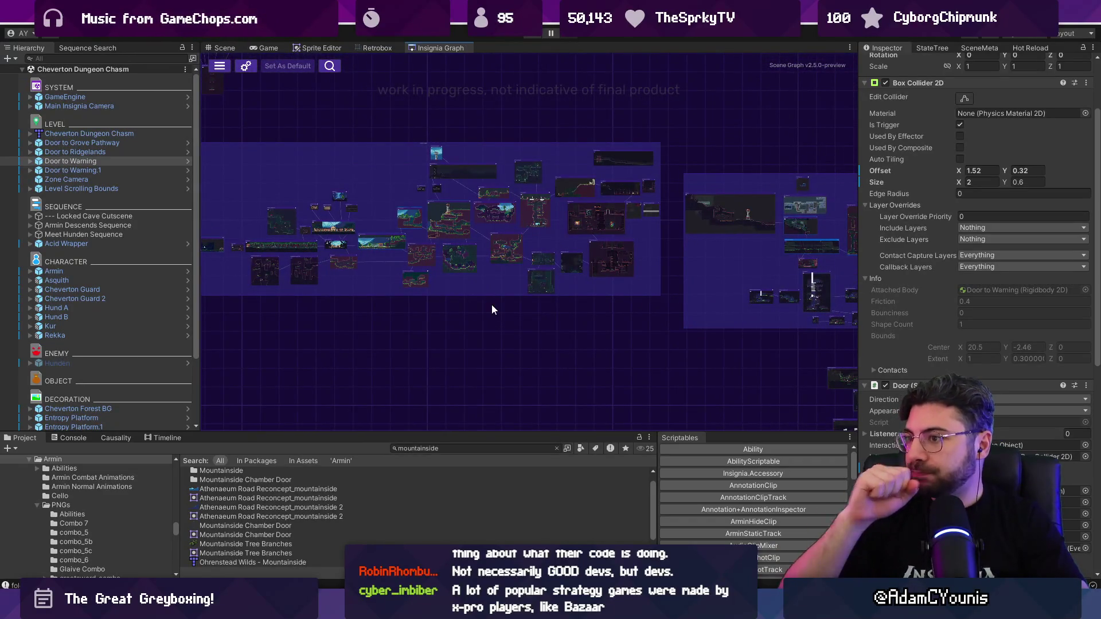
pyautogui.scroll(5, 649, 211)
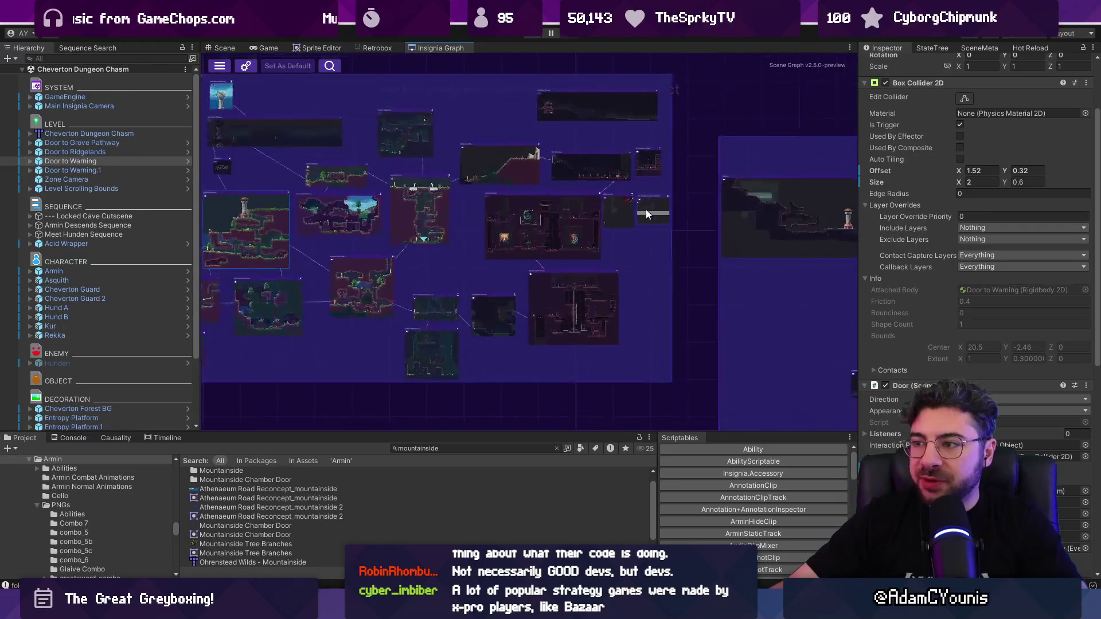
pyautogui.scroll(3, 635, 211)
pyautogui.moveTo(685, 198); pyautogui.dragTo(723, 198)
pyautogui.click(582, 210)
pyautogui.scroll(-2, 577, 210)
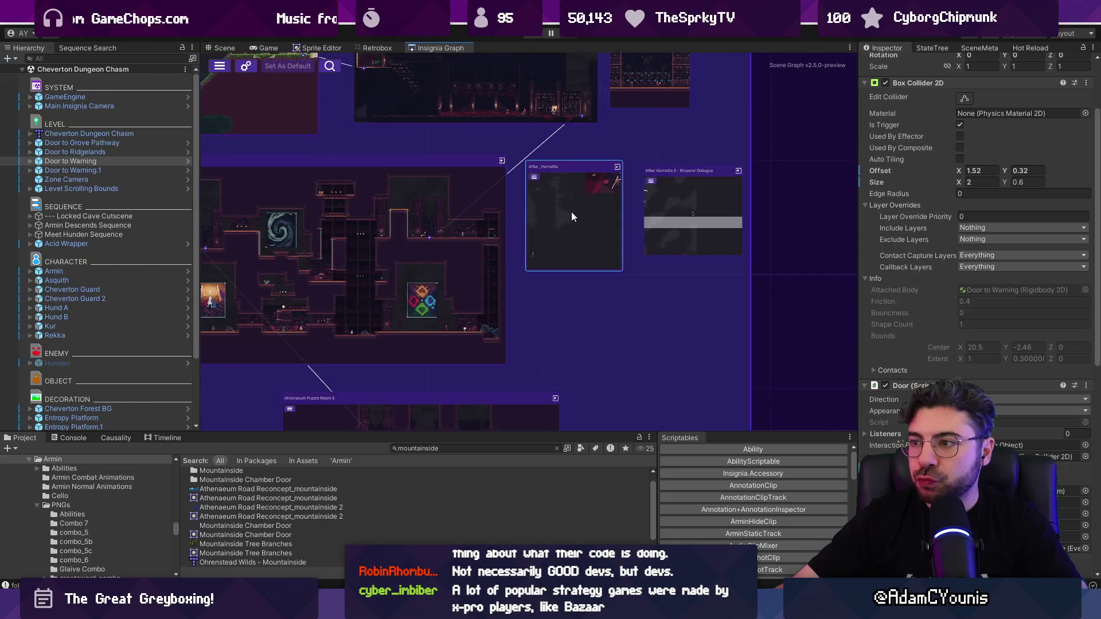
pyautogui.scroll(-5, 559, 274)
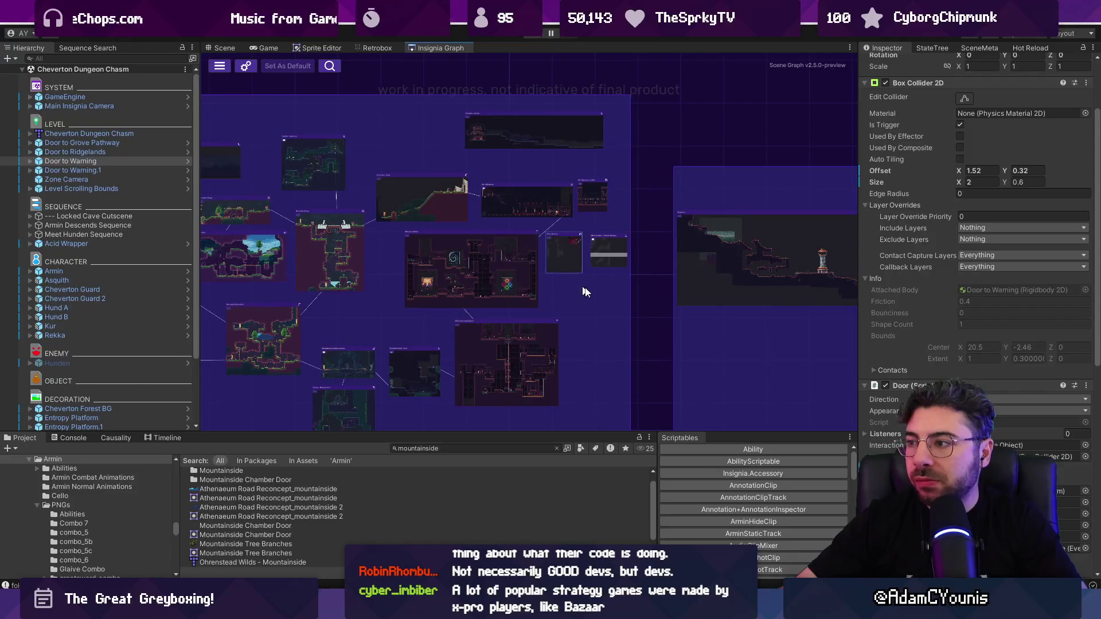
pyautogui.hotkey('alt', 'Tab')
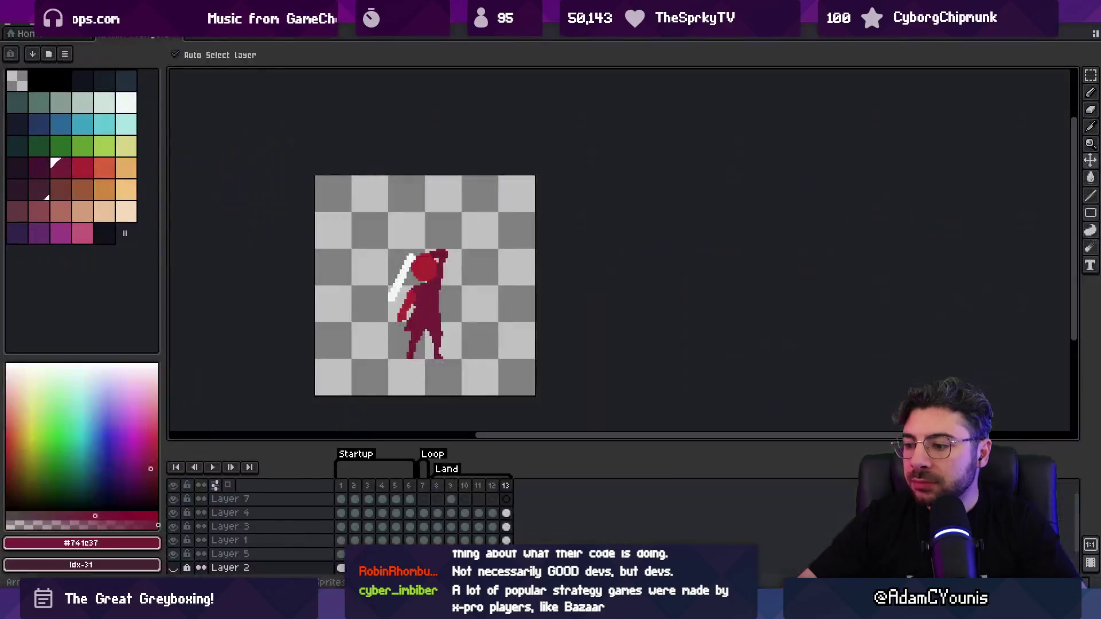
pyautogui.hotkey('alt', 'Tab')
pyautogui.hotkey('alt', 'Tab')
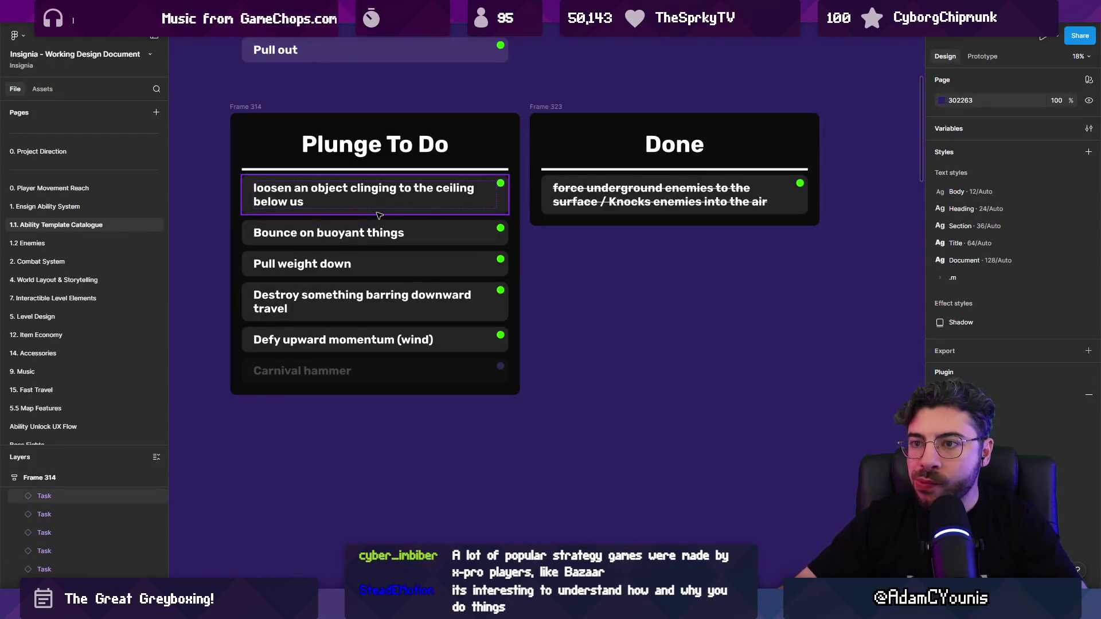
pyautogui.click(378, 214)
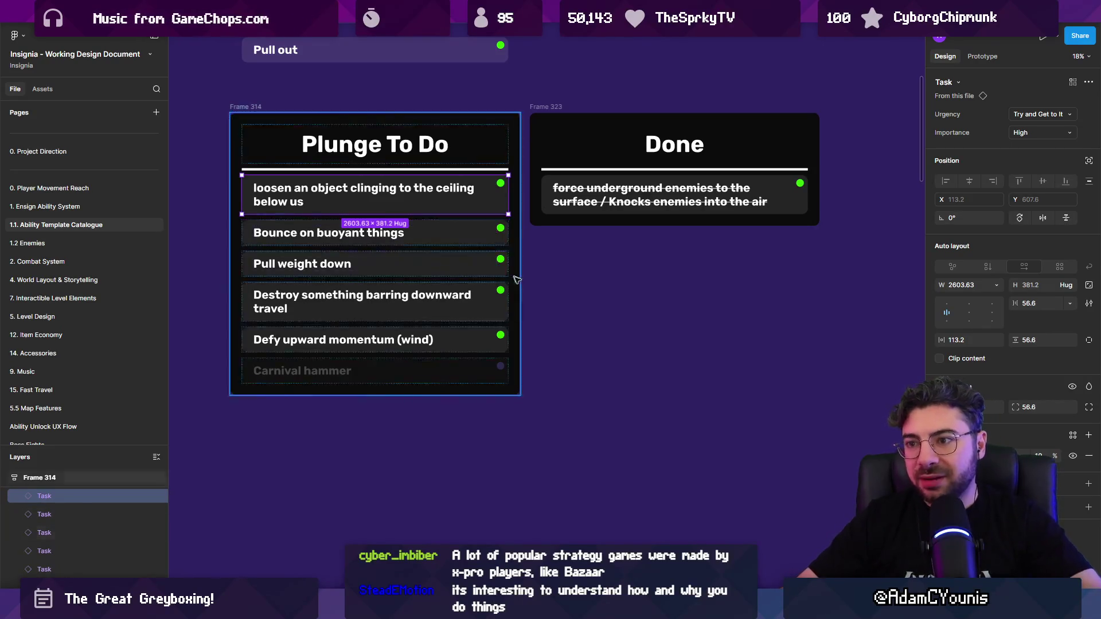
pyautogui.click(543, 292)
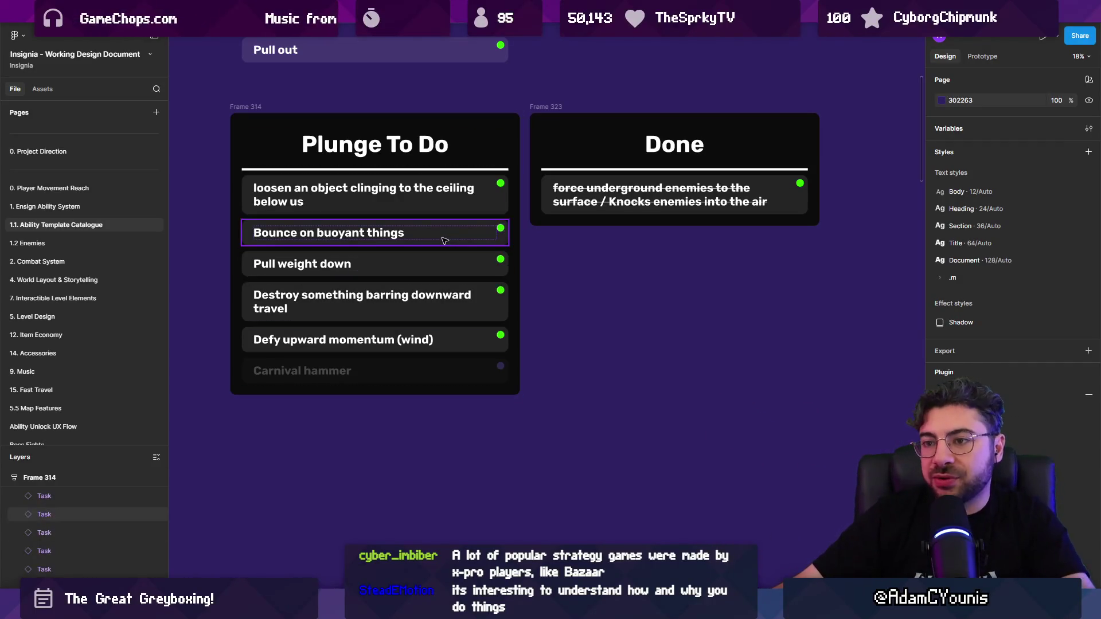
pyautogui.click(439, 269)
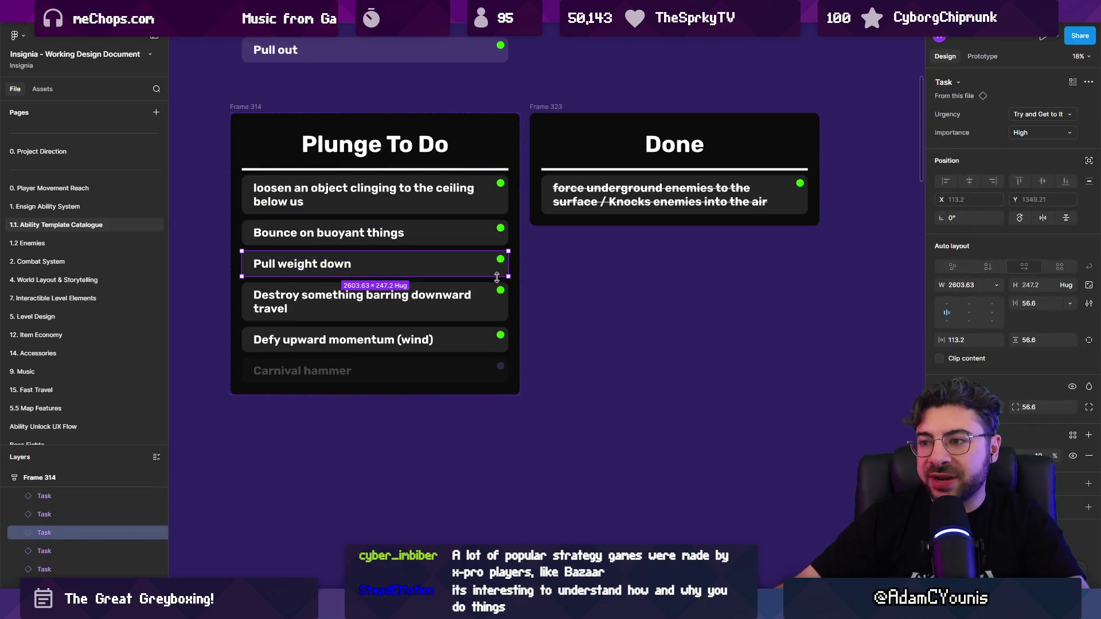
pyautogui.click(491, 292)
pyautogui.click(560, 293)
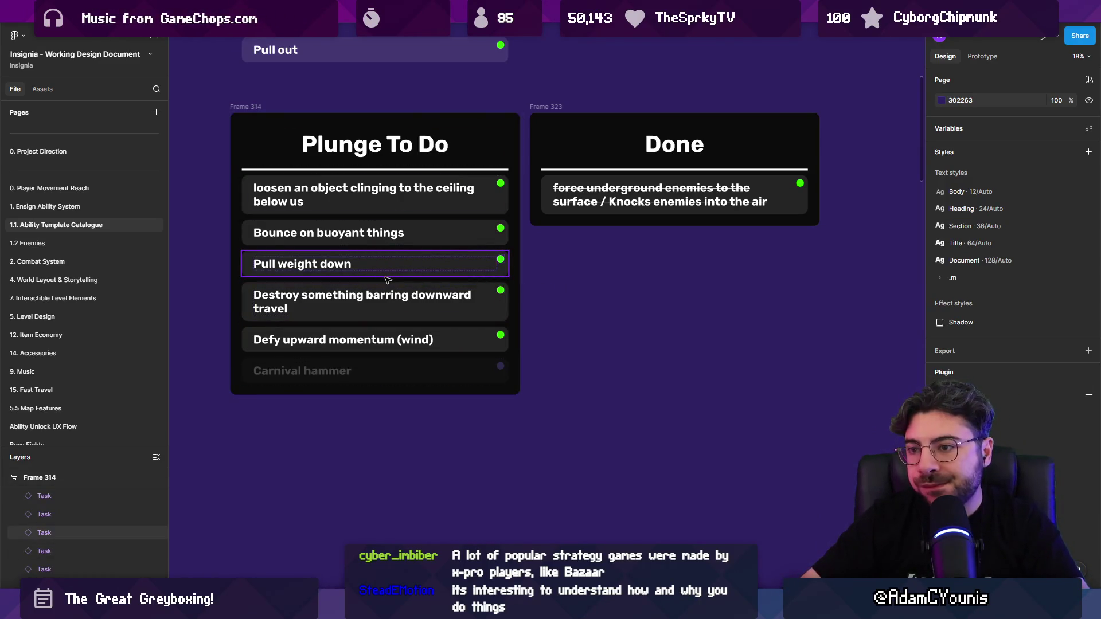
pyautogui.click(387, 306)
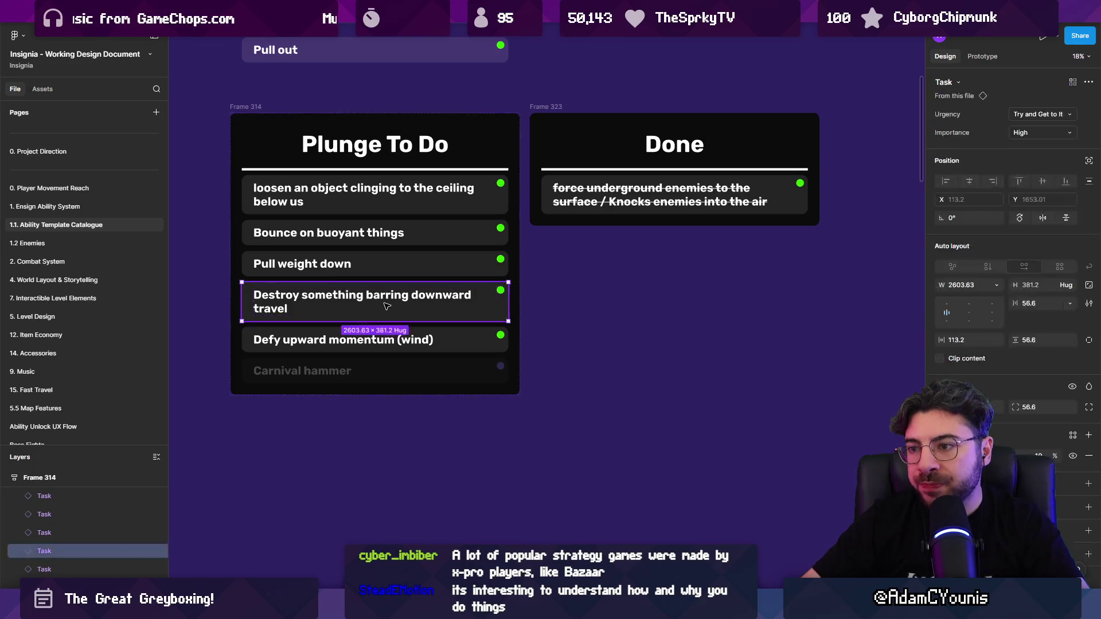
pyautogui.hotkey('alt', 'Tab')
pyautogui.scroll(-10, 441, 242)
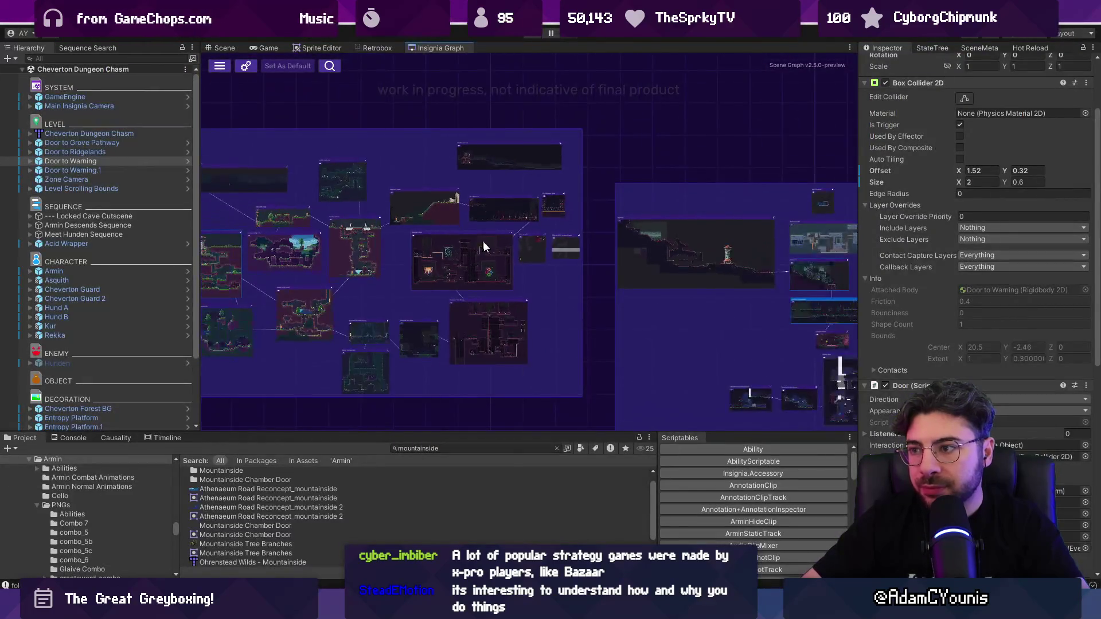
# Search the Project for 'GRAPH t:scenemap' and open the Scratchpad Graph scene map
pyautogui.click(452, 447)
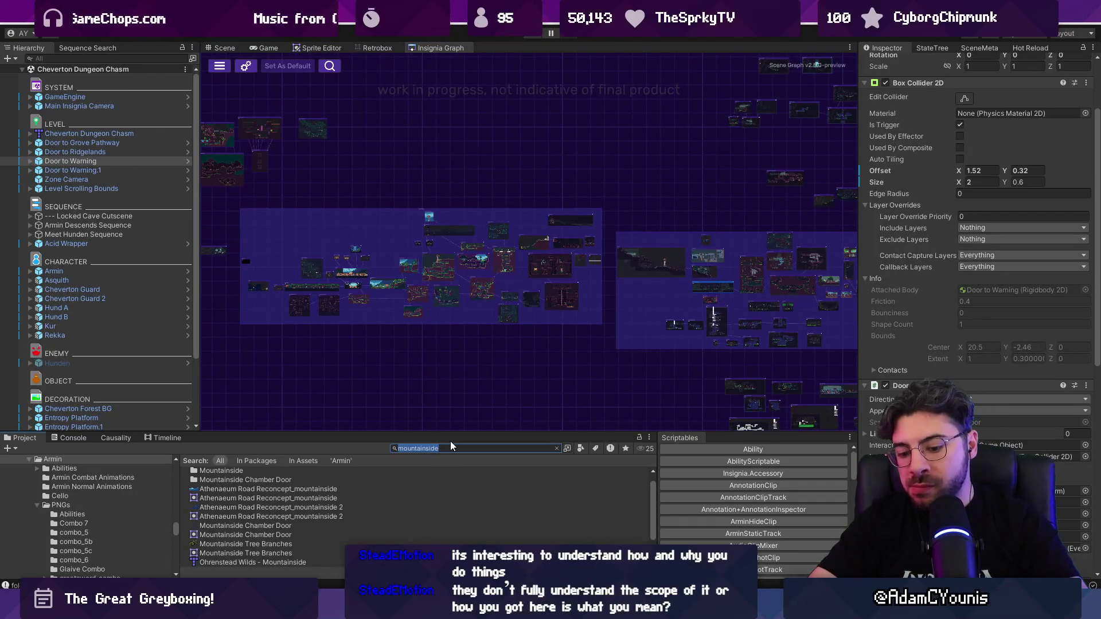
pyautogui.write('GRAPH')
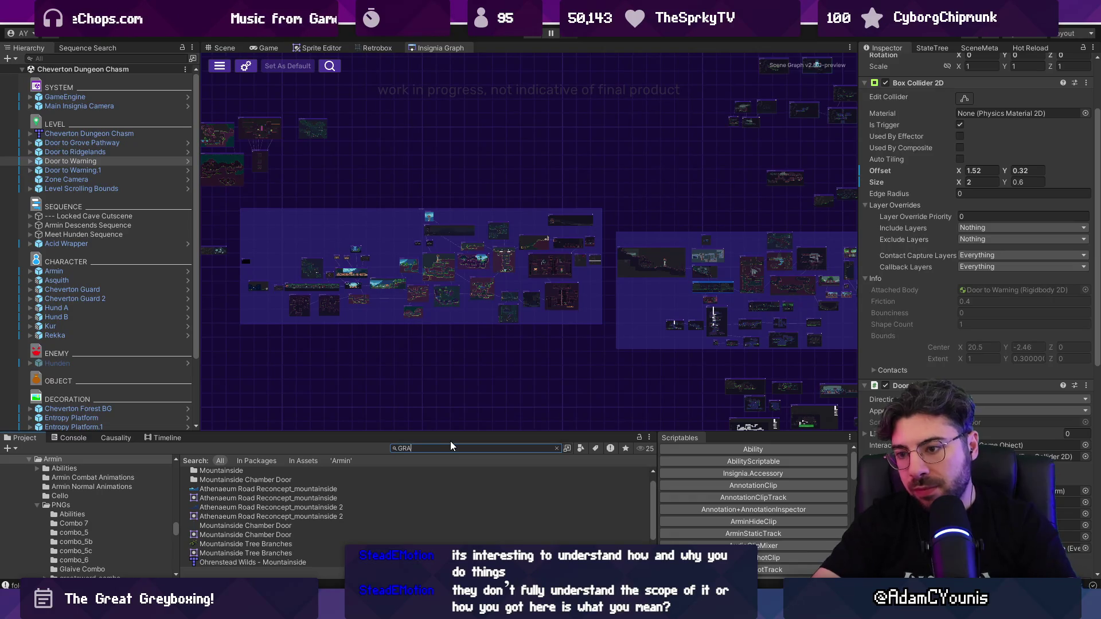
pyautogui.scroll(-10, 400, 497)
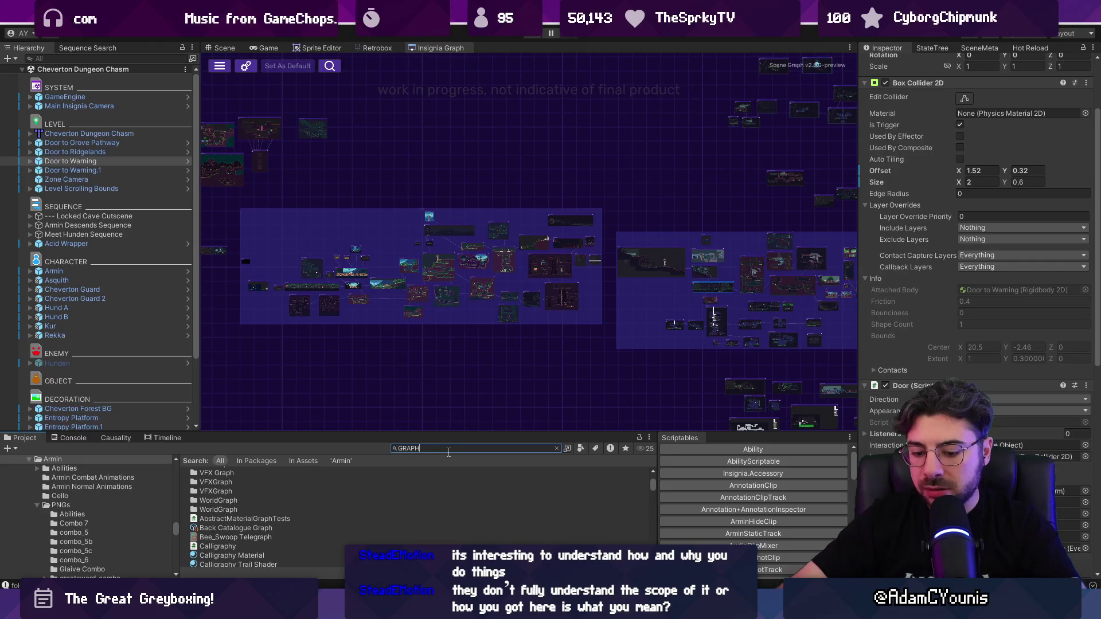
pyautogui.write(' t')
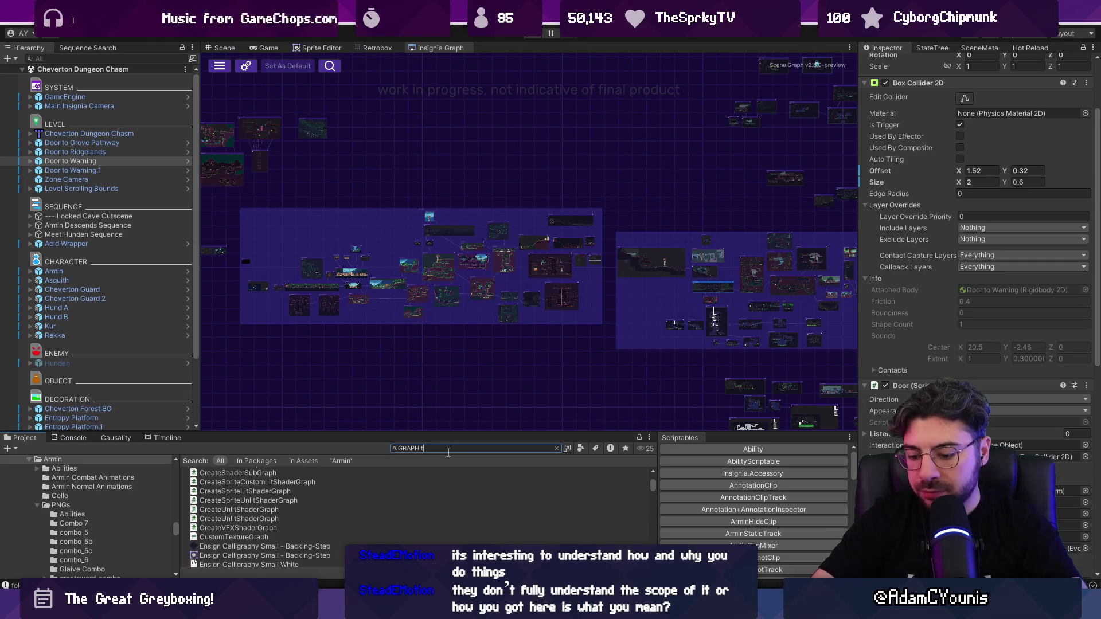
pyautogui.write(':scenemp')
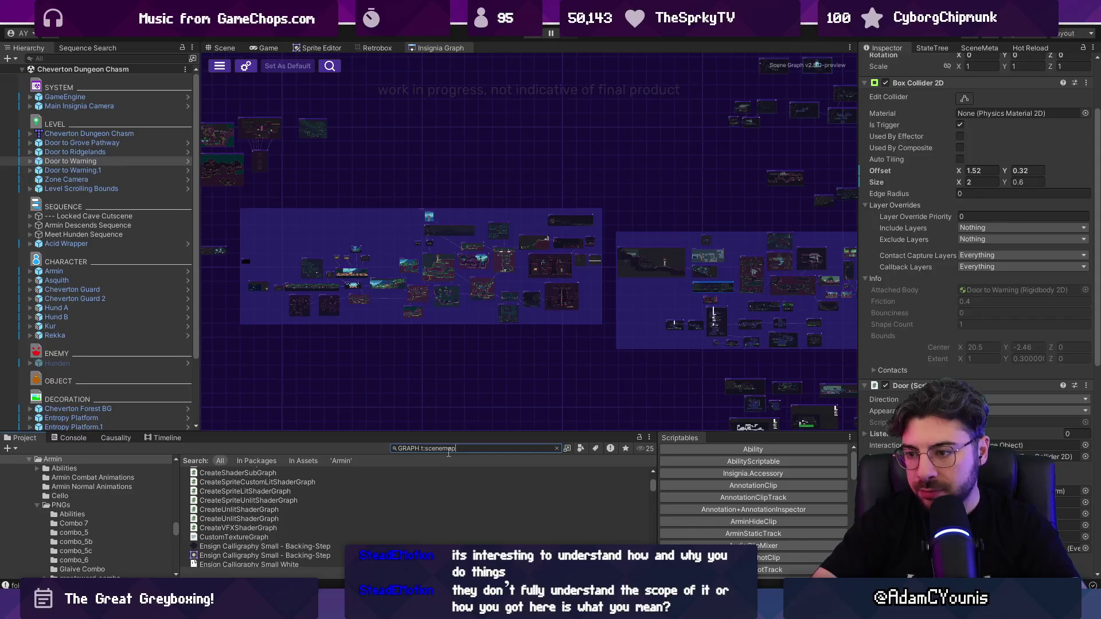
pyautogui.press('Down')
pyautogui.press('Down')
pyautogui.press('Down')
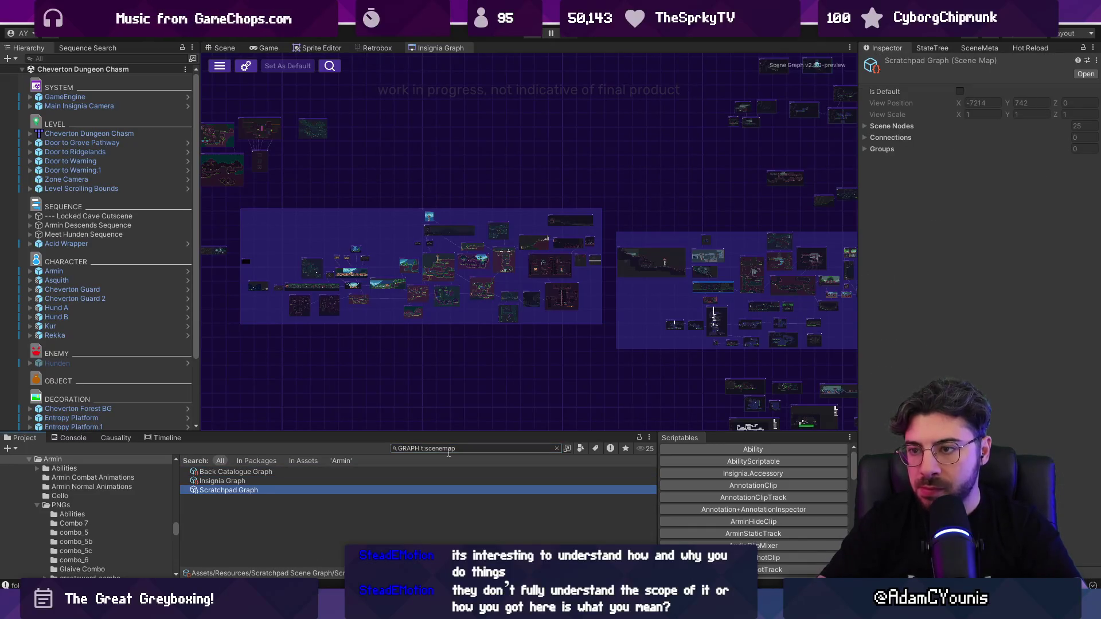
pyautogui.press('Return')
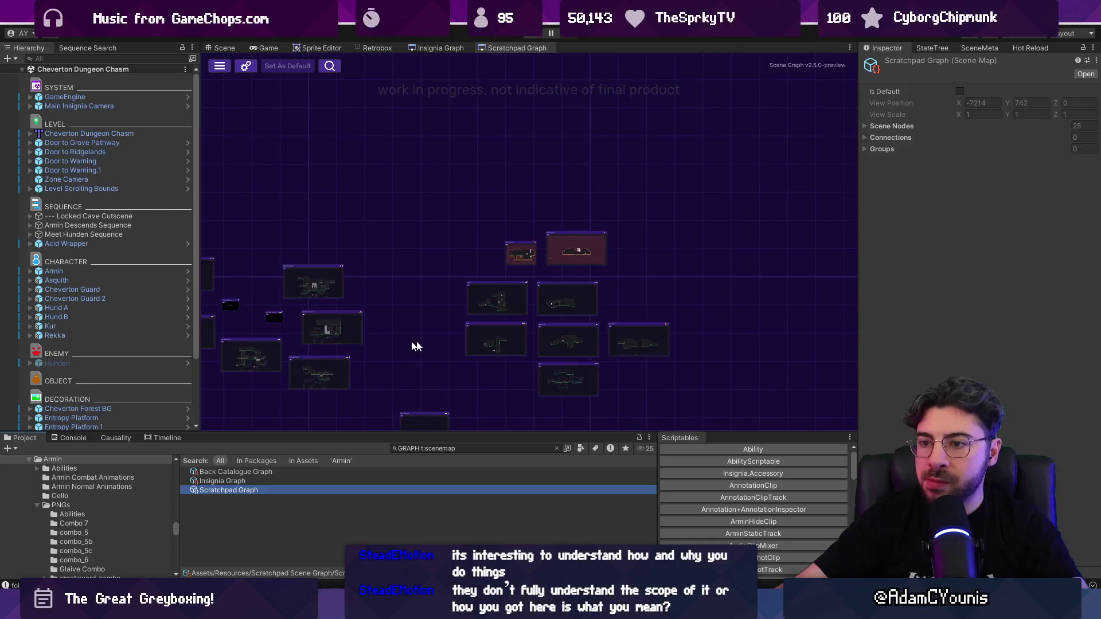
# Pan the Scratchpad map toward its right-side rooms and dock it beside the Insignia Graph
pyautogui.scroll(5, 487, 257)
pyautogui.scroll(-3, 568, 244)
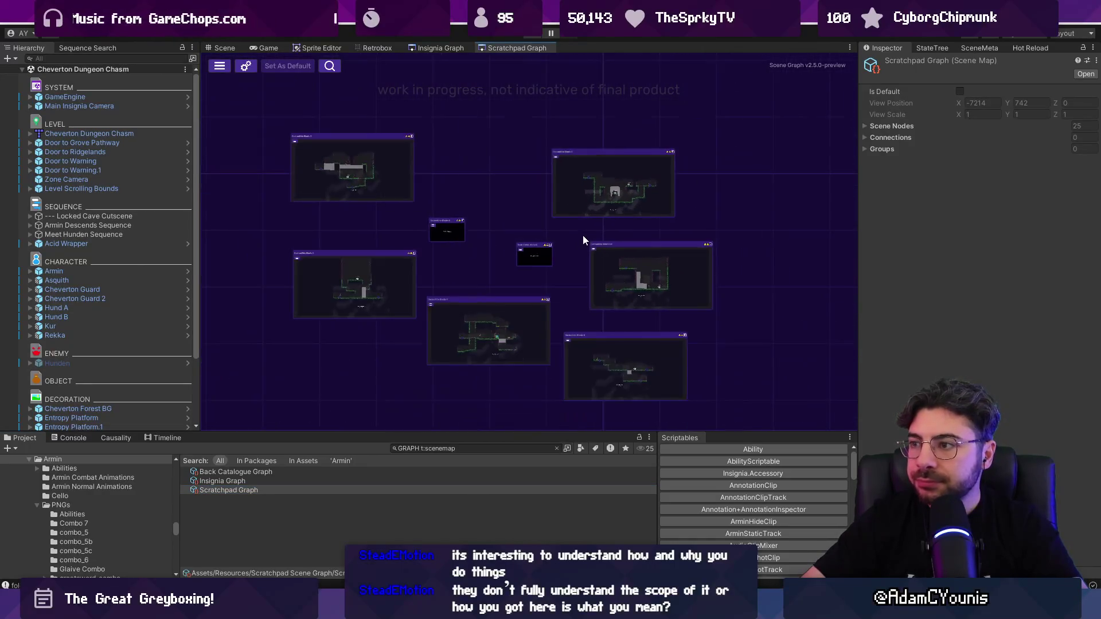
pyautogui.scroll(-5, 487, 195)
pyautogui.scroll(5, 506, 339)
pyautogui.scroll(-6, 567, 337)
pyautogui.scroll(1, 476, 331)
pyautogui.moveTo(476, 331)
pyautogui.mouseDown()
pyautogui.moveTo(484, 336)
pyautogui.moveTo(295, 243)
pyautogui.mouseUp()
pyautogui.moveTo(744, 273); pyautogui.dragTo(498, 348)
pyautogui.scroll(4, 618, 205)
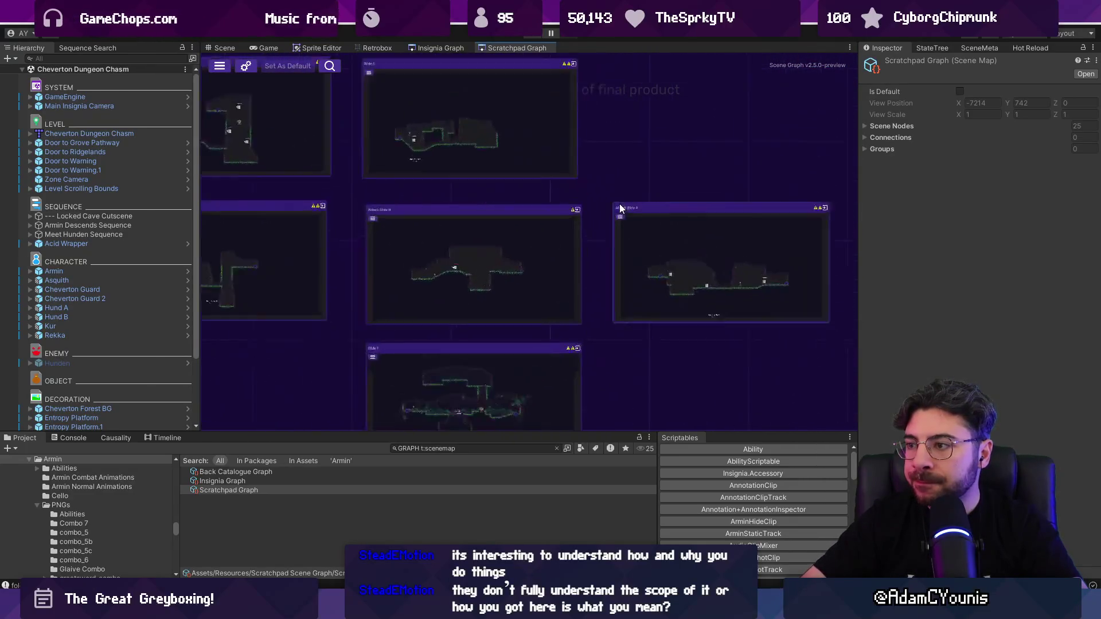
pyautogui.scroll(-3, 618, 205)
pyautogui.moveTo(516, 48); pyautogui.dragTo(803, 172)
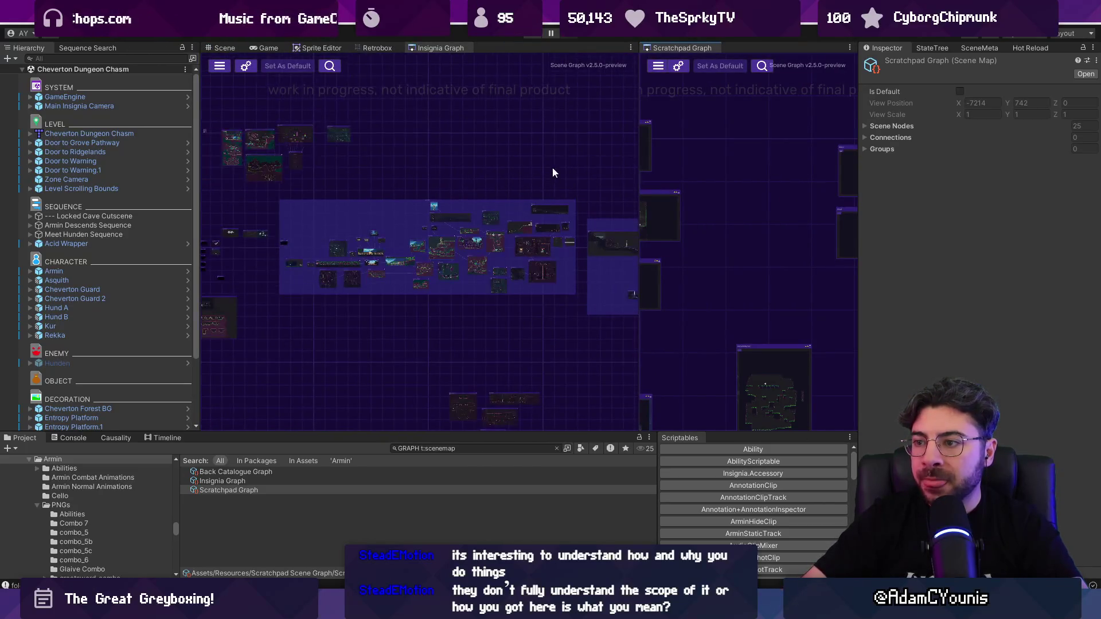
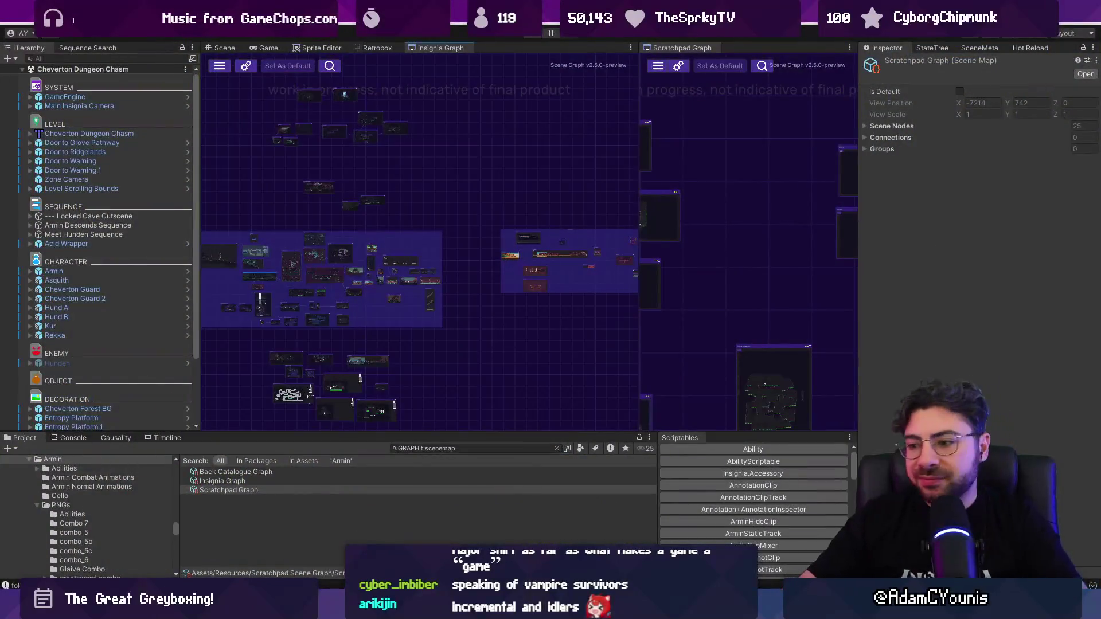
# Switch to the Chrome window showing the Steam store front page
pyautogui.moveTo(526, 609)
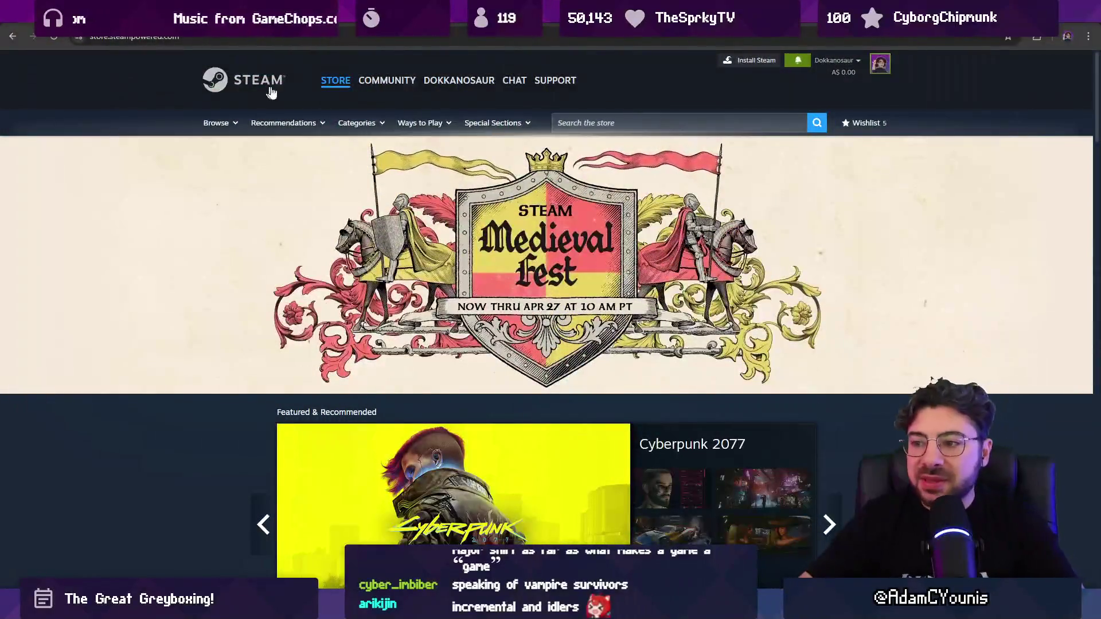
# Search the Steam store for 'pixel graphics' and open the PIXEL GRAPHICS tag page
pyautogui.scroll(-7, 177, 232)
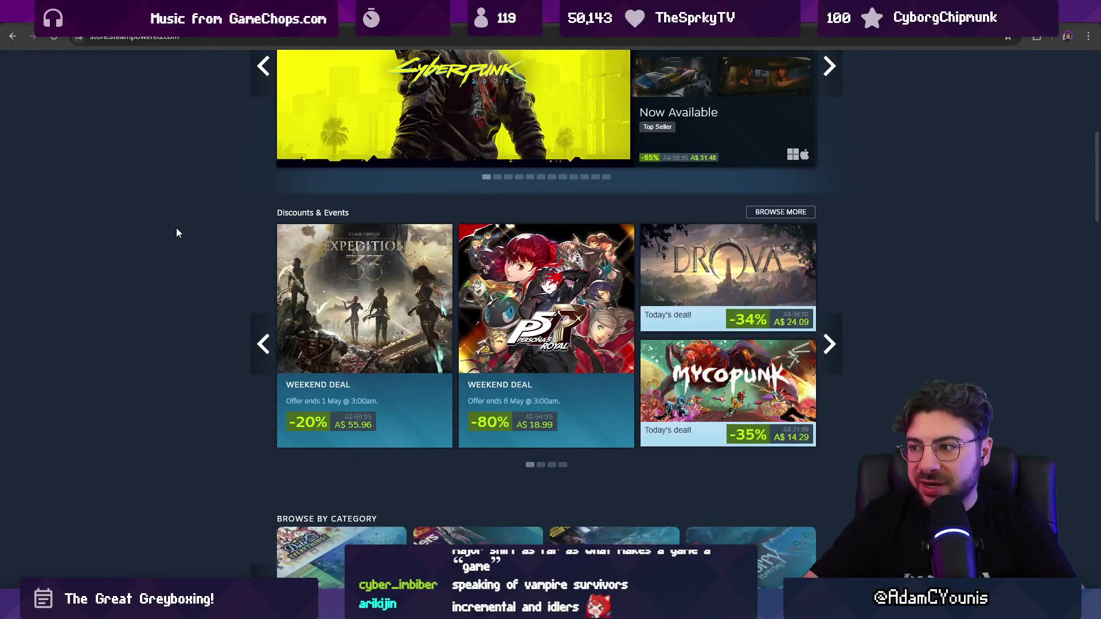
pyautogui.scroll(-3, 177, 235)
pyautogui.scroll(10, 183, 233)
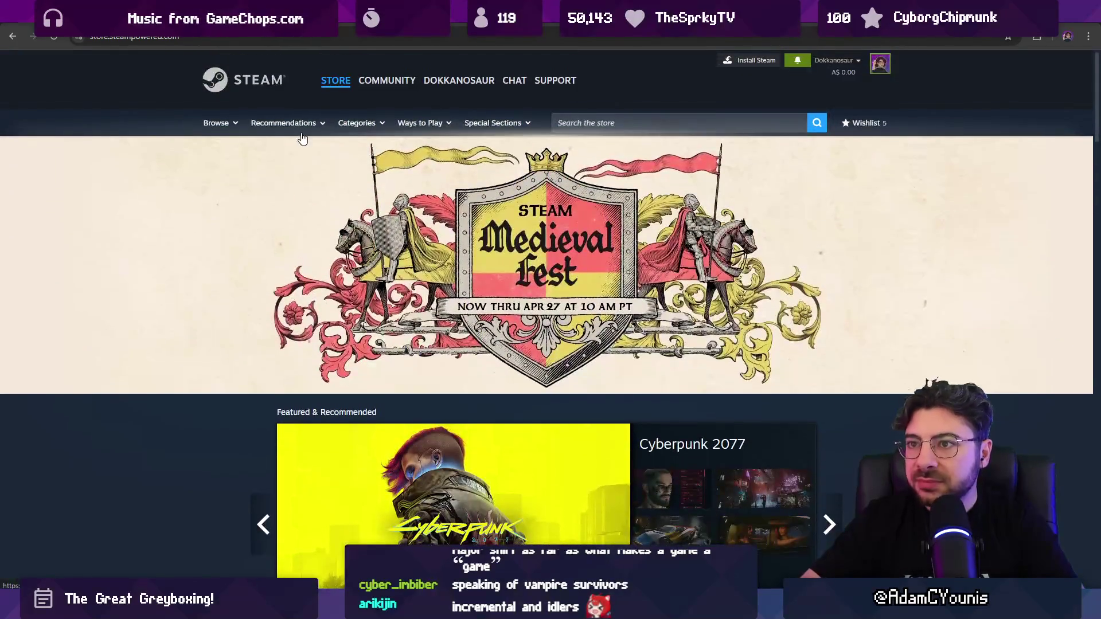
pyautogui.click(630, 128)
pyautogui.write('pi')
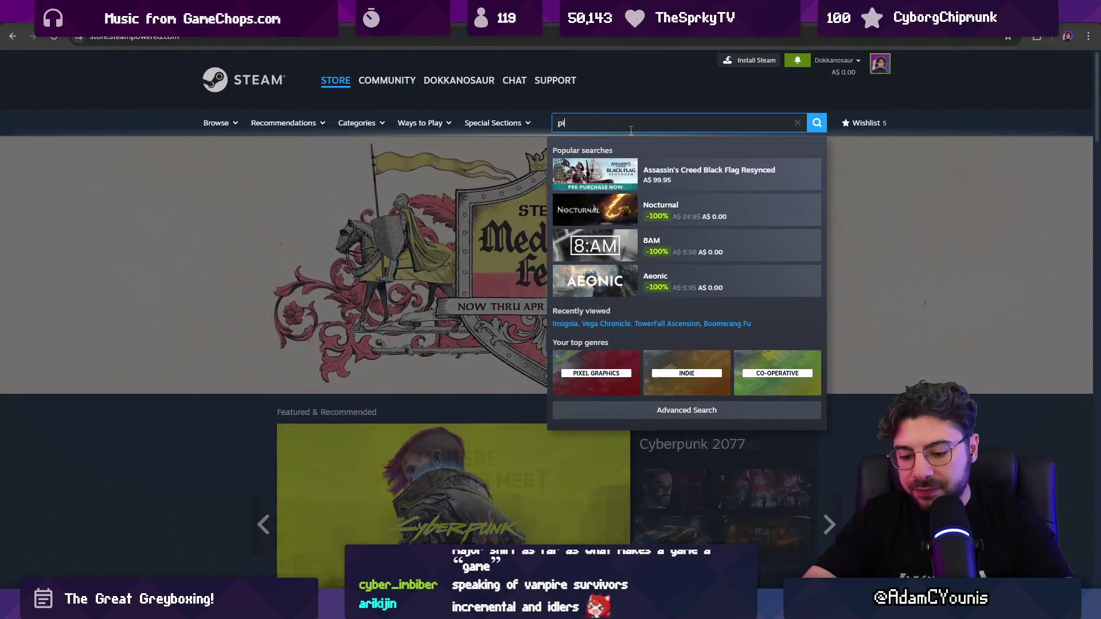
pyautogui.write('xel graphics')
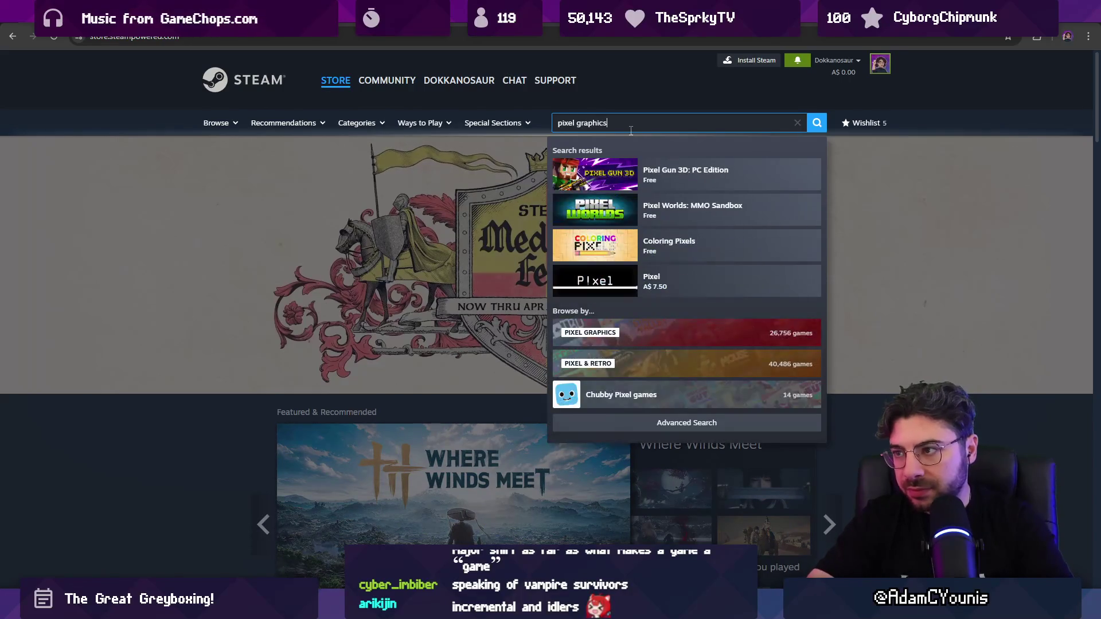
pyautogui.click(641, 197)
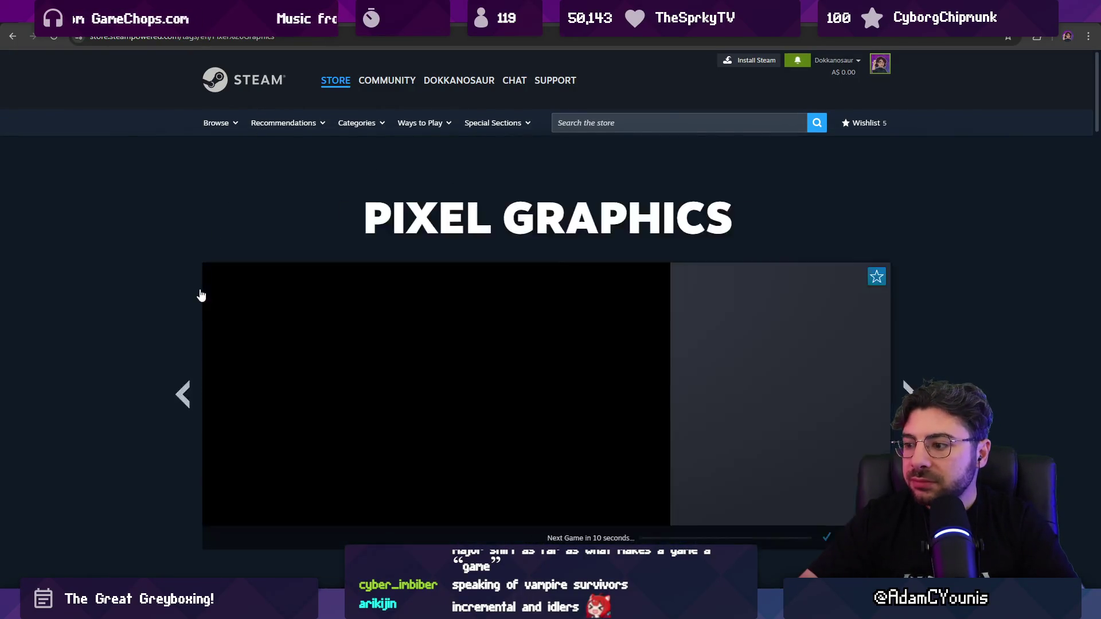
# Scroll the Pixel Graphics tag page down to its Popular Titles games
pyautogui.scroll(-3, 189, 285)
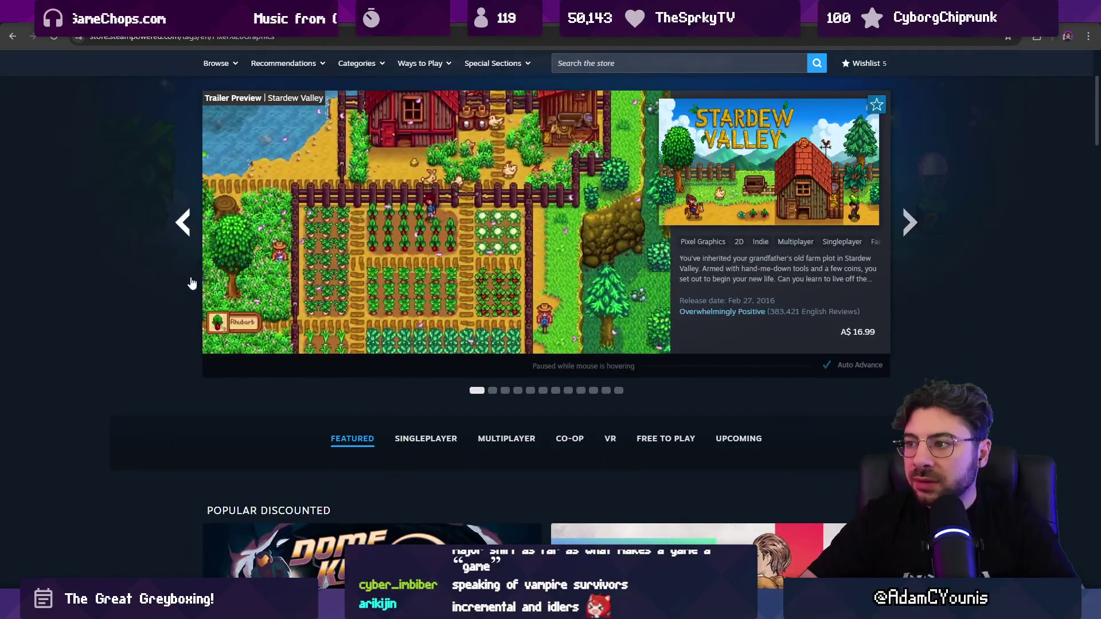
pyautogui.scroll(3, 192, 284)
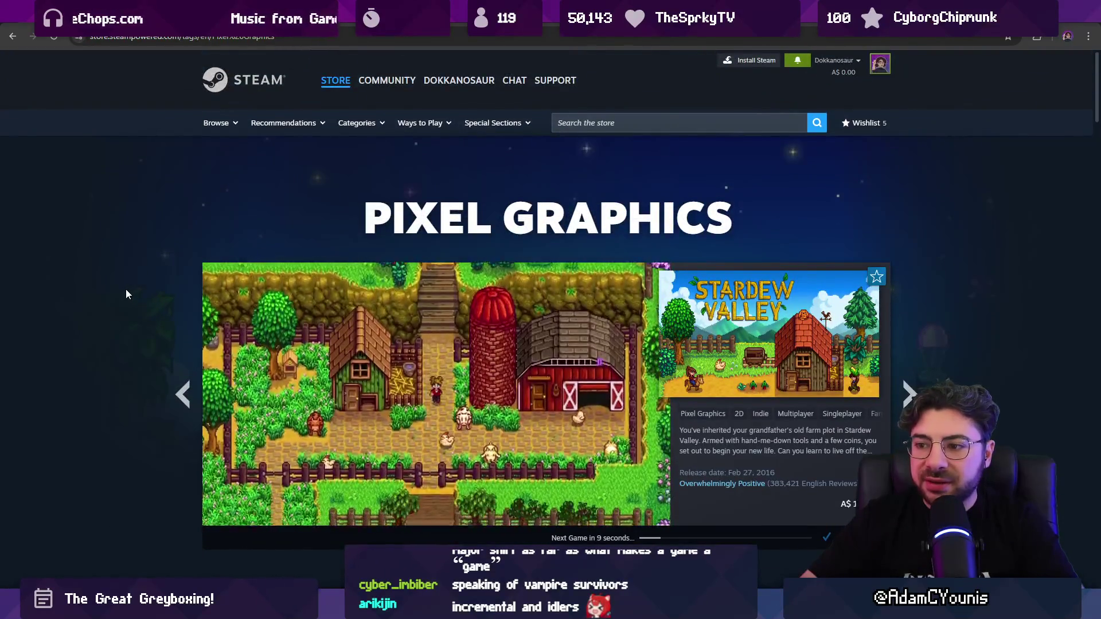
pyautogui.scroll(-3, 126, 292)
pyautogui.scroll(-6, 126, 292)
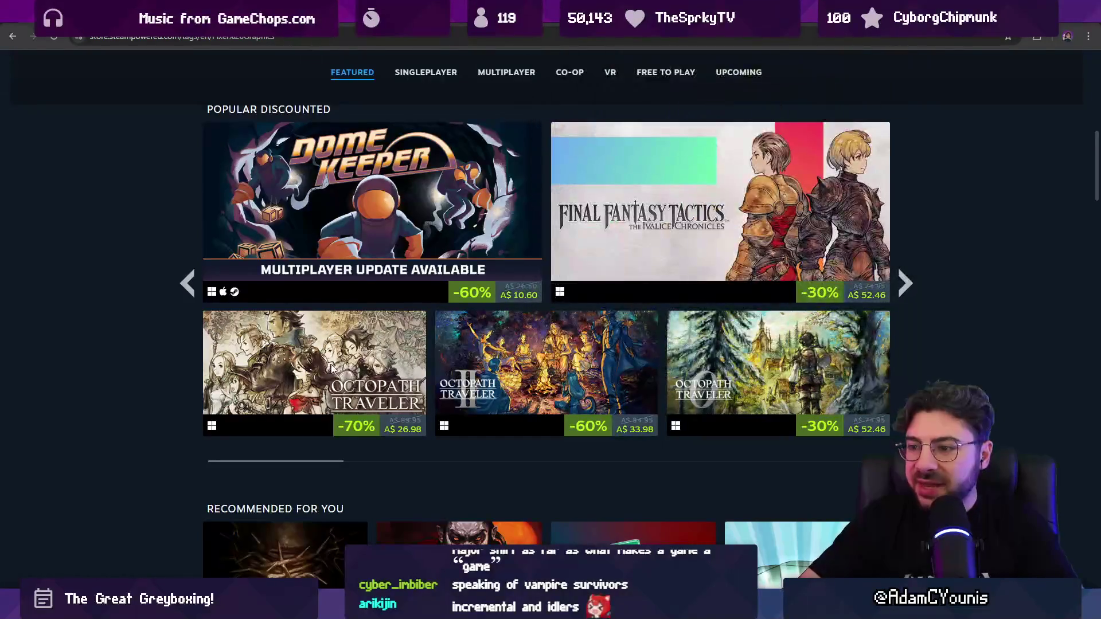
pyautogui.scroll(2, 778, 310)
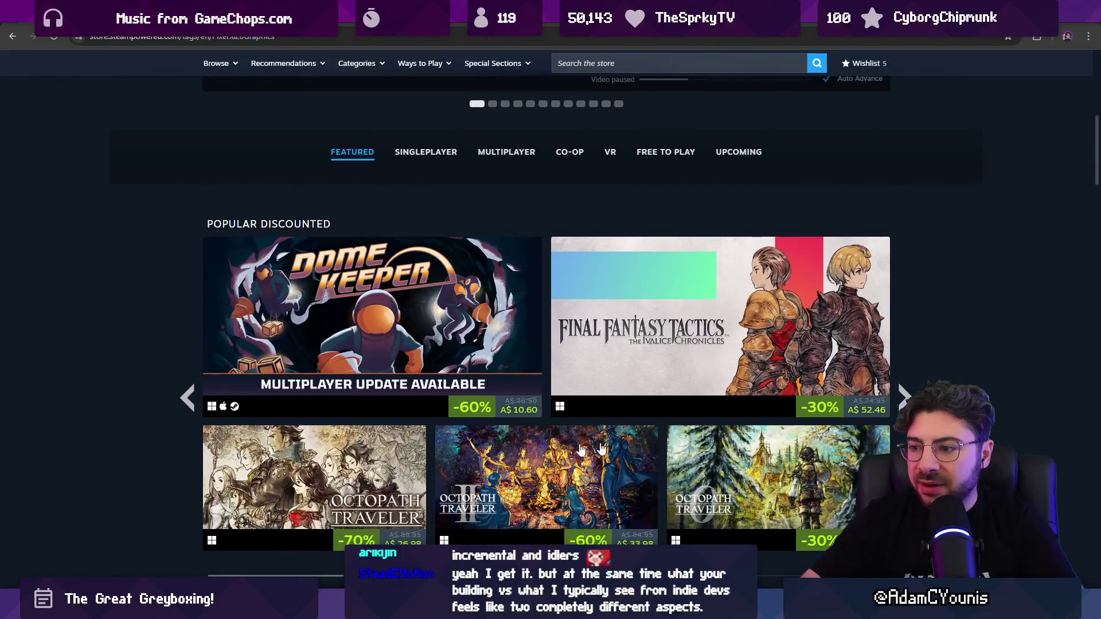
pyautogui.scroll(-5, 637, 443)
pyautogui.scroll(-3, 100, 285)
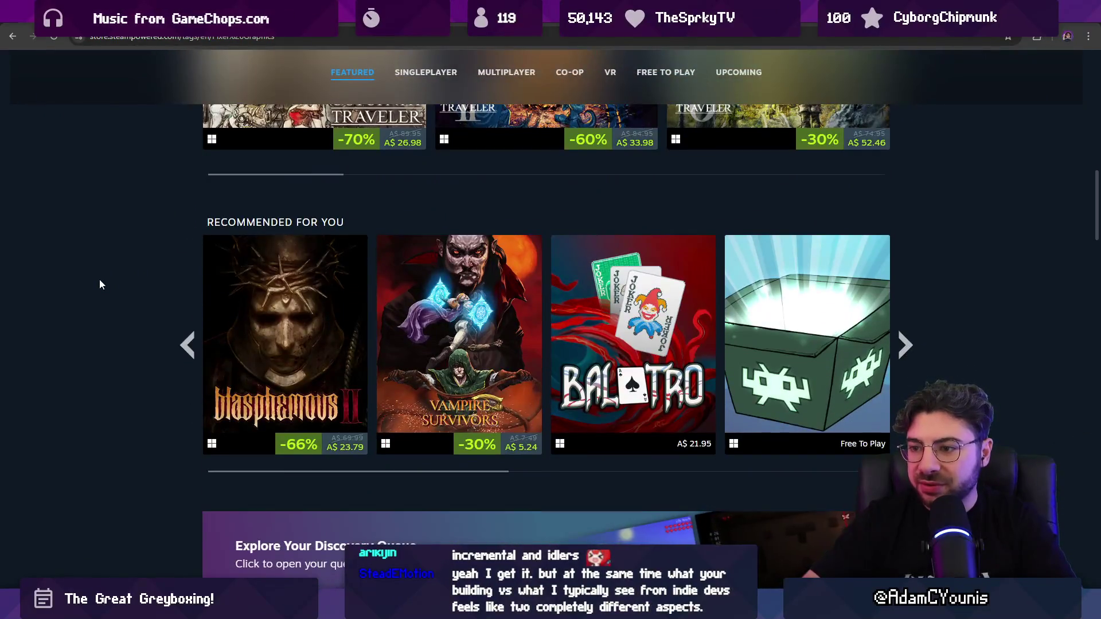
pyautogui.scroll(-8, 99, 284)
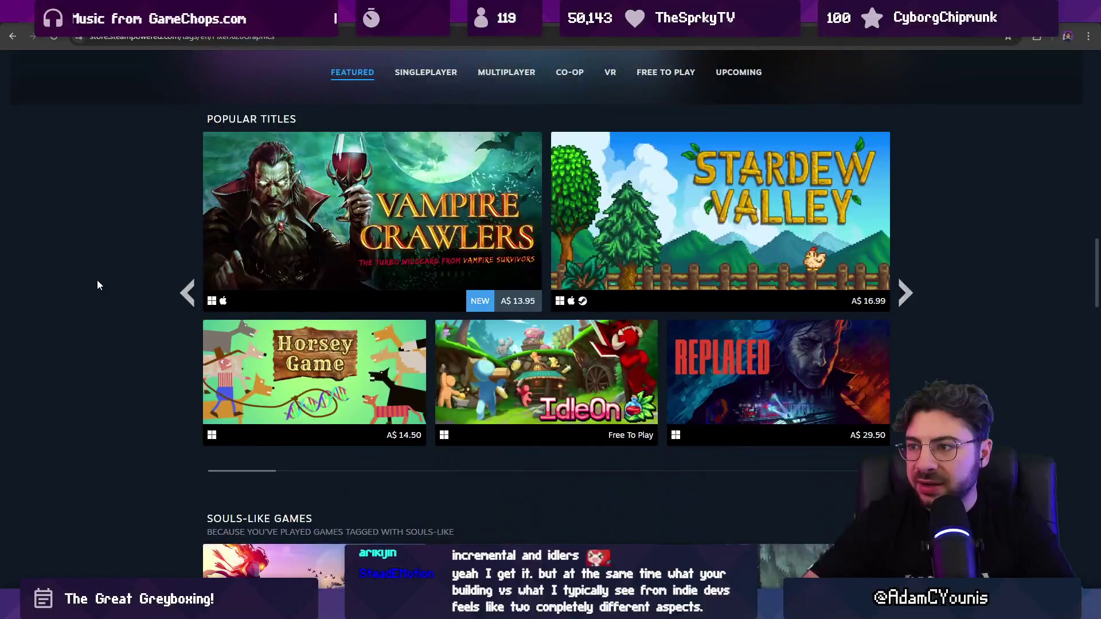
pyautogui.scroll(-1, 337, 274)
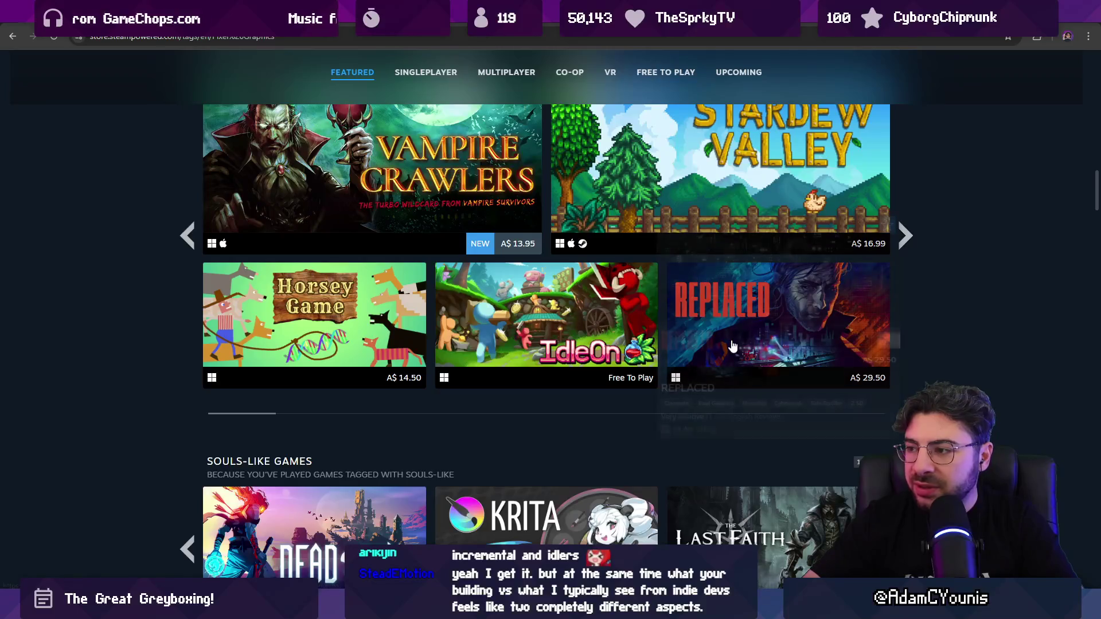
pyautogui.moveTo(726, 337)
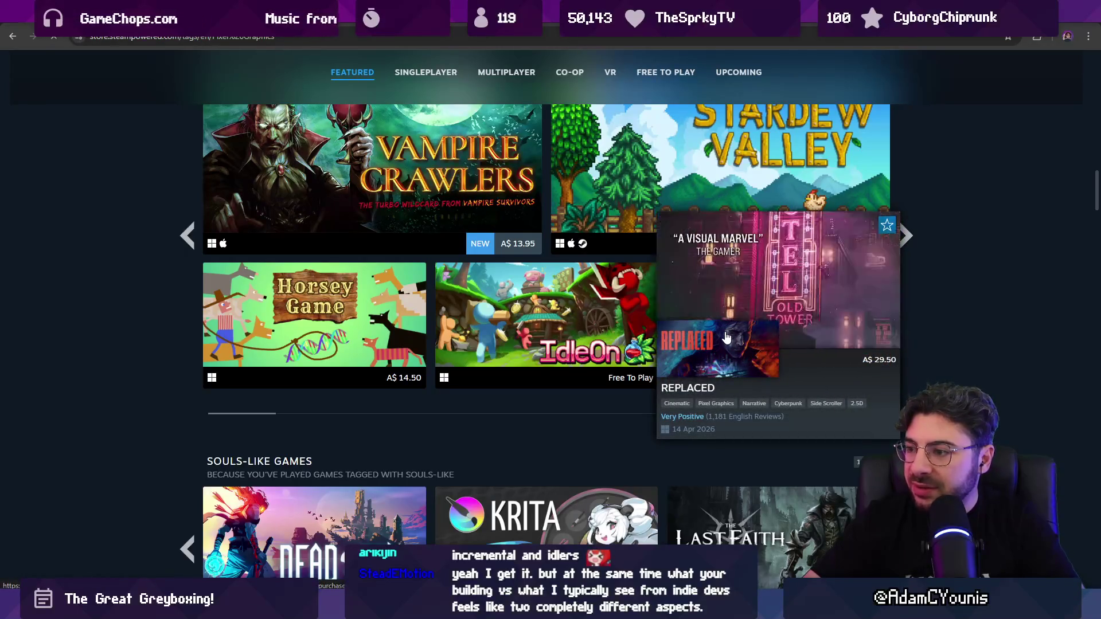
pyautogui.click(726, 337)
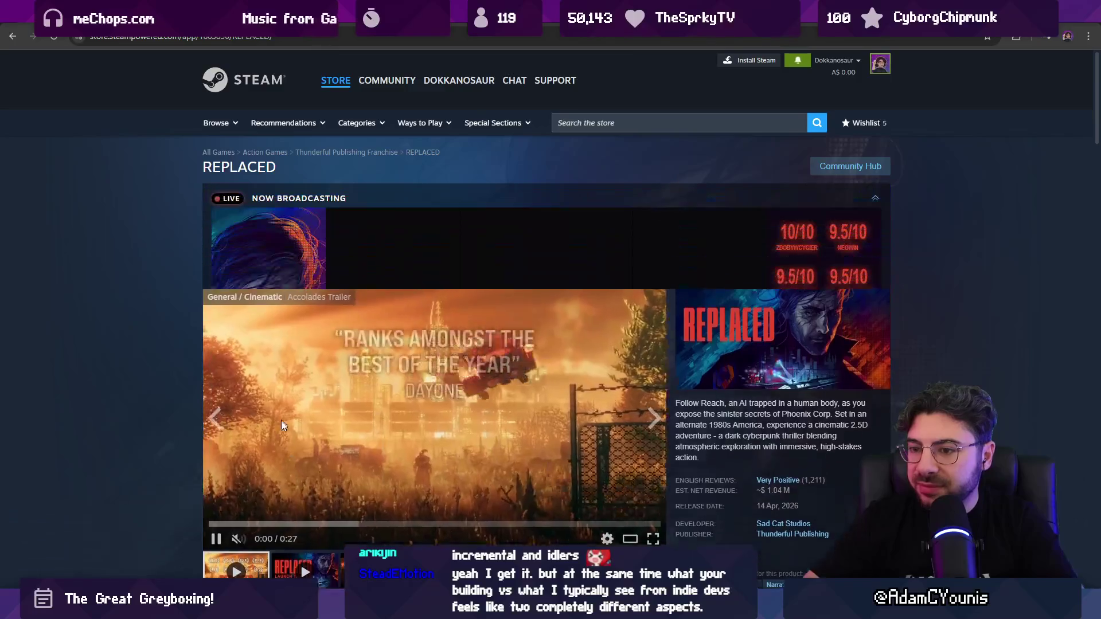
pyautogui.scroll(-4, 320, 419)
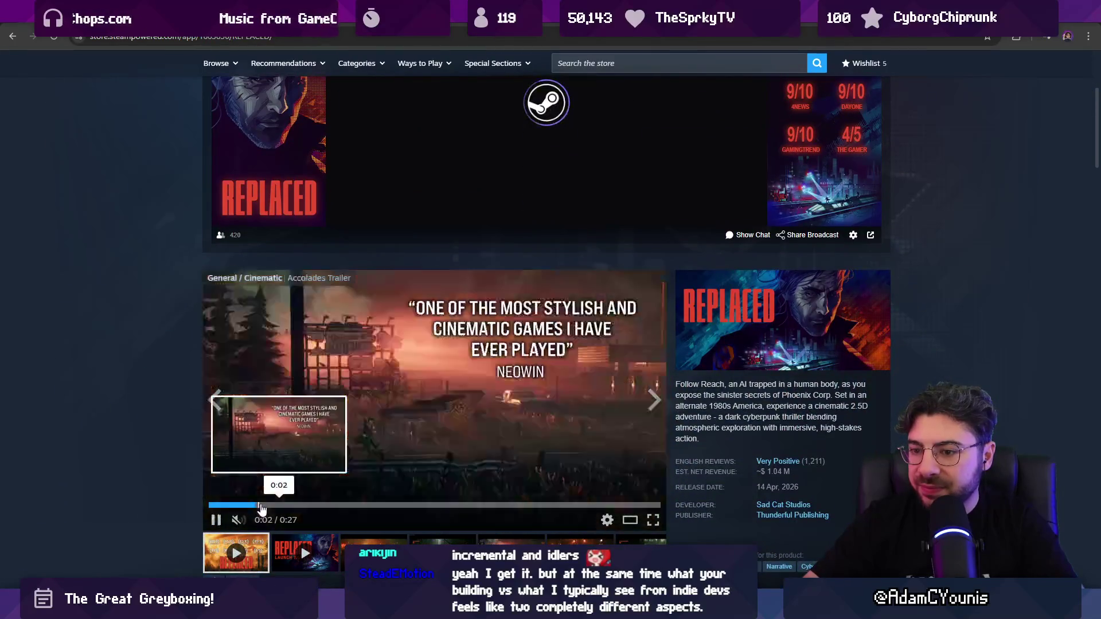
pyautogui.click(552, 507)
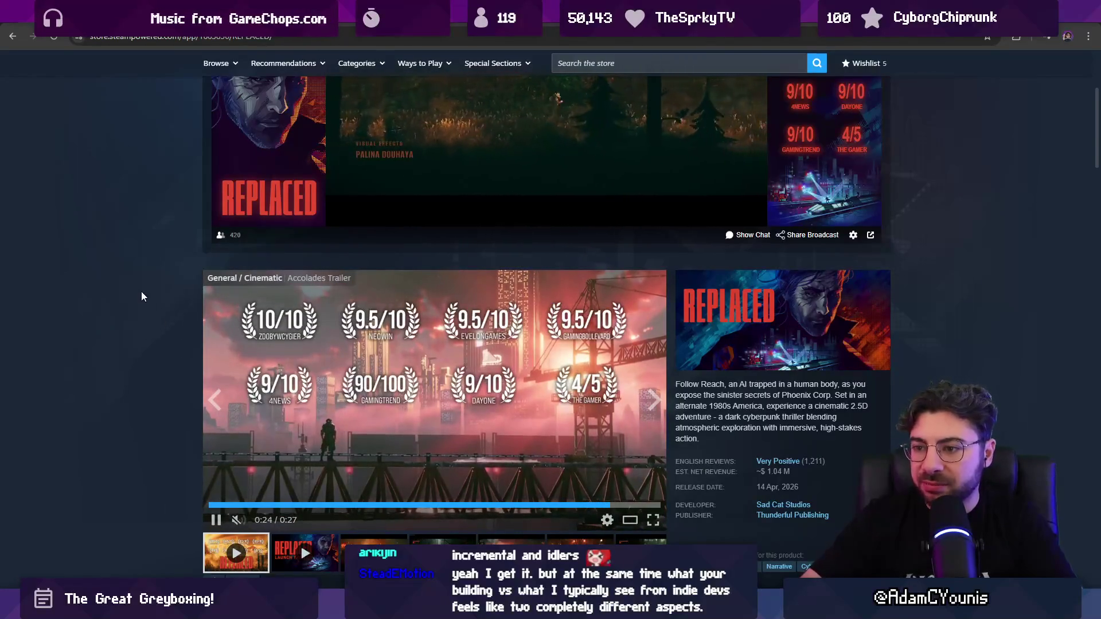
pyautogui.scroll(-4, 136, 296)
pyautogui.click(12, 36)
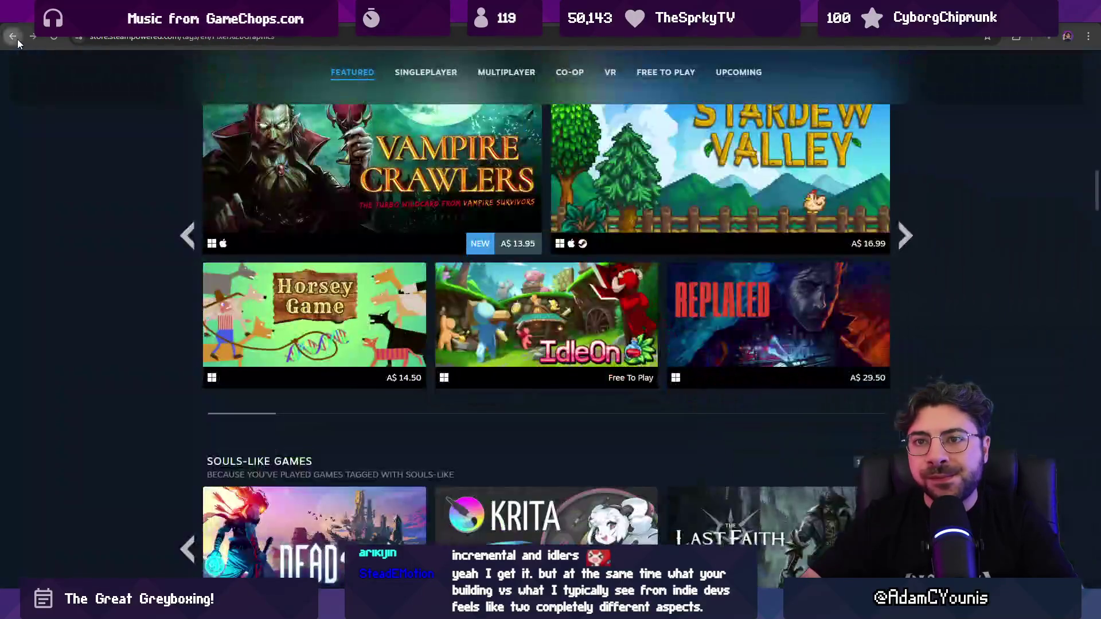
pyautogui.scroll(-2, 199, 236)
pyautogui.scroll(-4, 199, 236)
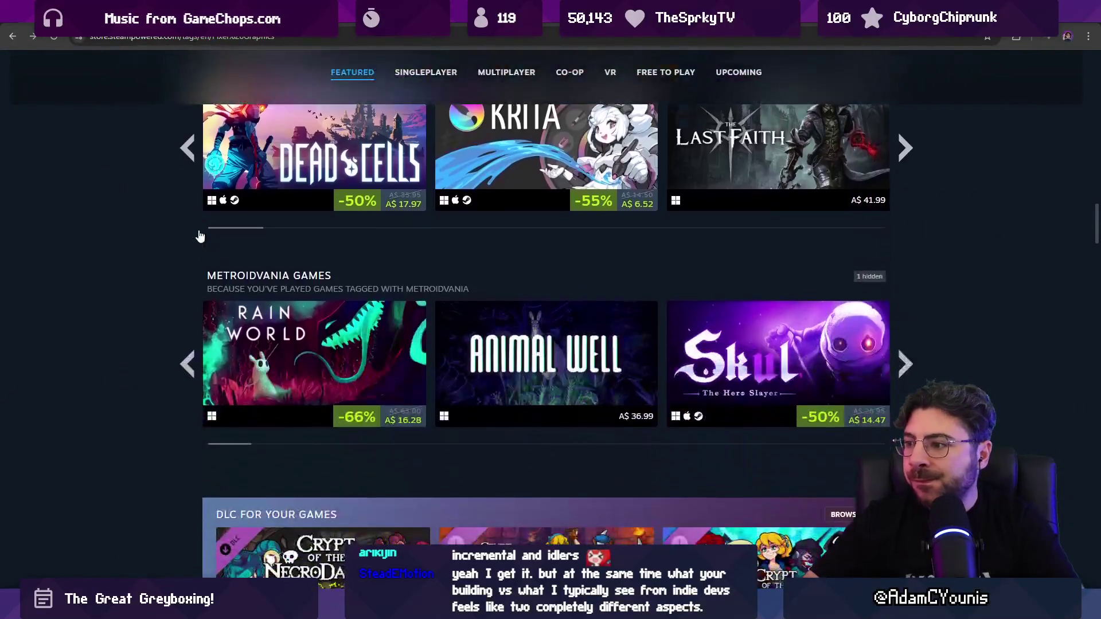
pyautogui.scroll(-3, 198, 230)
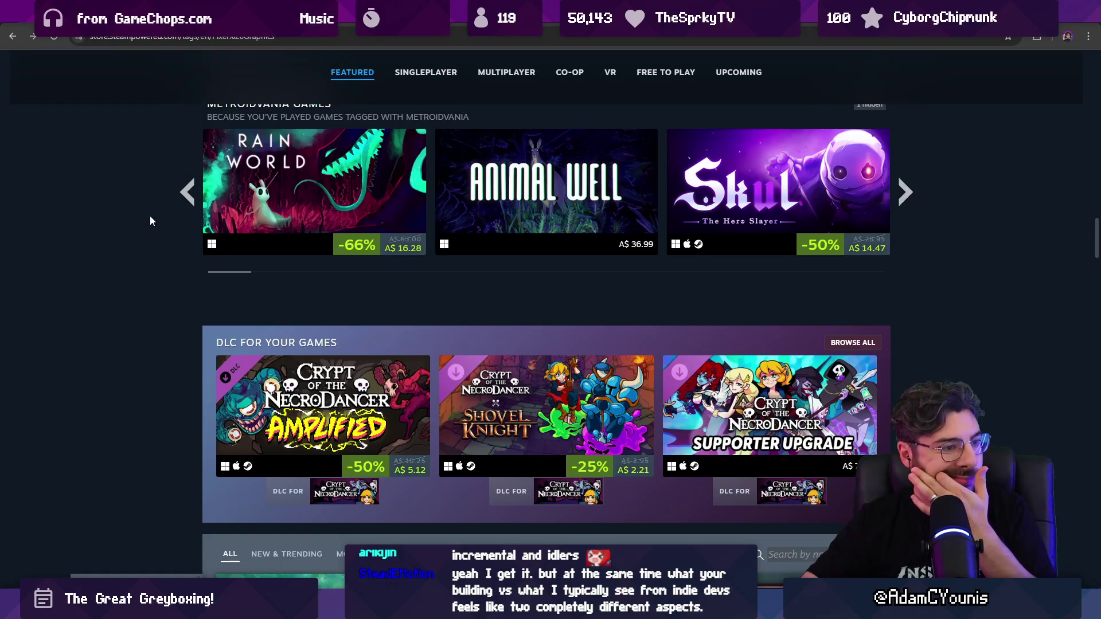
pyautogui.scroll(-3, 153, 216)
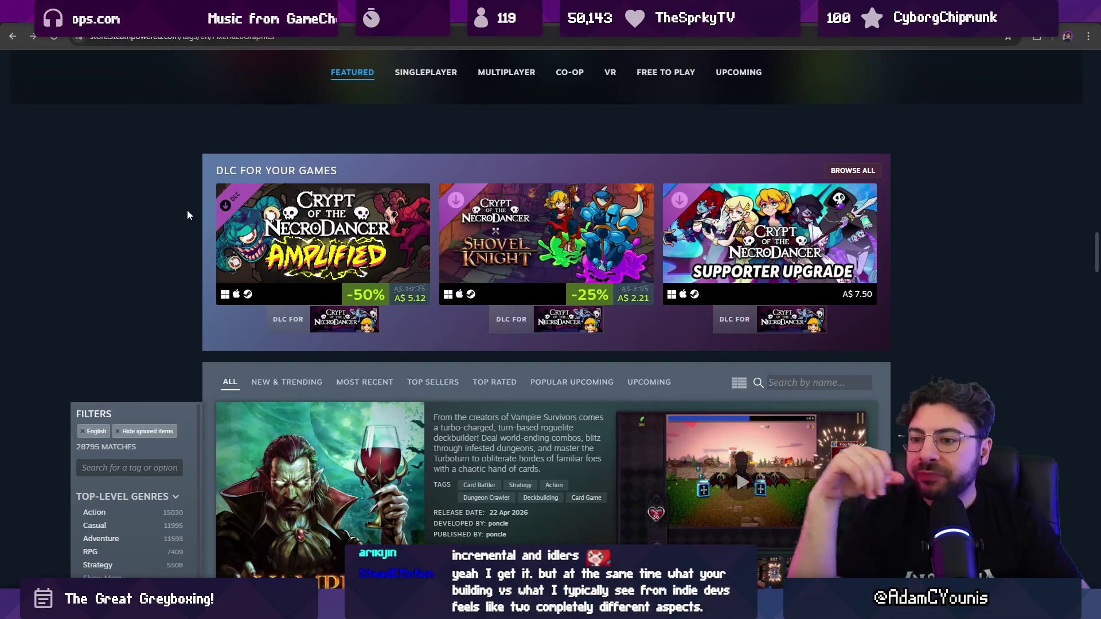
pyautogui.scroll(-13, 128, 229)
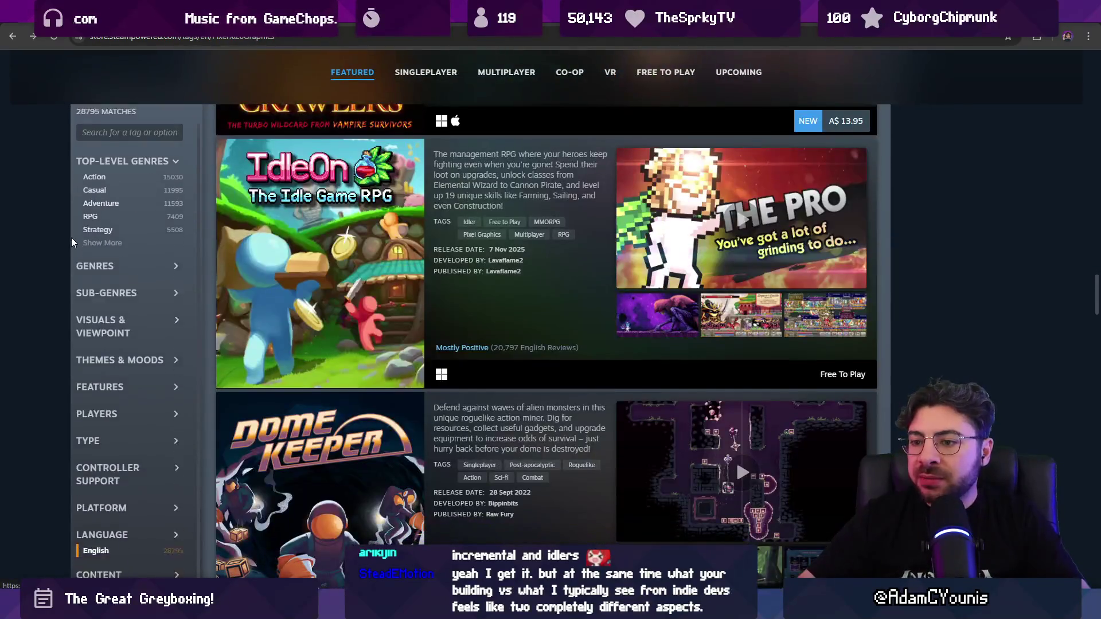
pyautogui.scroll(-15, 405, 269)
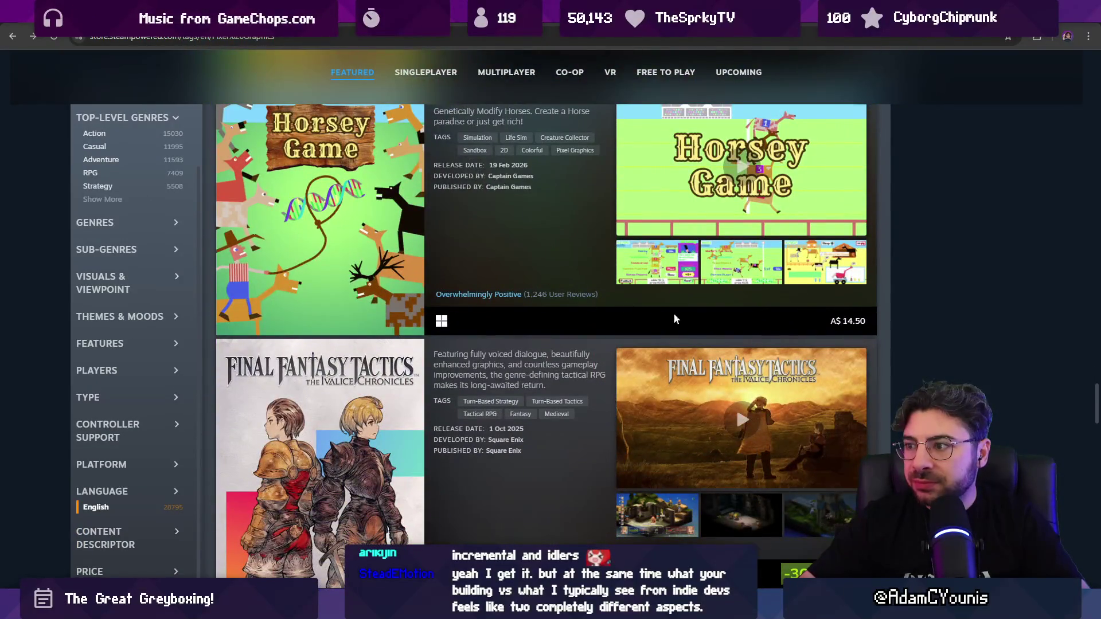
pyautogui.scroll(-8, 805, 342)
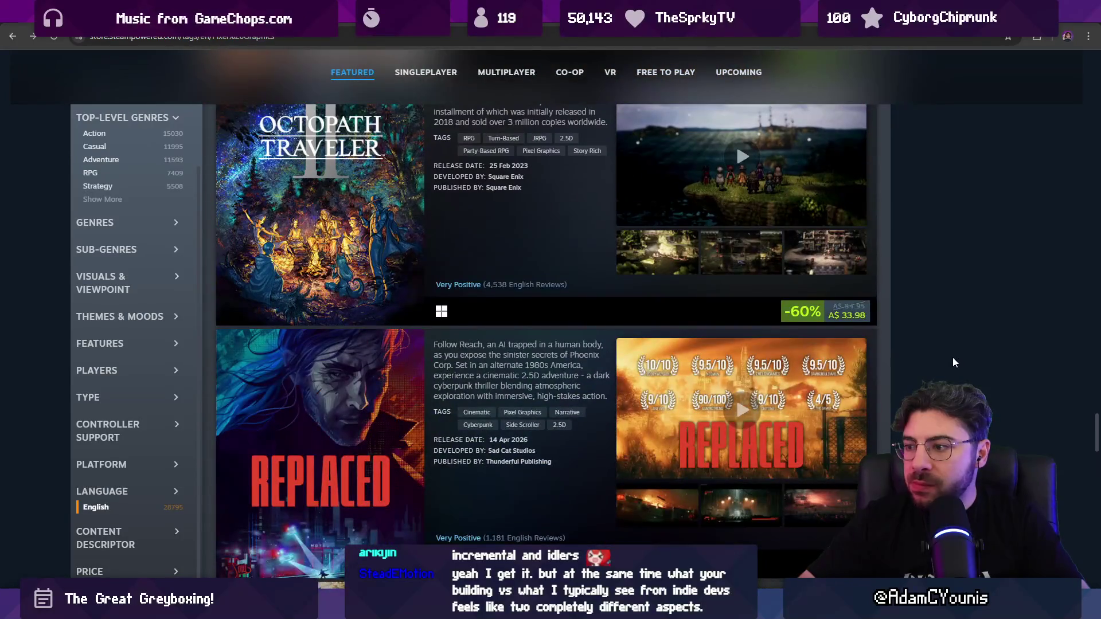
pyautogui.scroll(-4, 952, 361)
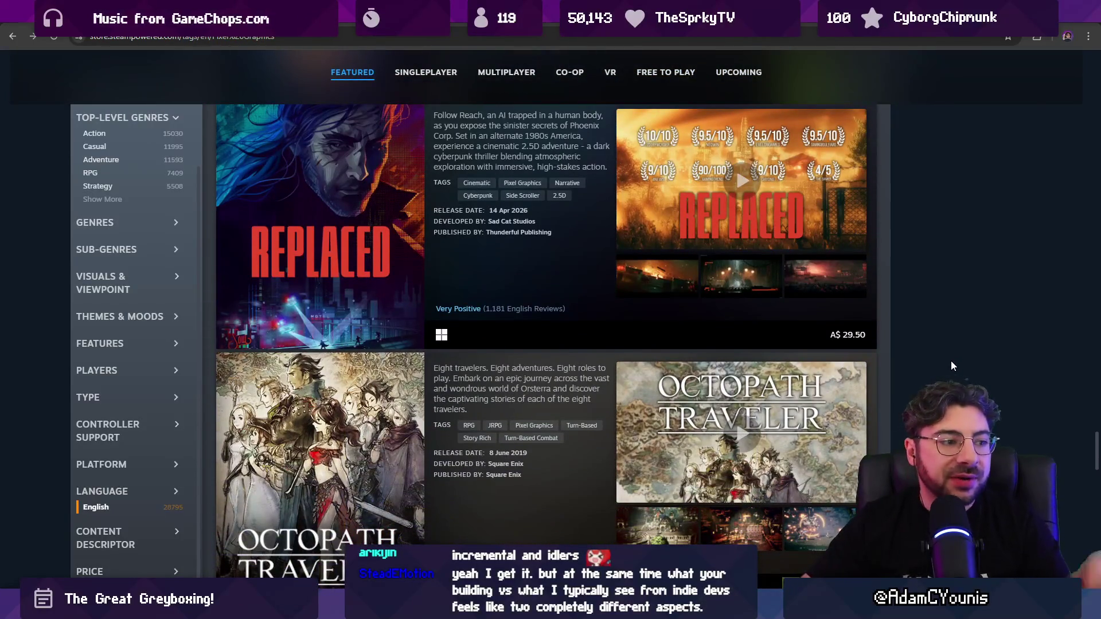
pyautogui.scroll(-6, 945, 367)
pyautogui.scroll(-5, 943, 374)
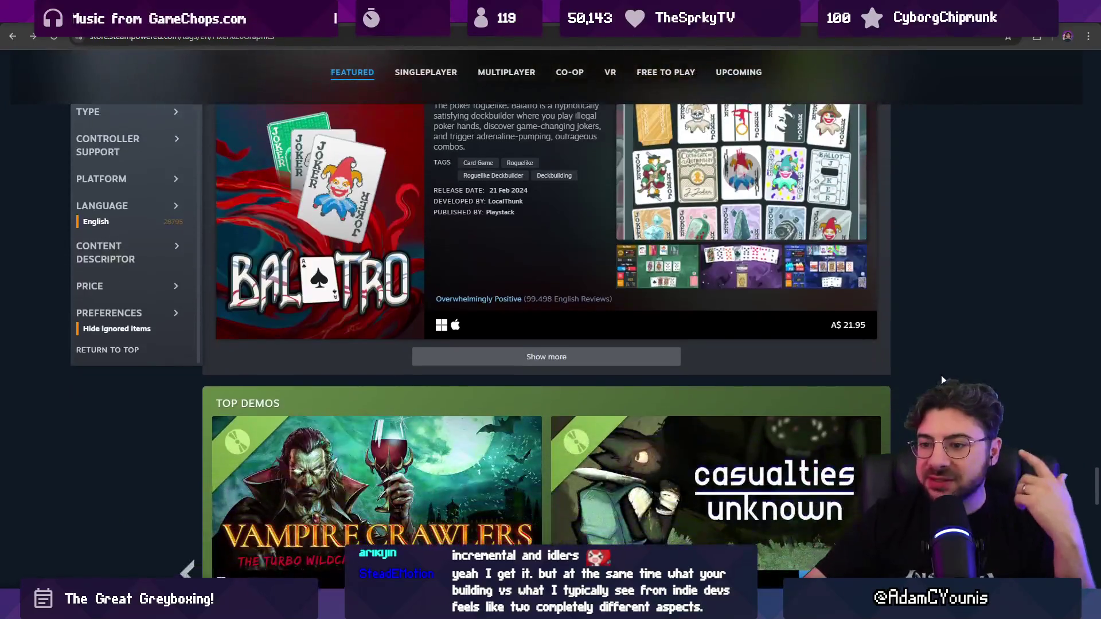
pyautogui.scroll(-3, 947, 341)
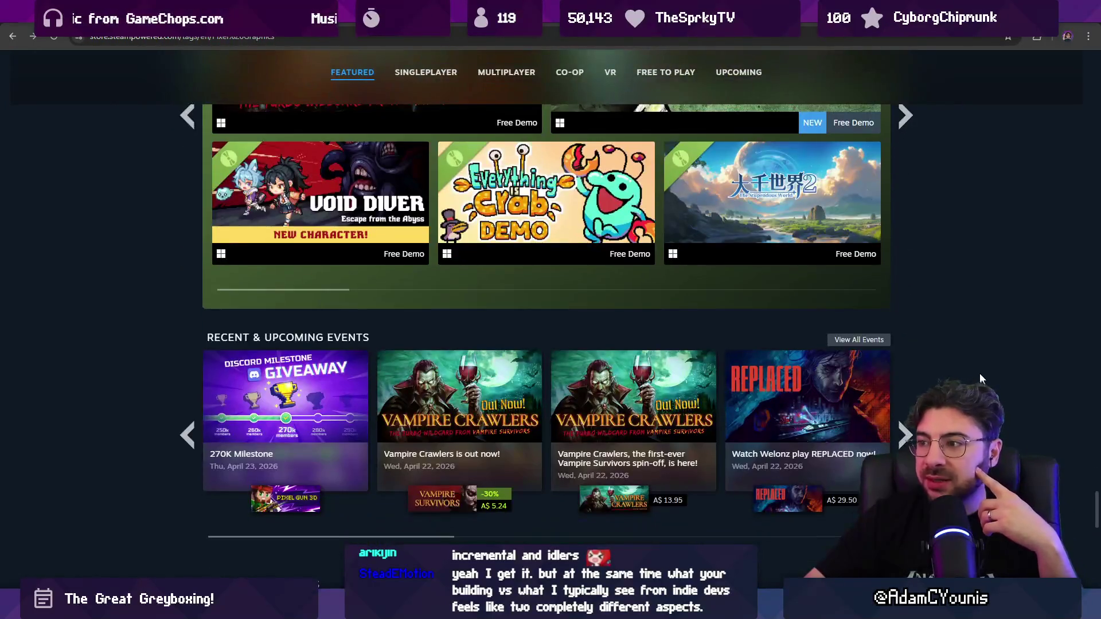
pyautogui.scroll(-4, 948, 341)
pyautogui.scroll(-4, 947, 340)
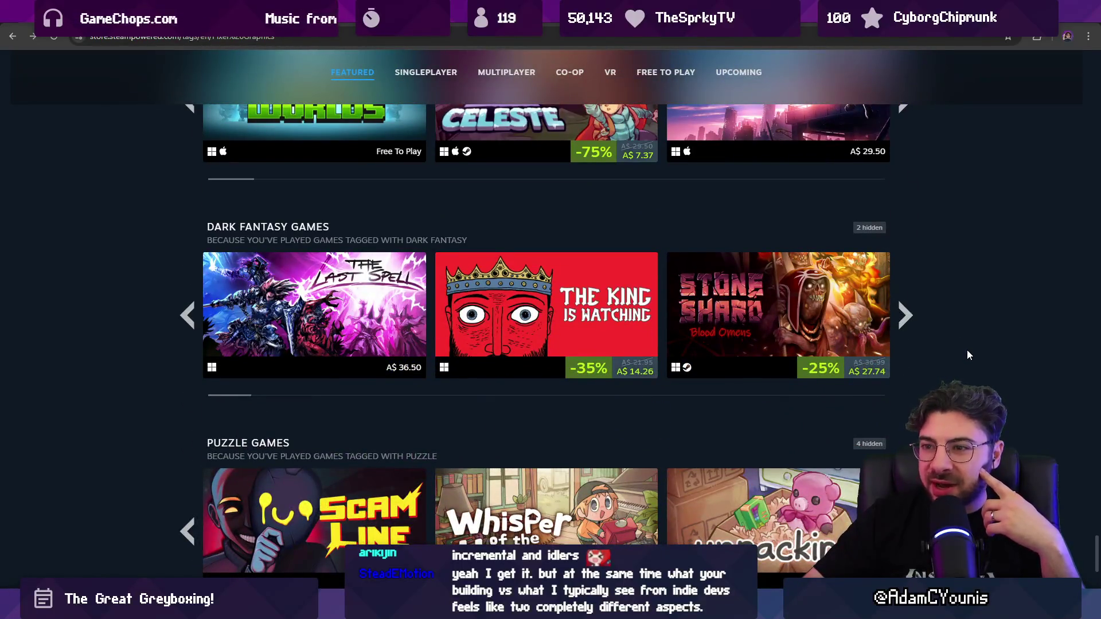
pyautogui.scroll(-4, 966, 352)
pyautogui.scroll(7, 965, 352)
pyautogui.scroll(15, 970, 260)
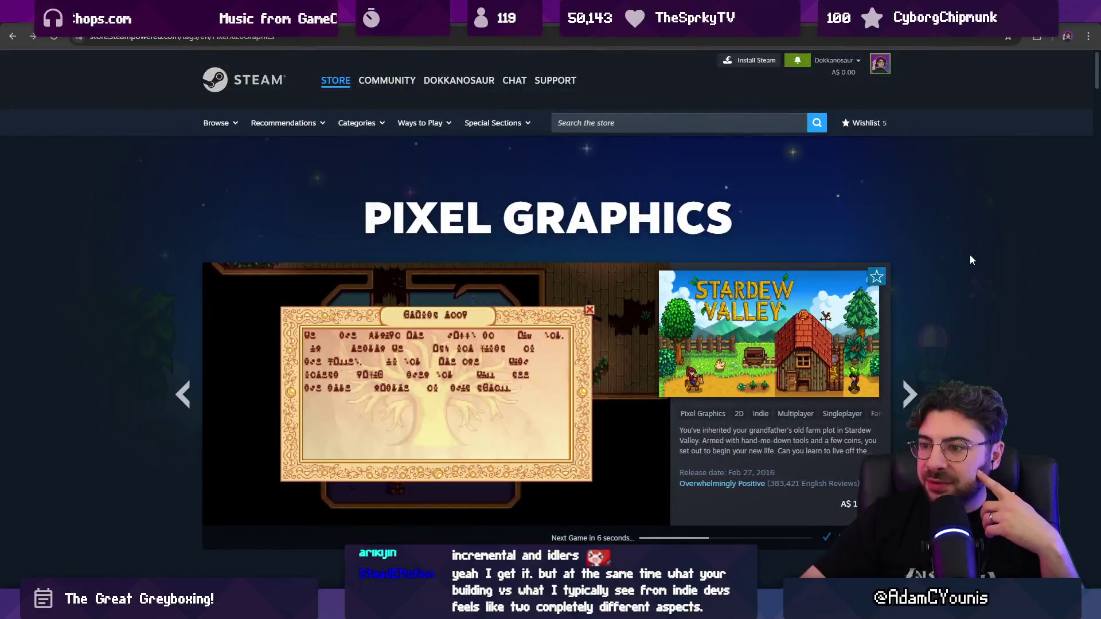
pyautogui.scroll(-9, 943, 287)
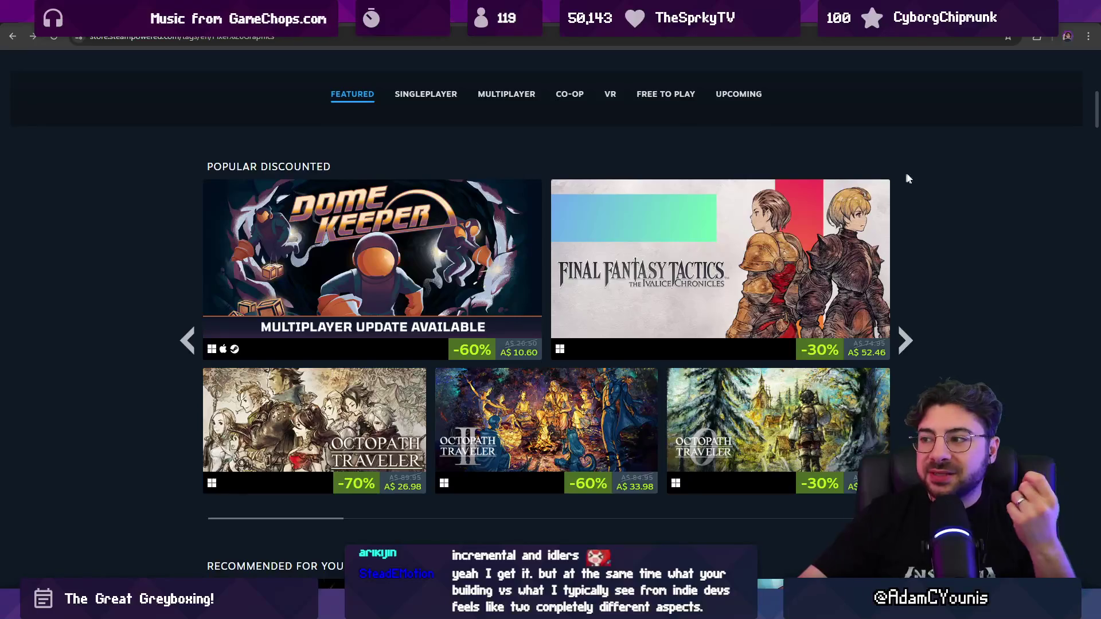
pyautogui.scroll(-8, 927, 205)
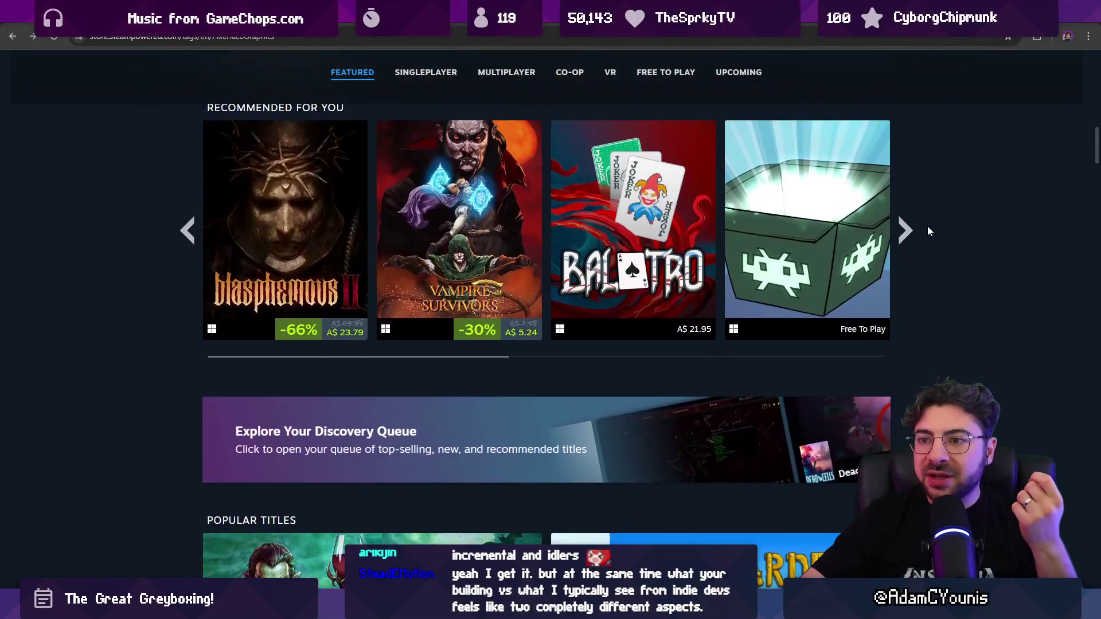
pyautogui.scroll(-5, 928, 229)
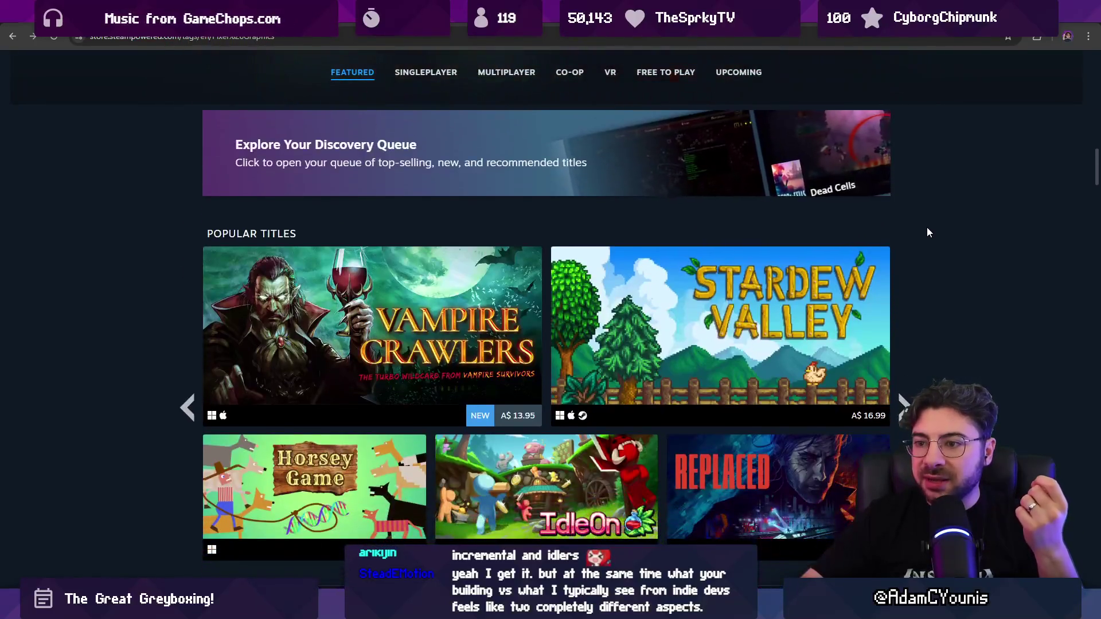
pyautogui.scroll(-3, 928, 232)
pyautogui.scroll(-12, 928, 233)
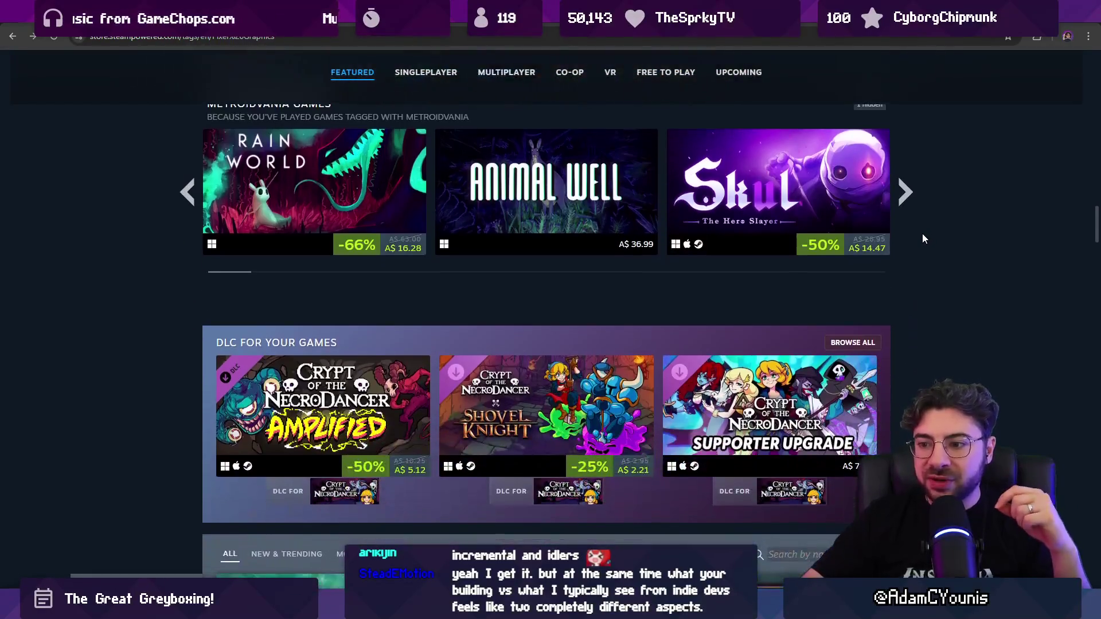
pyautogui.scroll(-10, 923, 235)
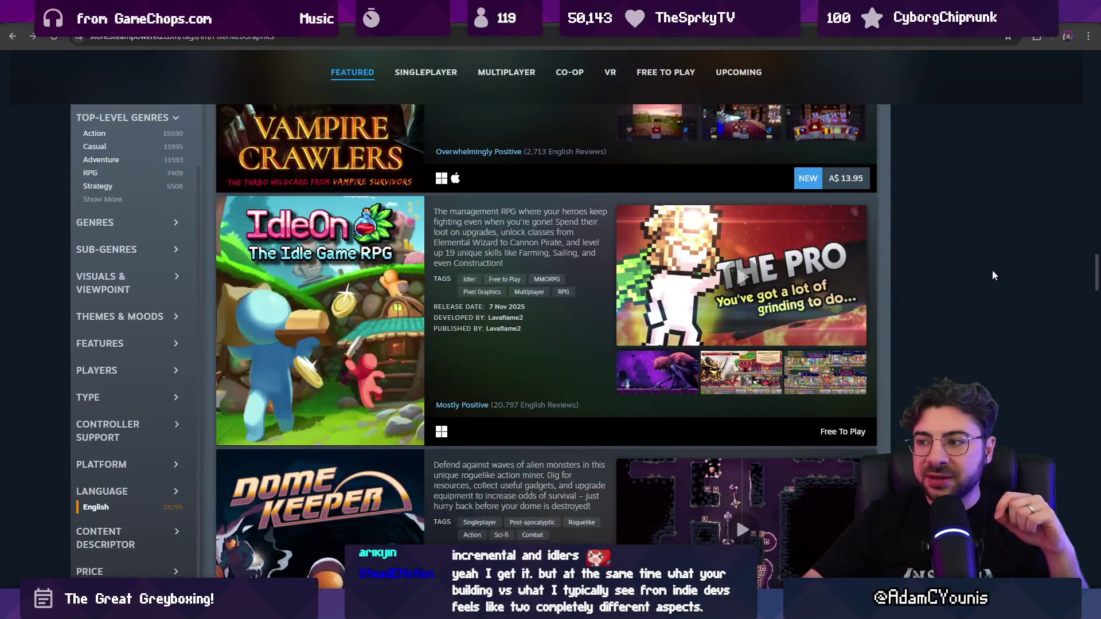
pyautogui.scroll(6, 965, 261)
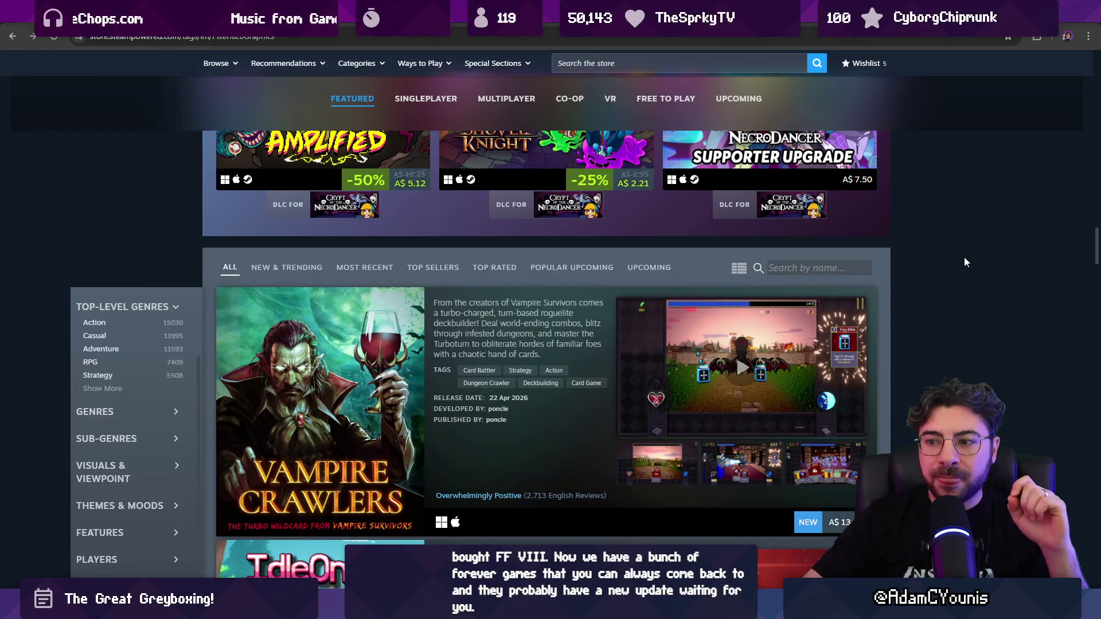
pyautogui.scroll(5, 965, 262)
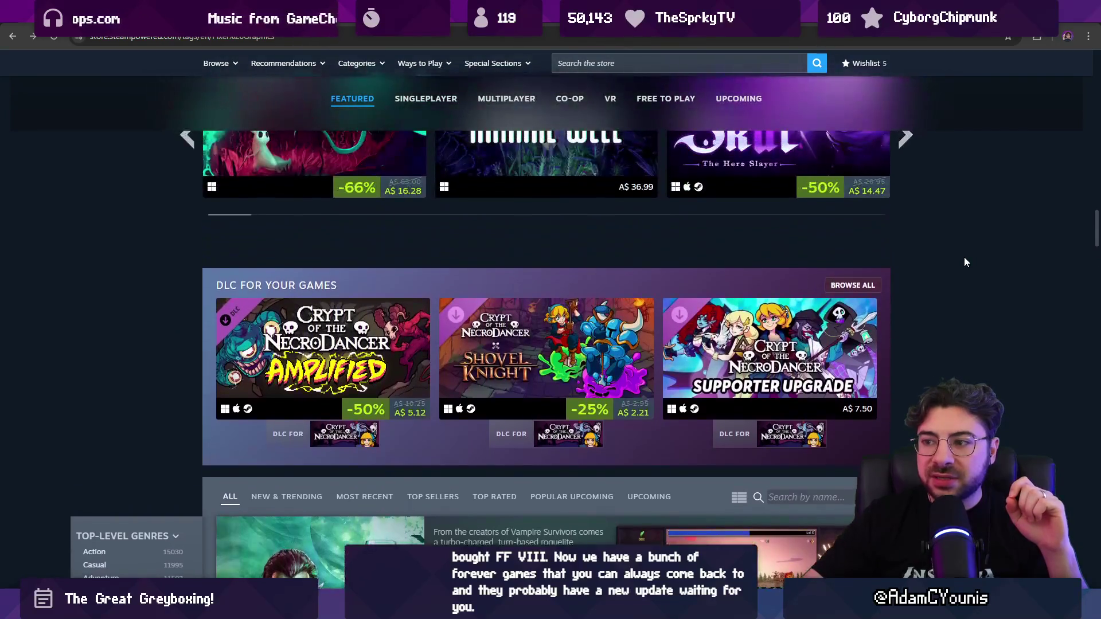
pyautogui.scroll(5, 966, 262)
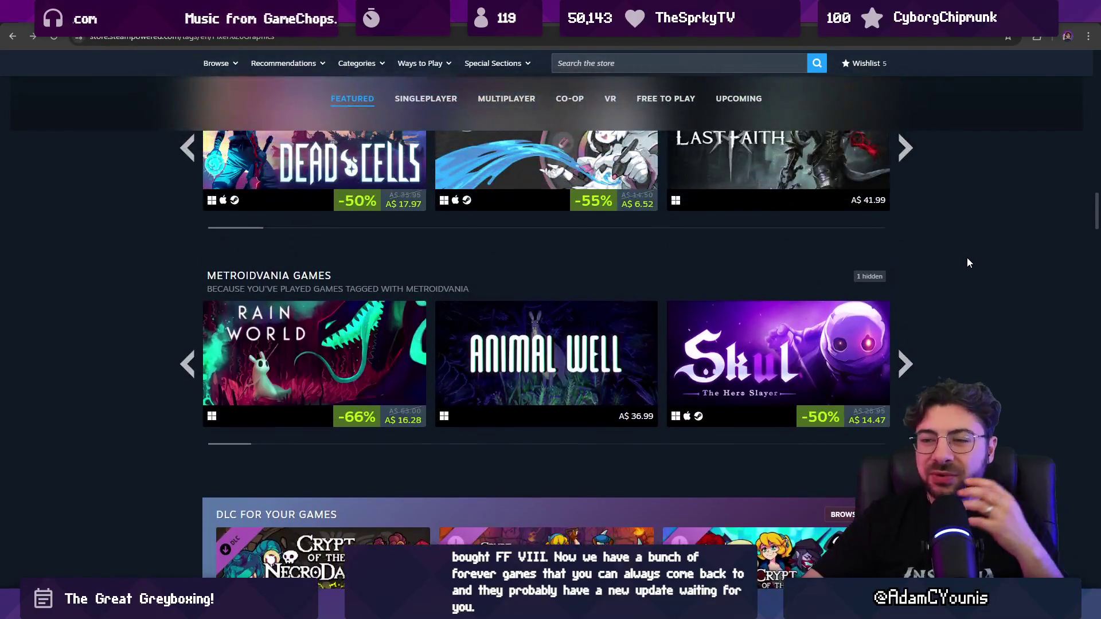
pyautogui.scroll(8, 967, 262)
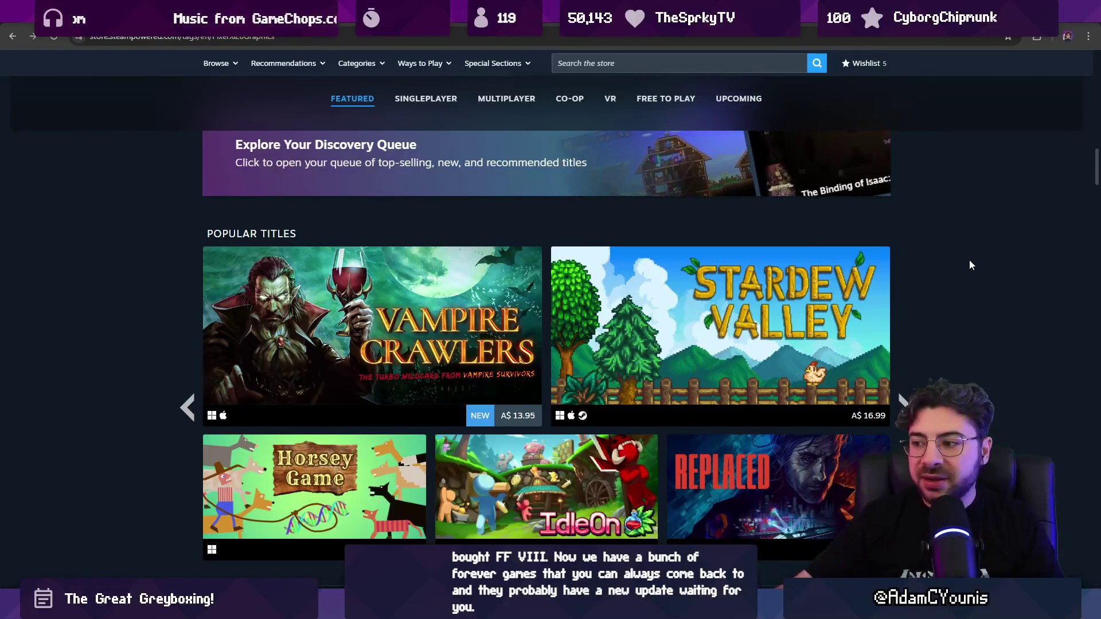
pyautogui.scroll(-5, 969, 261)
pyautogui.moveTo(745, 234)
pyautogui.scroll(1, 761, 270)
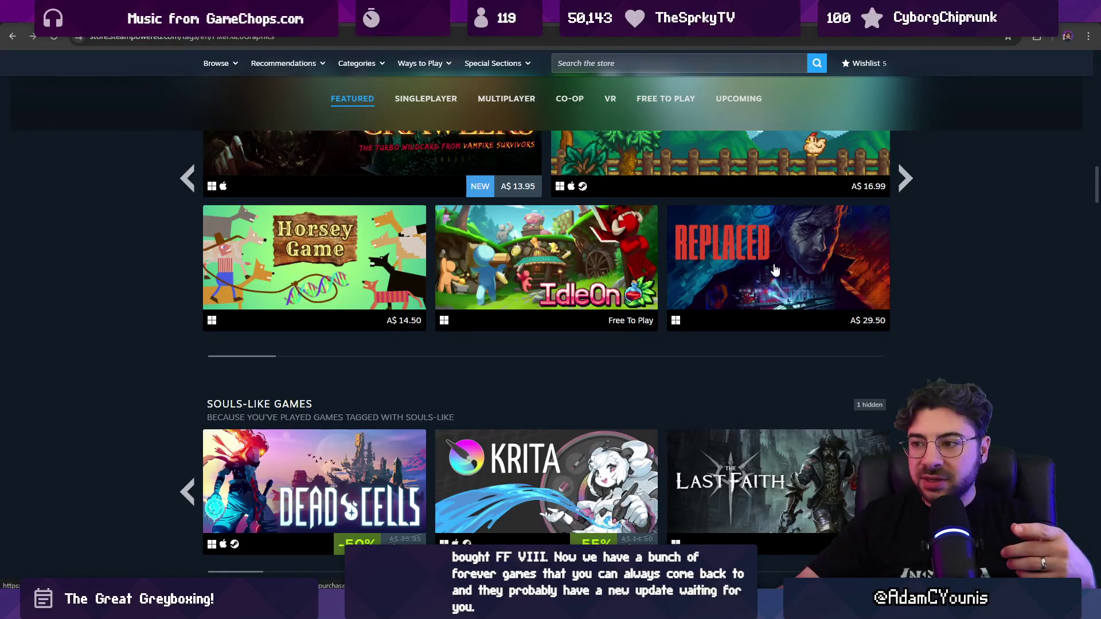
pyautogui.scroll(2, 449, 256)
pyautogui.moveTo(356, 367)
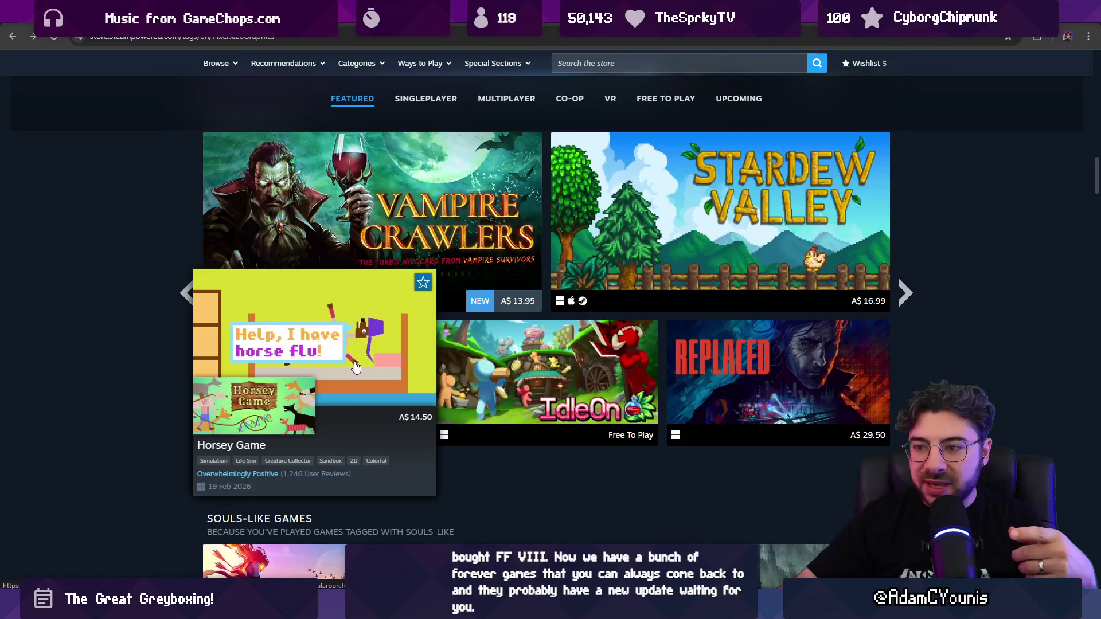
pyautogui.moveTo(492, 376)
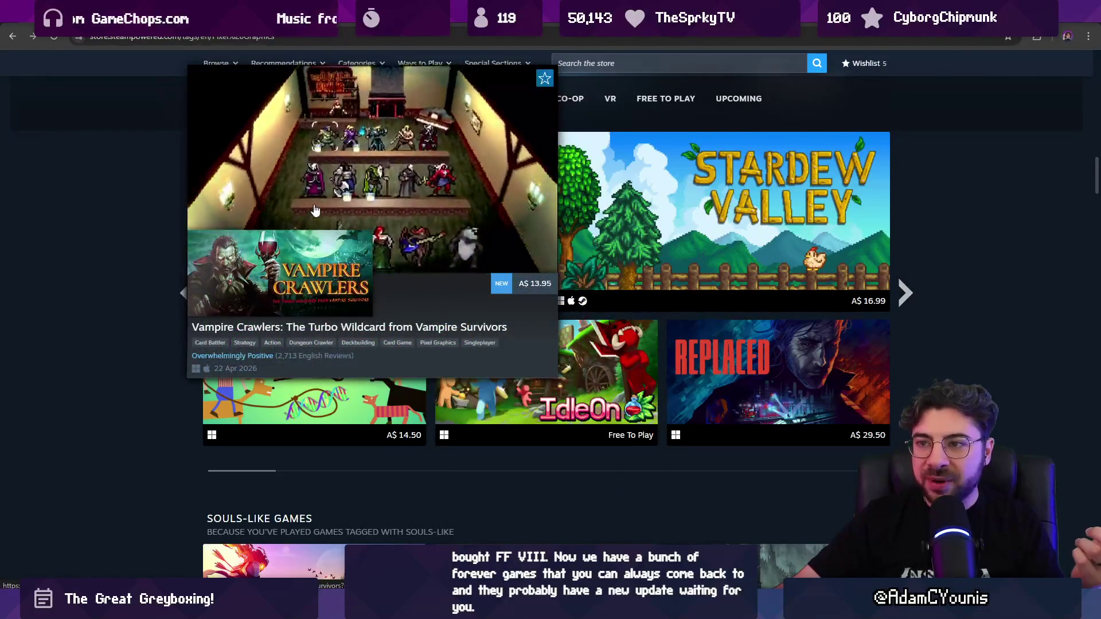
pyautogui.scroll(1, 320, 265)
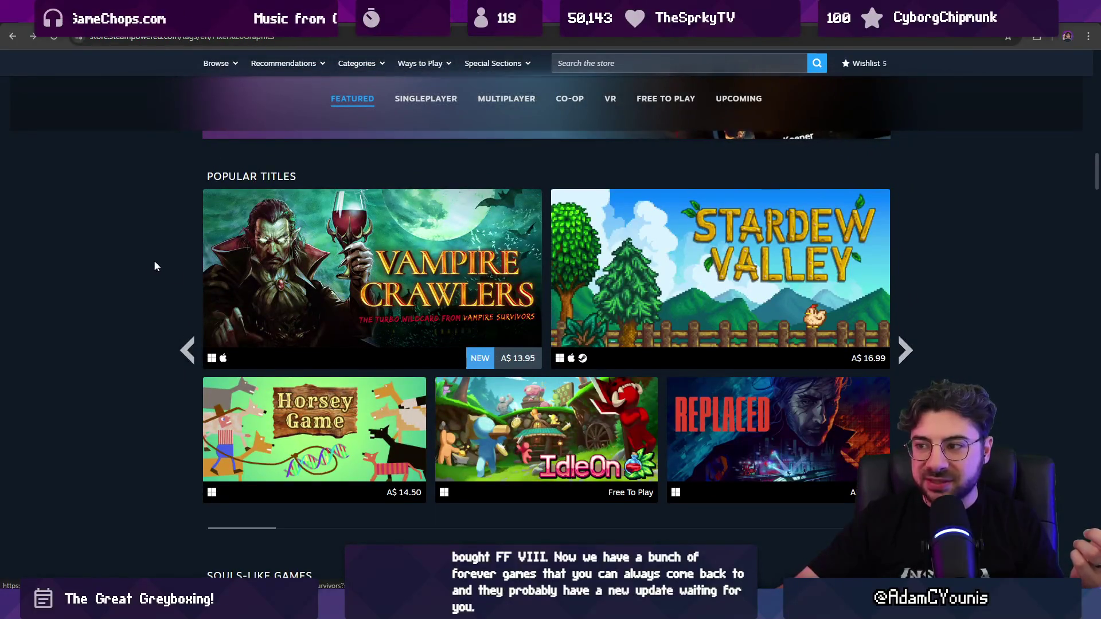
pyautogui.scroll(4, 169, 267)
pyautogui.scroll(-3, 845, 343)
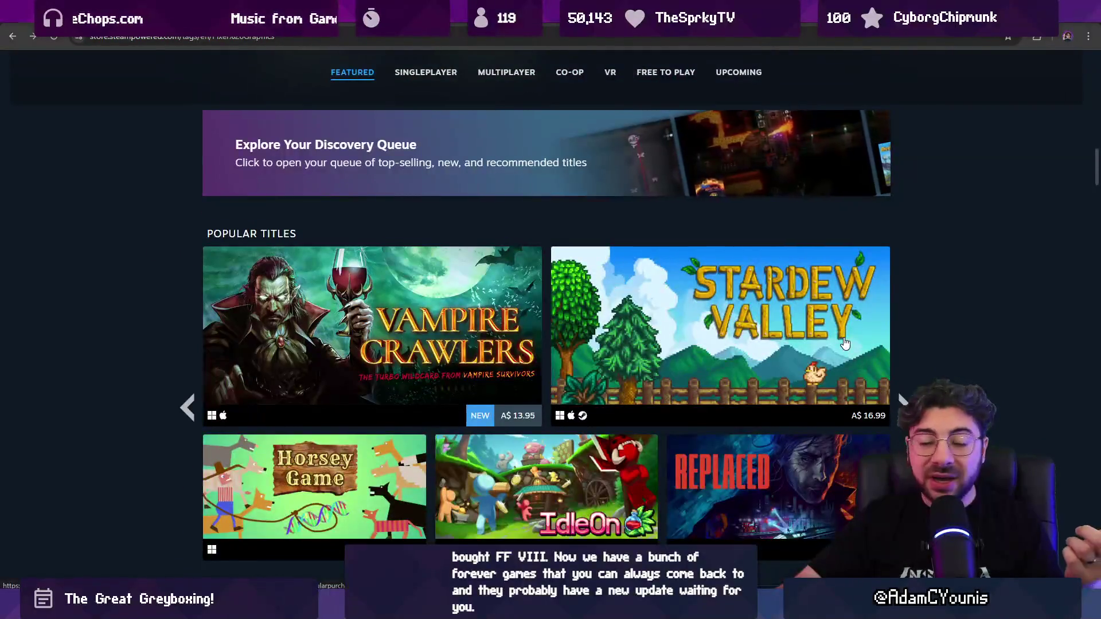
pyautogui.moveTo(859, 328)
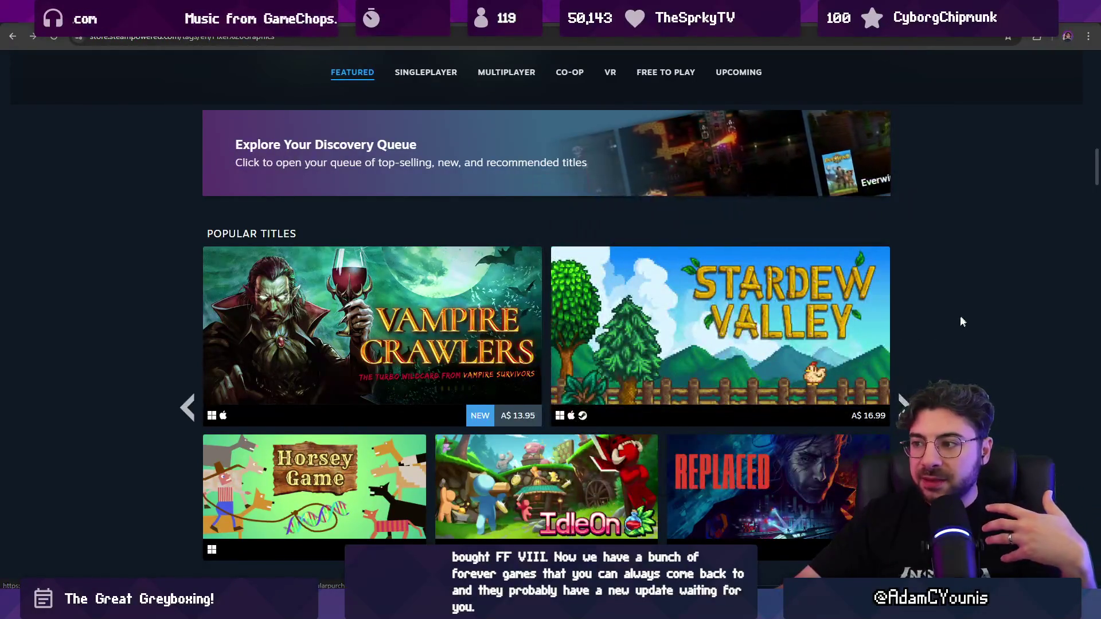
pyautogui.scroll(6, 963, 314)
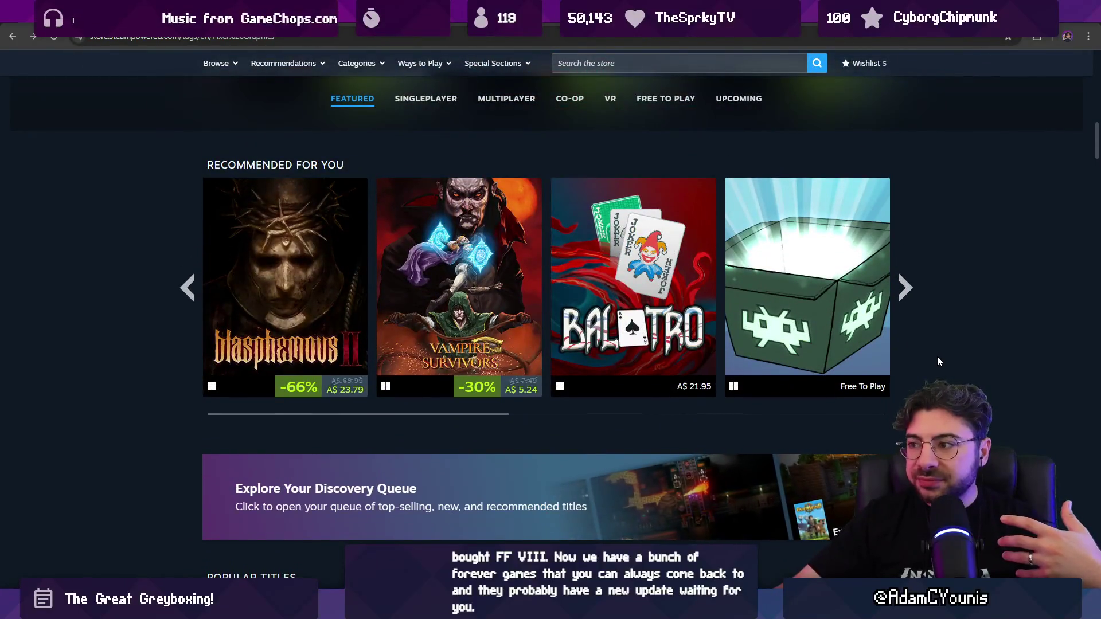
pyautogui.scroll(5, 937, 359)
pyautogui.scroll(5, 931, 351)
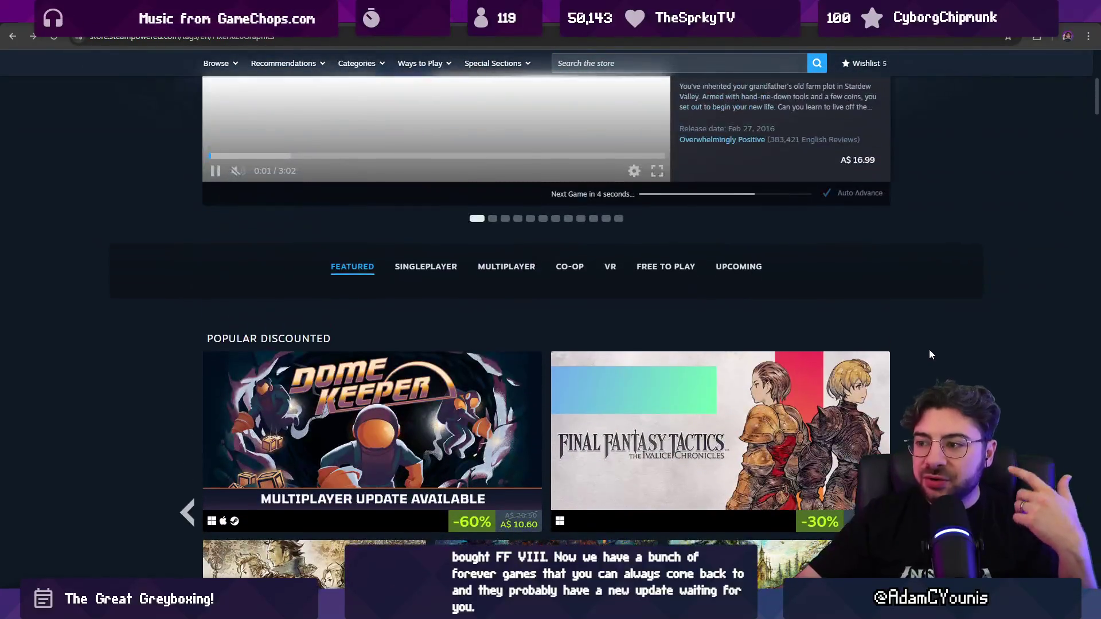
pyautogui.scroll(6, 932, 350)
pyautogui.scroll(-2, 934, 350)
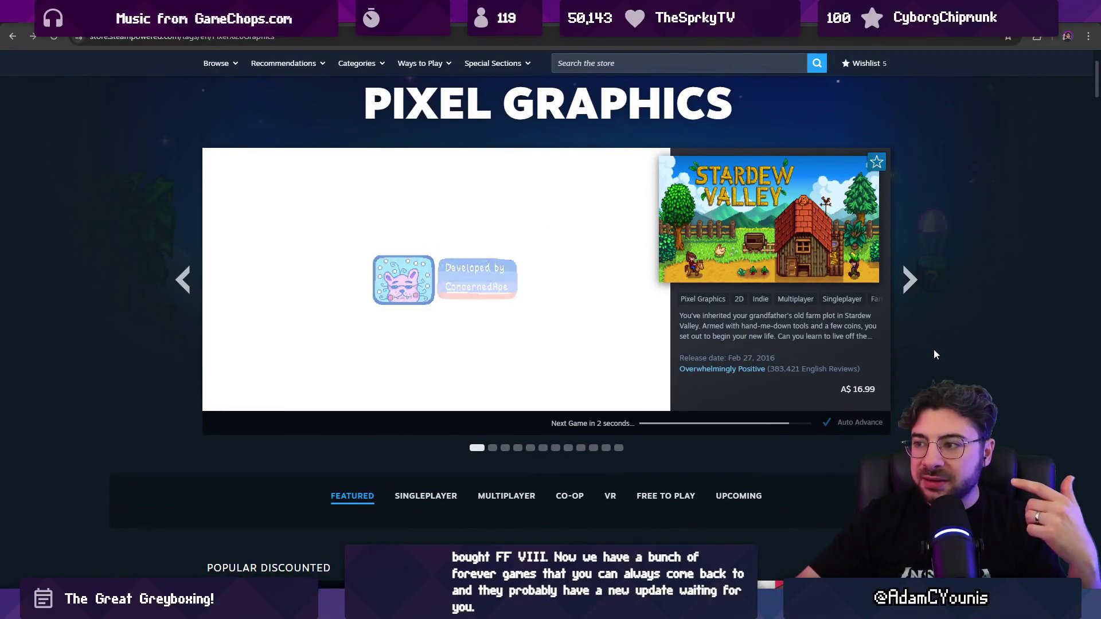
pyautogui.scroll(-2, 934, 349)
pyautogui.scroll(-2, 934, 350)
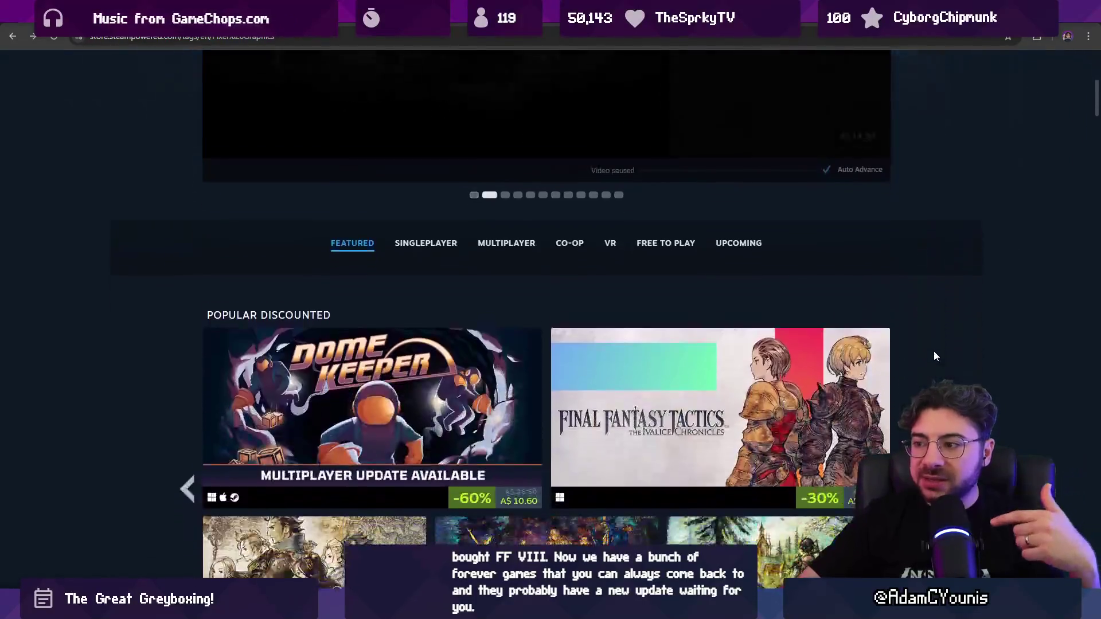
pyautogui.scroll(-3, 934, 352)
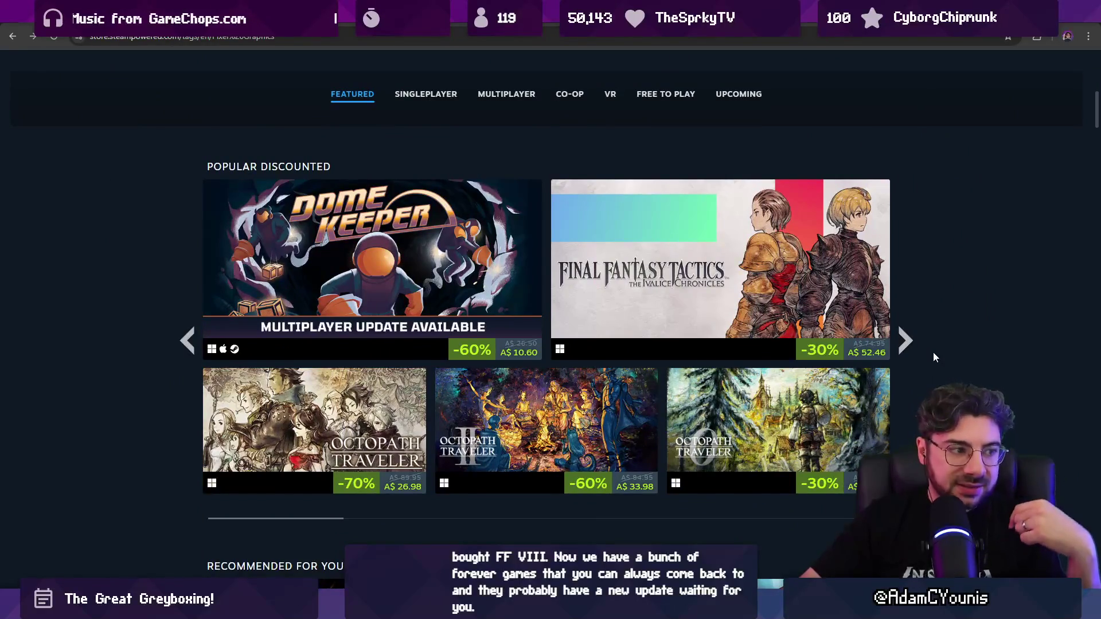
pyautogui.moveTo(789, 299)
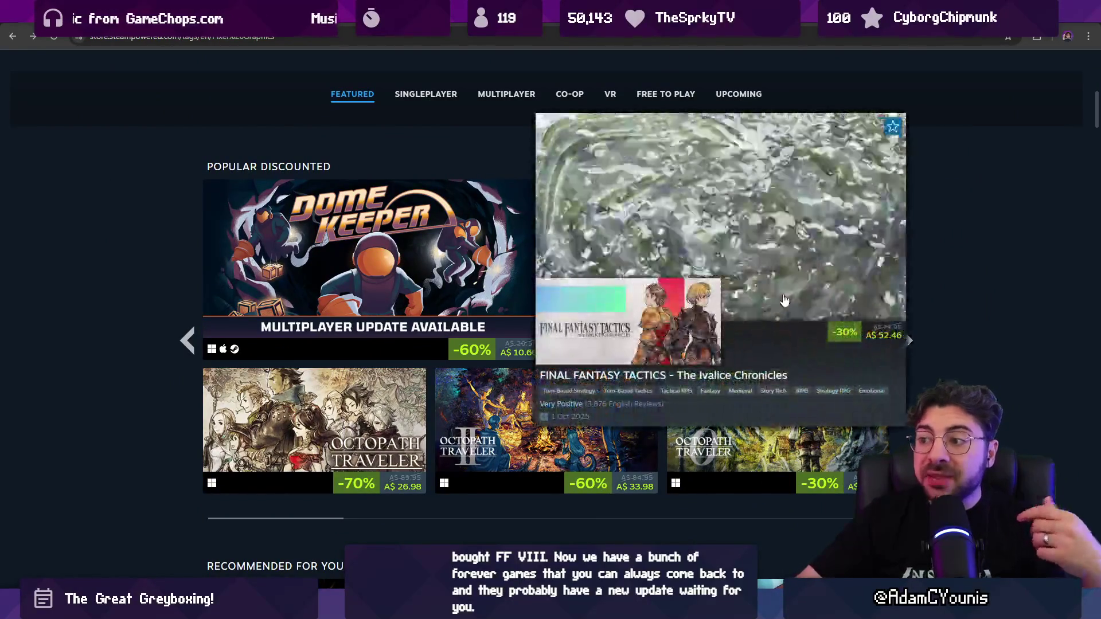
pyautogui.moveTo(377, 414)
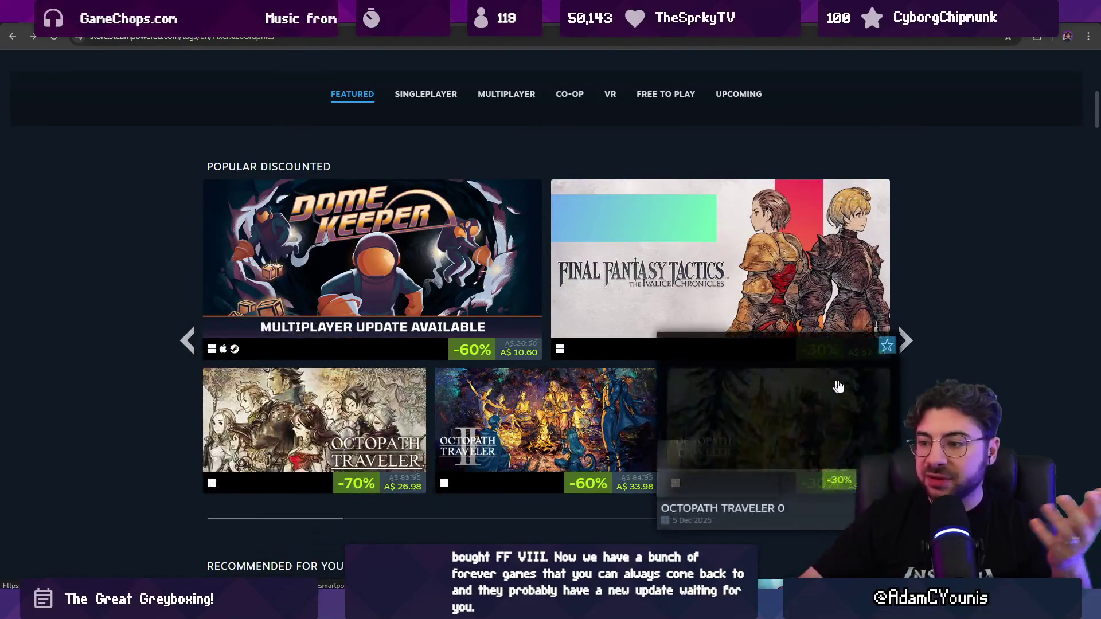
pyautogui.scroll(-5, 774, 424)
pyautogui.scroll(-20, 551, 344)
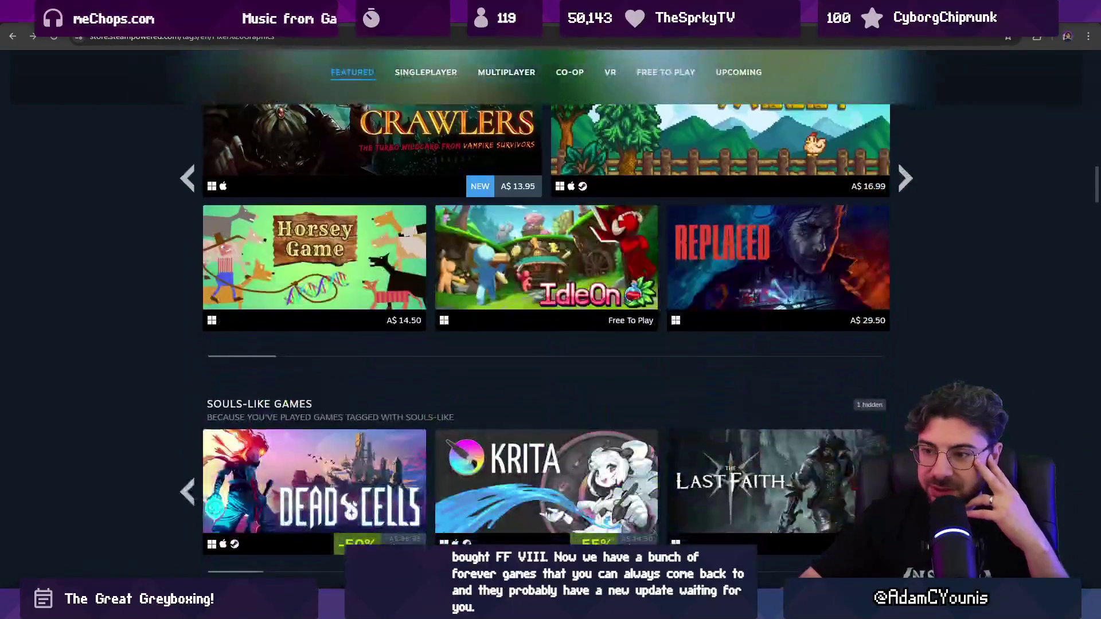
pyautogui.scroll(-13, 735, 227)
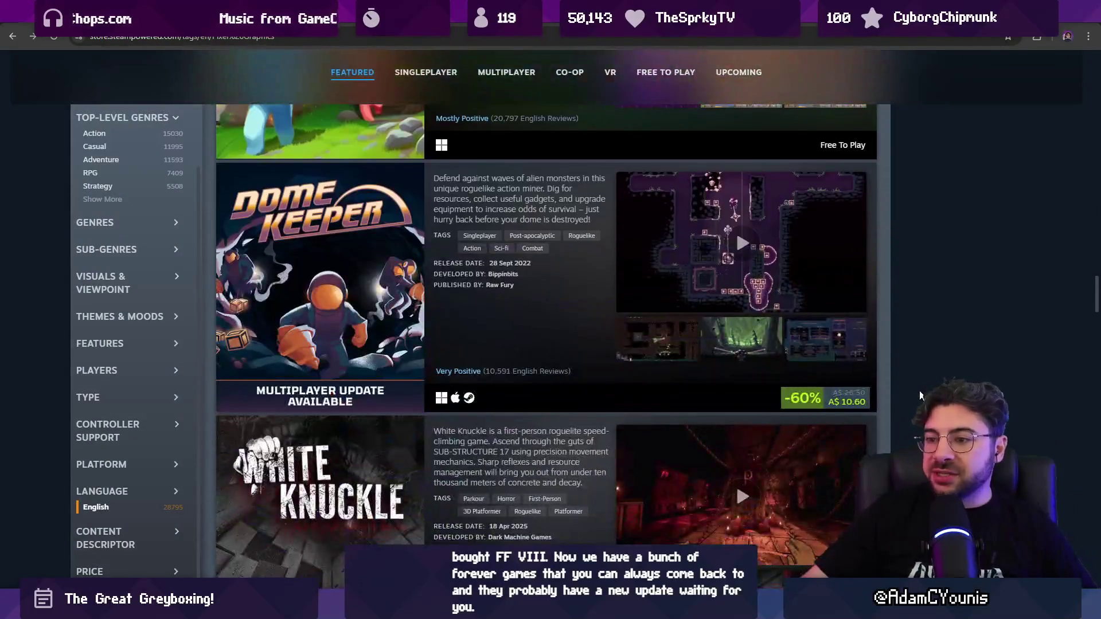
pyautogui.scroll(-6, 906, 380)
pyautogui.scroll(-12, 906, 383)
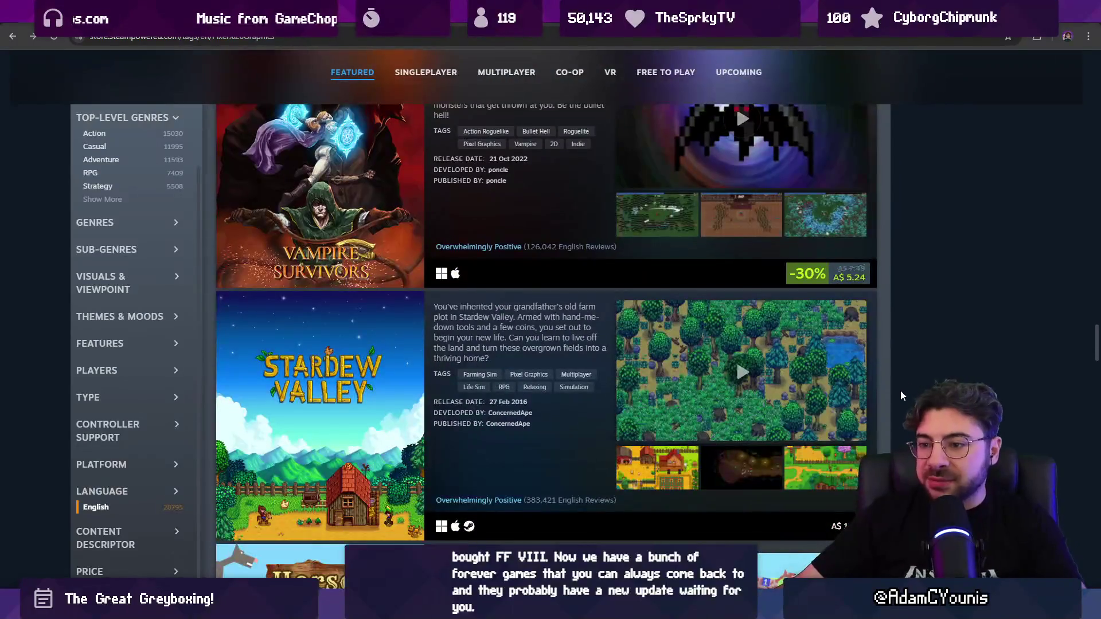
pyautogui.scroll(-12, 899, 394)
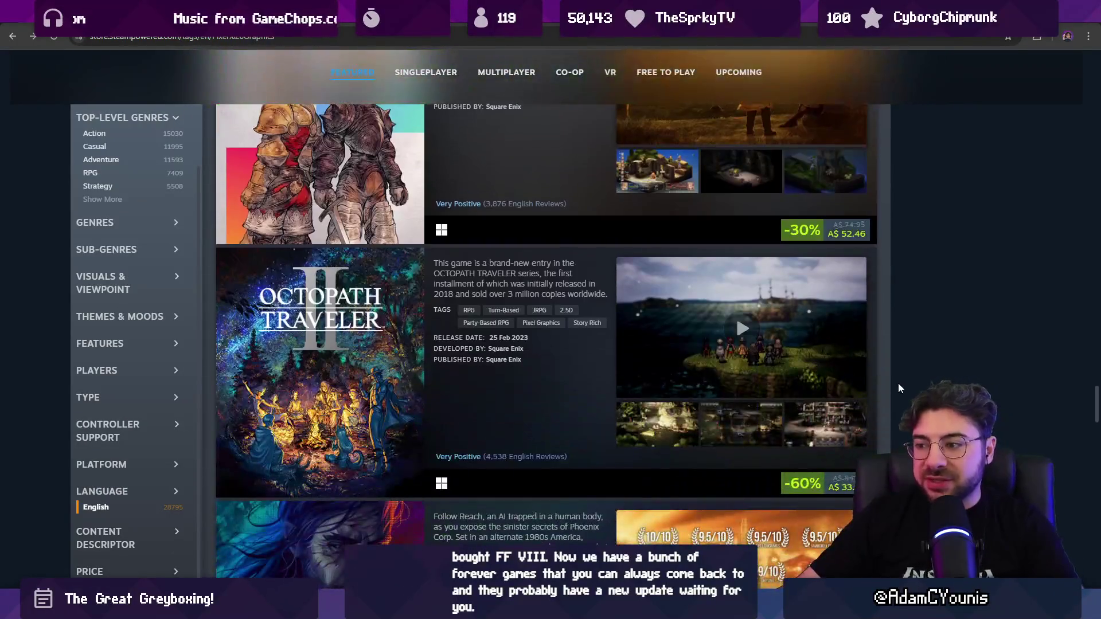
pyautogui.scroll(-12, 905, 374)
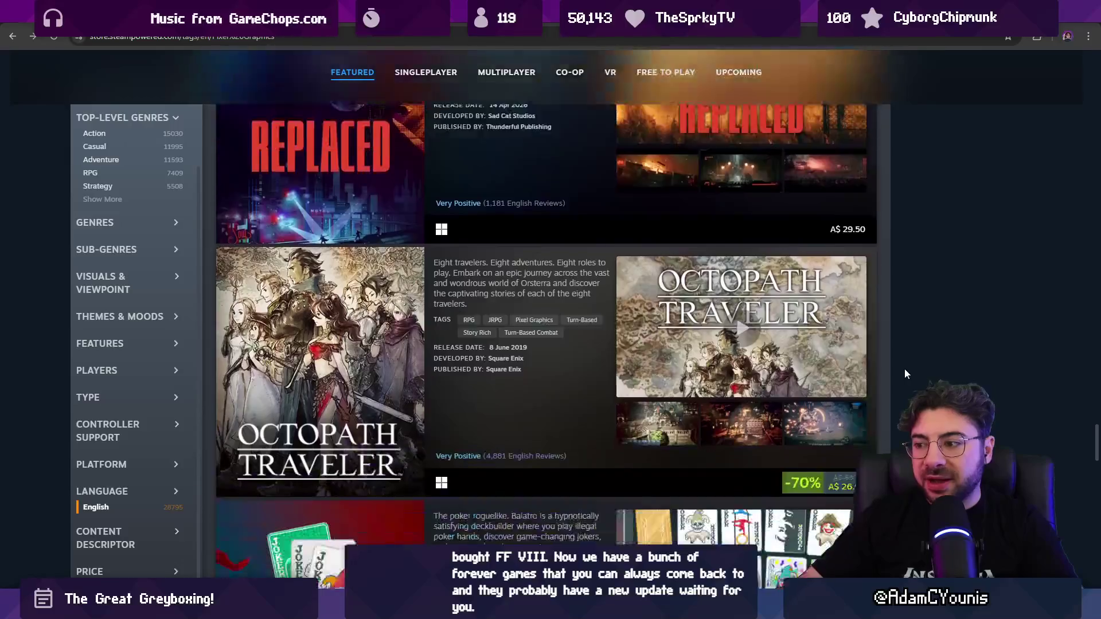
pyautogui.scroll(-5, 912, 364)
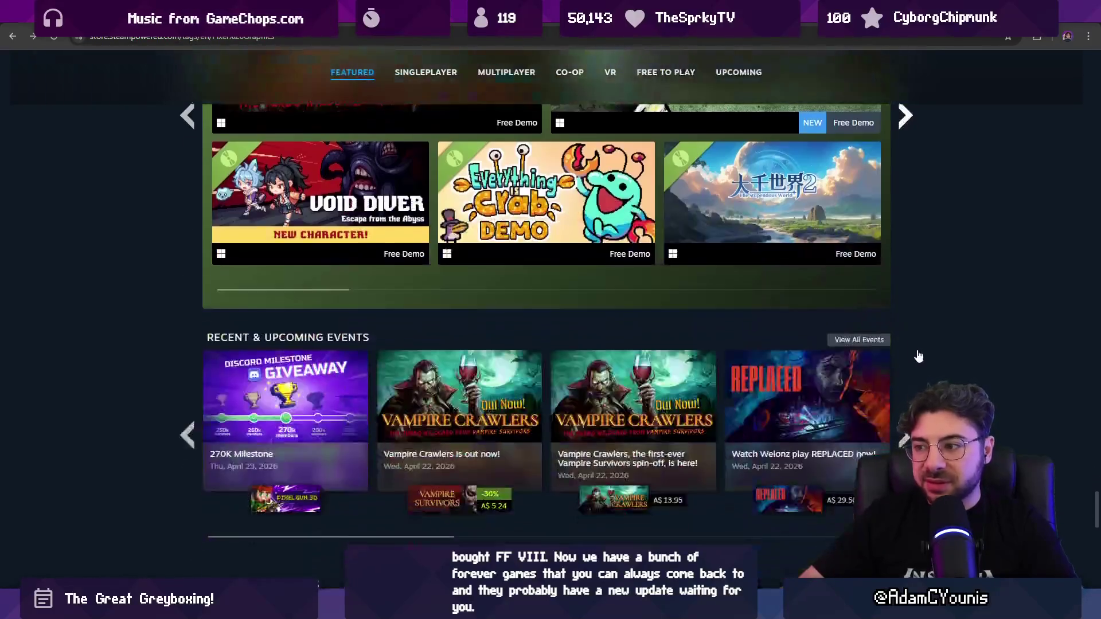
pyautogui.scroll(20, 948, 345)
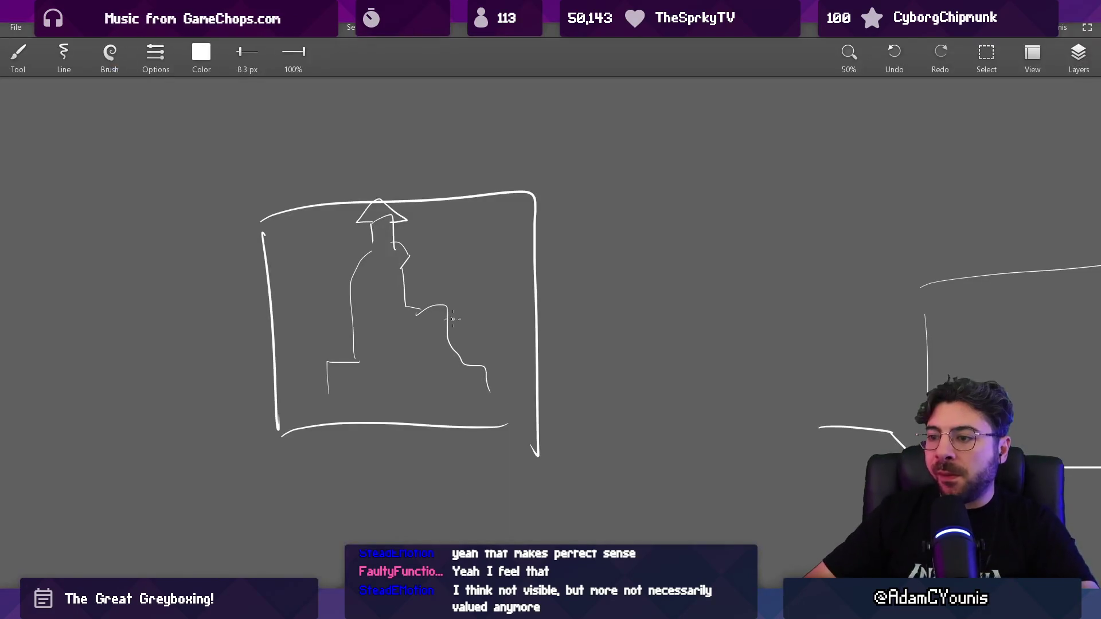
# On blank canvas with a bigger brush, draw the long baseline and the peaked pacing curve
pyautogui.scroll(-3, 453, 255)
pyautogui.hscroll(6, 453, 255)
pyautogui.scroll(-2, 501, 212)
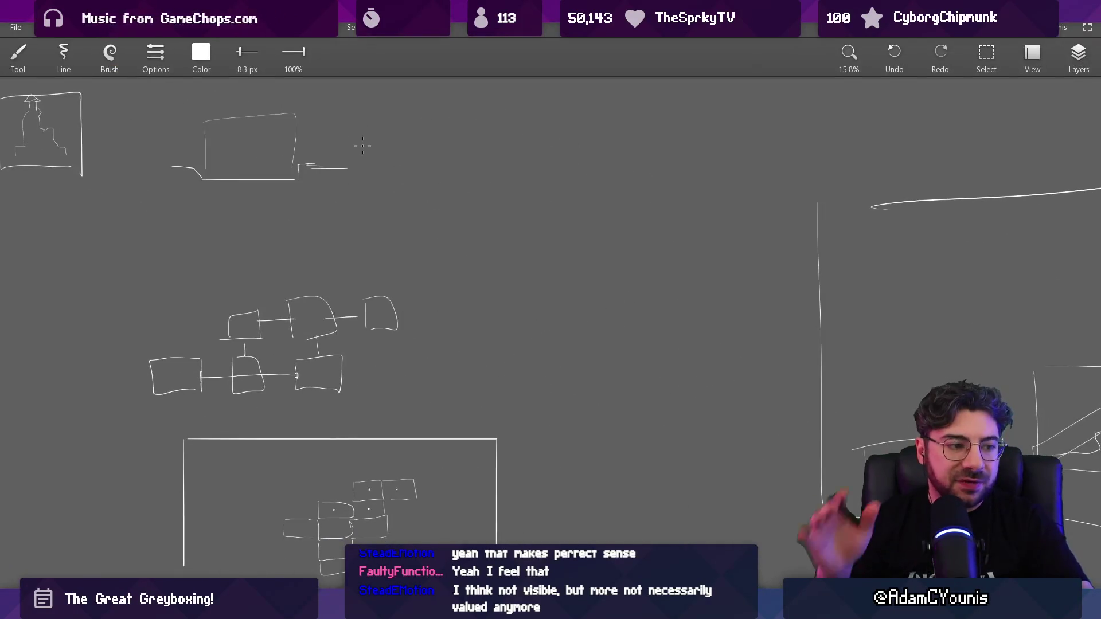
pyautogui.scroll(-5, 362, 146)
pyautogui.hscroll(5, 487, 270)
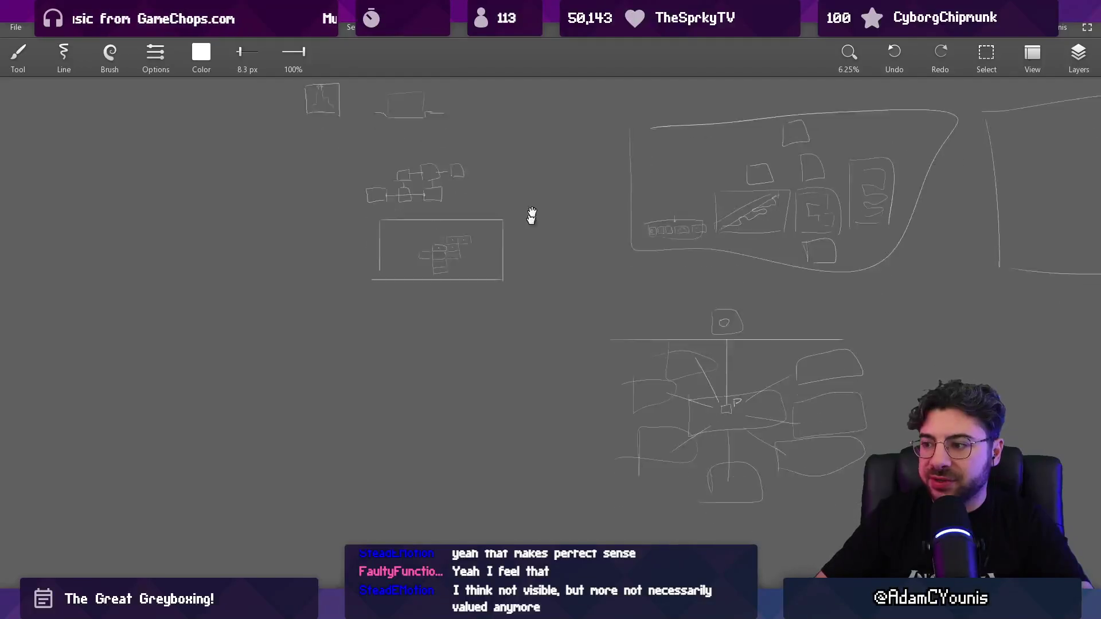
pyautogui.press('b')
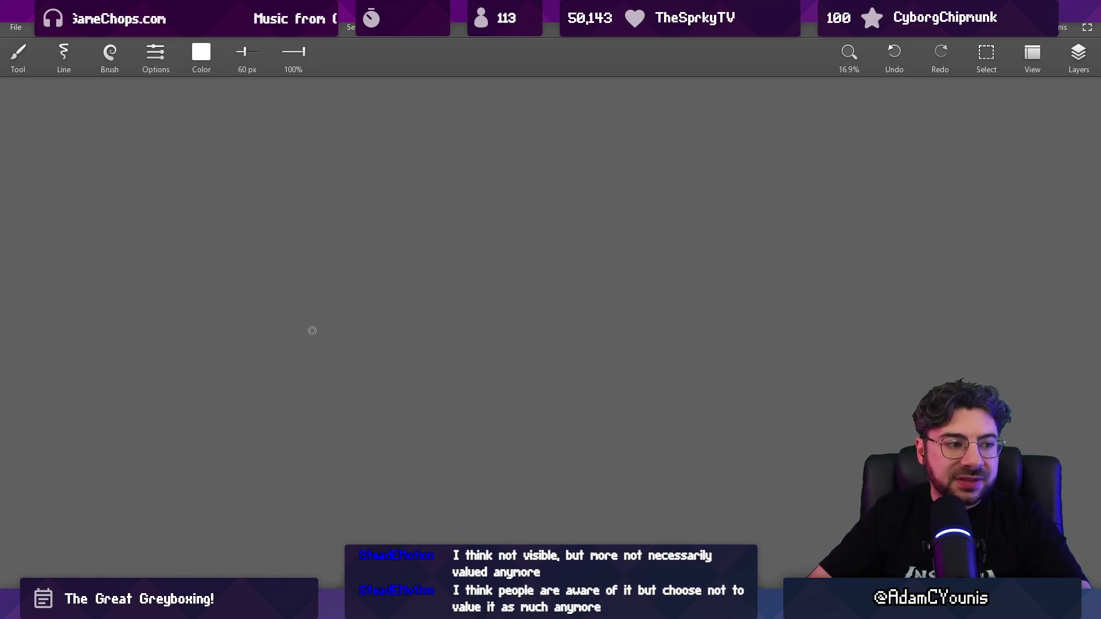
pyautogui.moveTo(161, 379)
pyautogui.mouseDown()
pyautogui.moveTo(425, 278)
pyautogui.moveTo(766, 339)
pyautogui.mouseUp()
pyautogui.hotkey('ctrl', 'z')
pyautogui.moveTo(211, 381)
pyautogui.mouseDown()
pyautogui.moveTo(290, 340)
pyautogui.moveTo(614, 327)
pyautogui.moveTo(754, 367)
pyautogui.moveTo(303, 364)
pyautogui.moveTo(589, 334)
pyautogui.moveTo(782, 373)
pyautogui.mouseUp()
pyautogui.hotkey('ctrl', 'z')
pyautogui.moveTo(143, 395); pyautogui.dragTo(860, 396)
pyautogui.moveTo(565, 321); pyautogui.dragTo(549, 365)
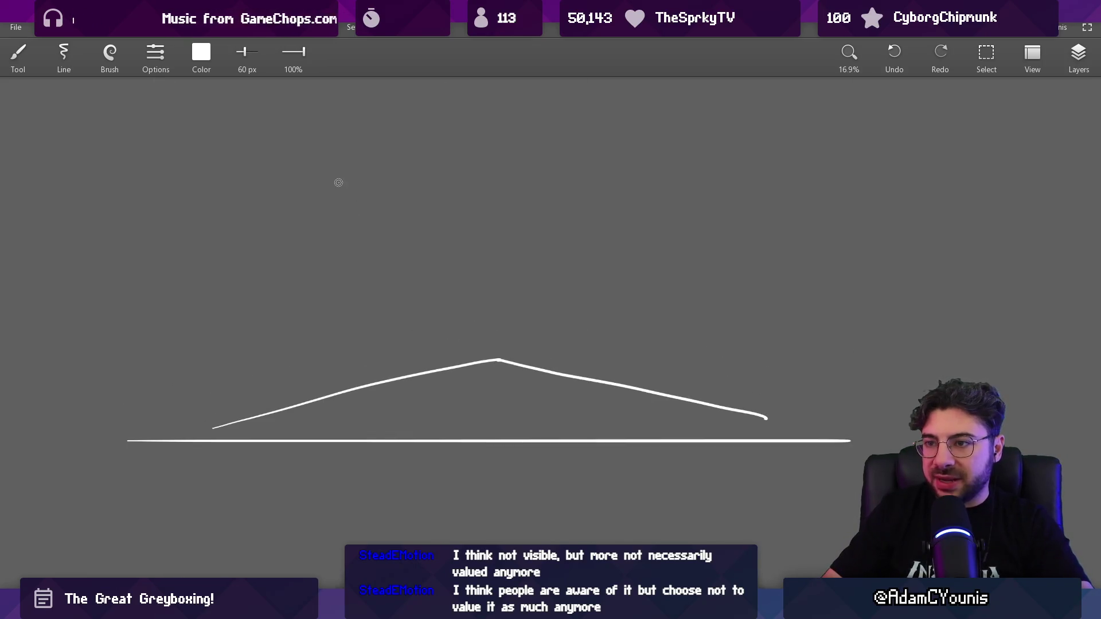
# Add five vertical marker lines along the pacing curve and recentre the graph
pyautogui.moveTo(327, 173); pyautogui.dragTo(327, 370)
pyautogui.moveTo(663, 201); pyautogui.dragTo(663, 405)
pyautogui.moveTo(763, 321); pyautogui.dragTo(764, 438)
pyautogui.moveTo(430, 313); pyautogui.dragTo(430, 378)
pyautogui.moveTo(210, 387); pyautogui.dragTo(210, 447)
pyautogui.moveTo(368, 332); pyautogui.dragTo(349, 369)
pyautogui.scroll(1, 371, 297)
pyautogui.moveTo(410, 323); pyautogui.dragTo(395, 305)
pyautogui.press(']')
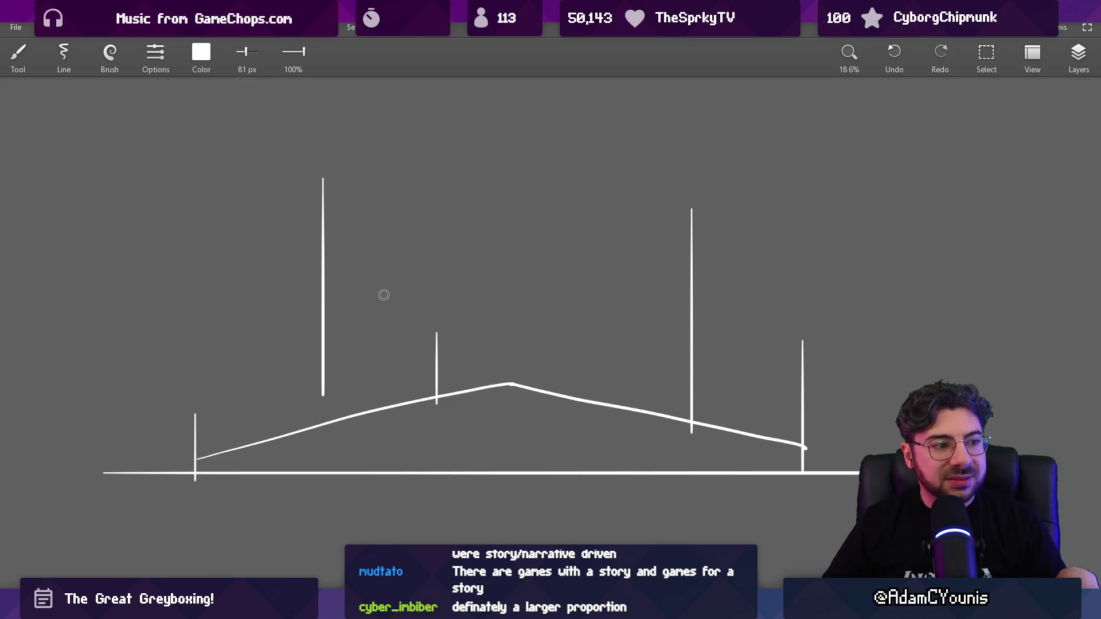
pyautogui.moveTo(252, 345); pyautogui.dragTo(271, 369)
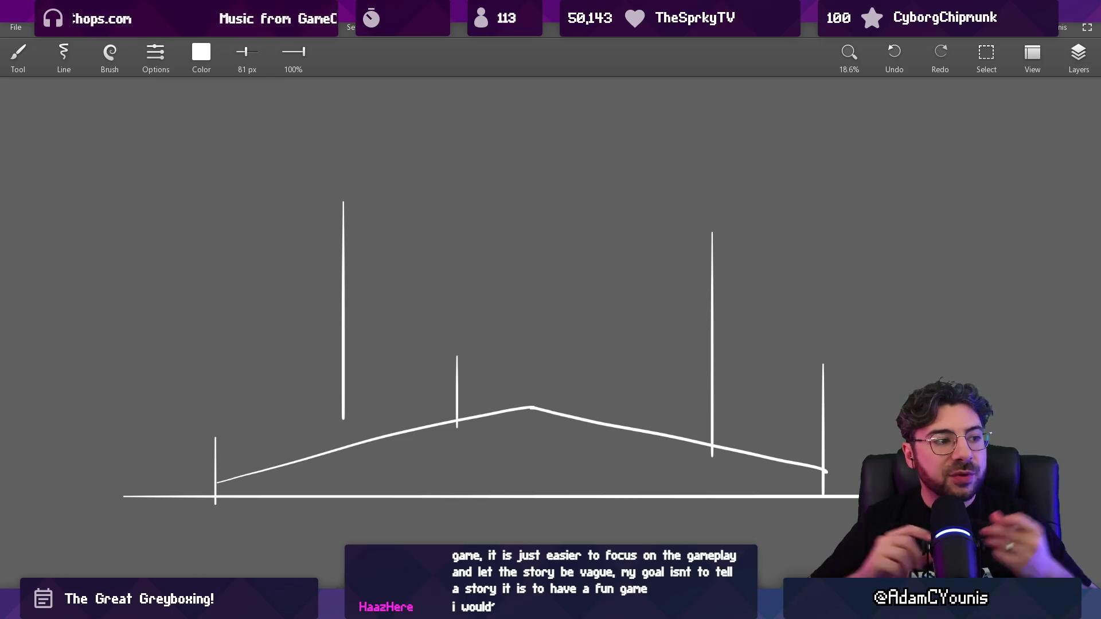
# On fresh canvas, draw a large solid start dot with a long horizontal path to the right
pyautogui.moveTo(412, 319)
pyautogui.mouseDown()
pyautogui.moveTo(465, 183)
pyautogui.moveTo(430, 113)
pyautogui.mouseUp()
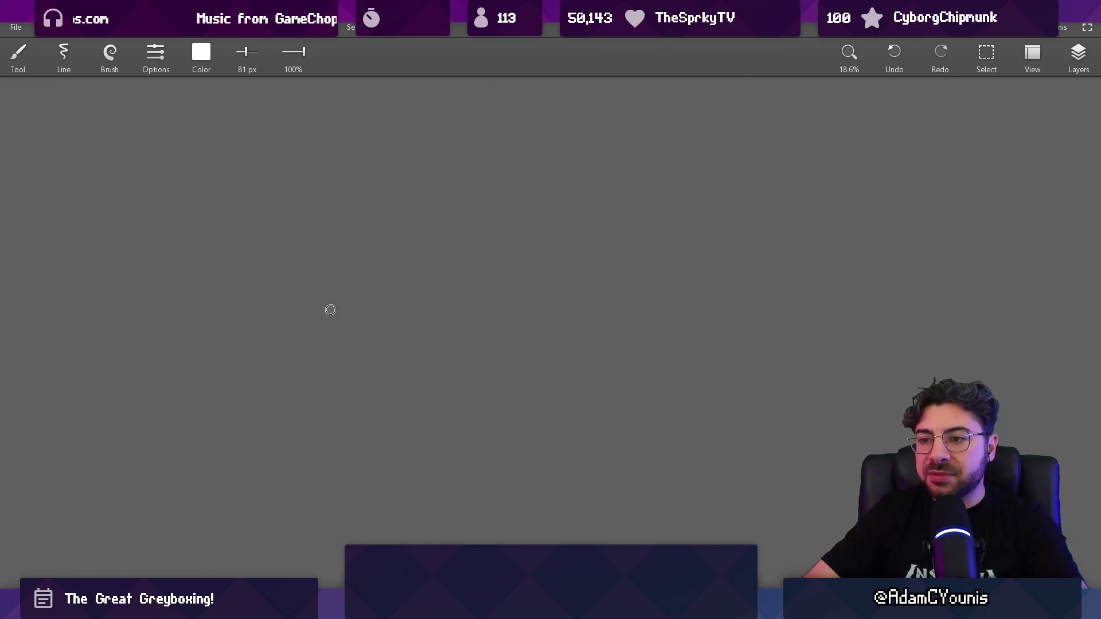
pyautogui.click(307, 316)
pyautogui.moveTo(324, 315)
pyautogui.mouseDown()
pyautogui.moveTo(620, 321)
pyautogui.moveTo(663, 298)
pyautogui.mouseUp()
pyautogui.press(']')
pyautogui.click(307, 316)
# Fill in the arrowhead at the path's right end, then switch to the eraser
pyautogui.hscroll(2, 410, 261)
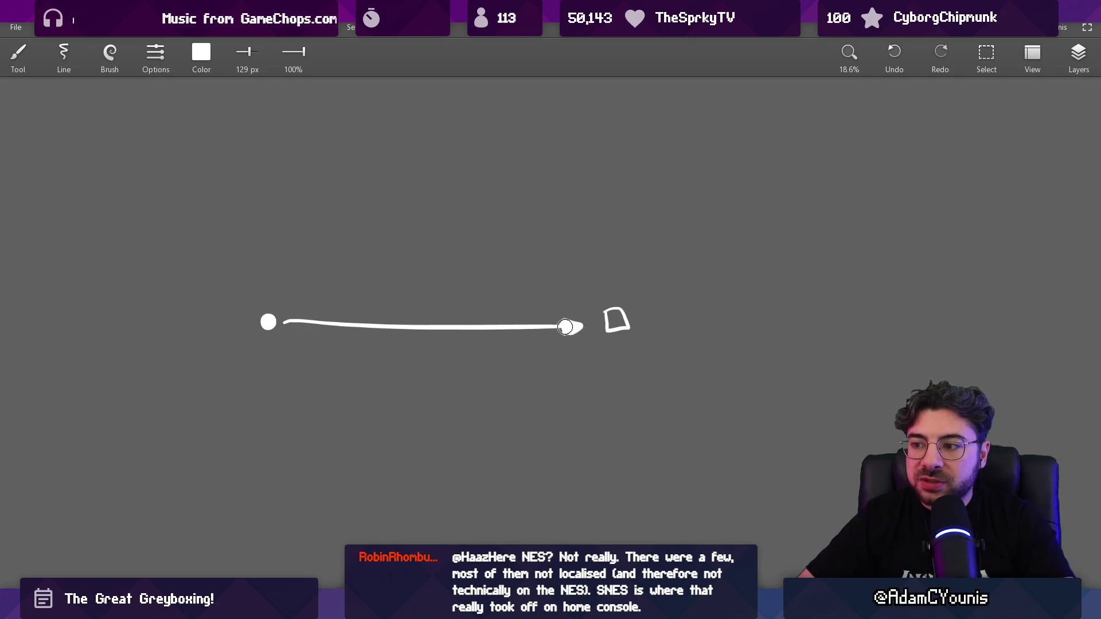
pyautogui.moveTo(565, 321); pyautogui.dragTo(573, 328)
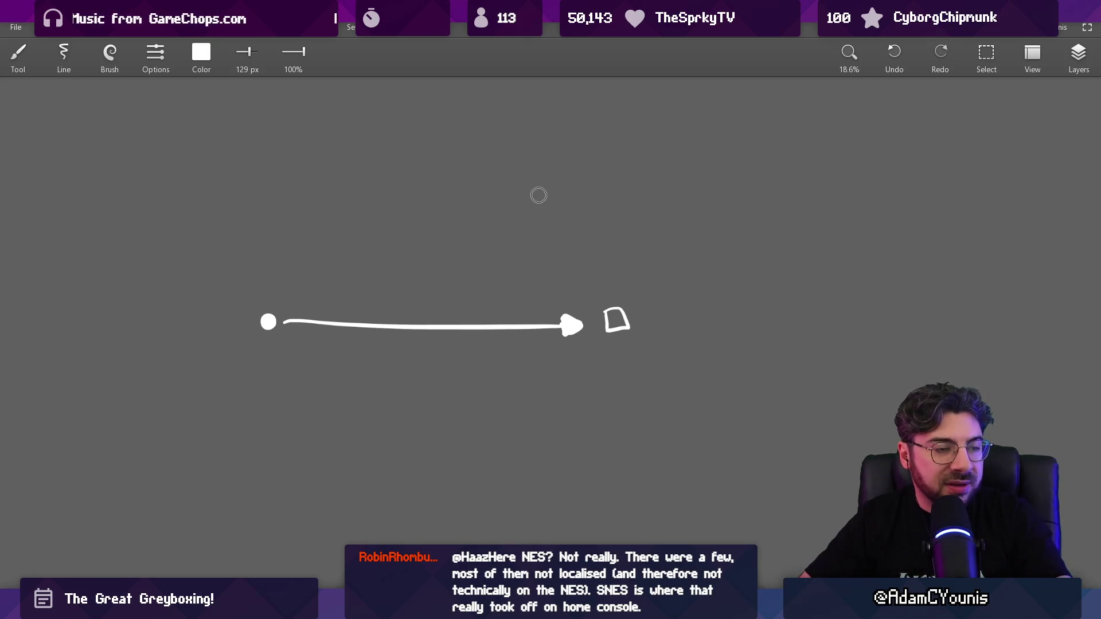
pyautogui.press('e')
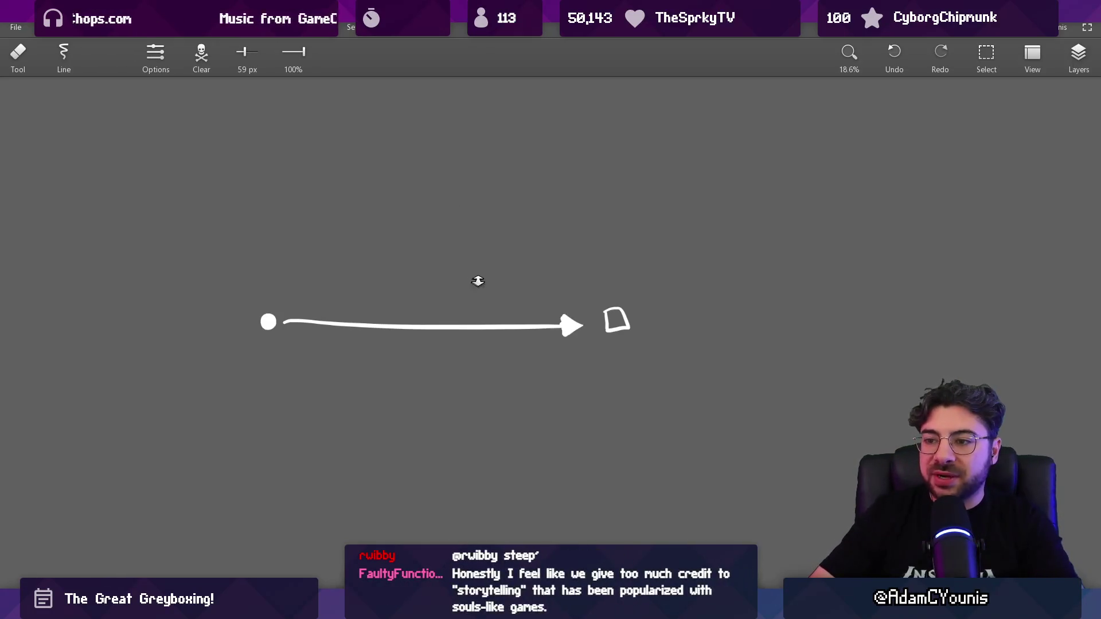
pyautogui.scroll(-5, 458, 376)
pyautogui.scroll(5, 459, 375)
# Zoom the canvas out to about 8.5% to show the level layout and box diagrams together
pyautogui.scroll(2, 395, 281)
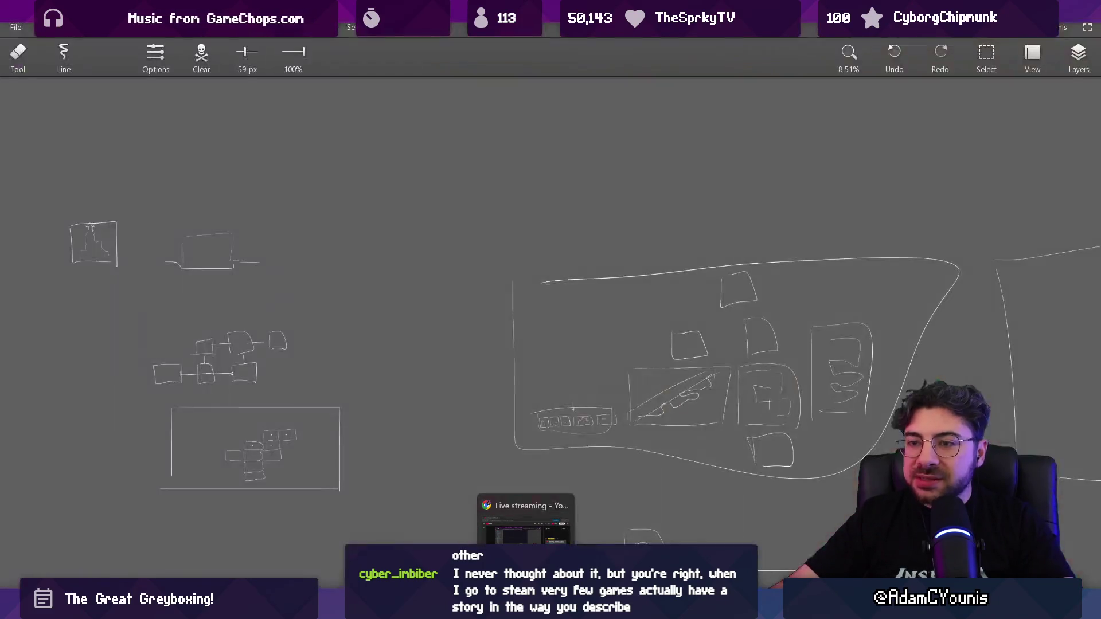
pyautogui.moveTo(500, 608)
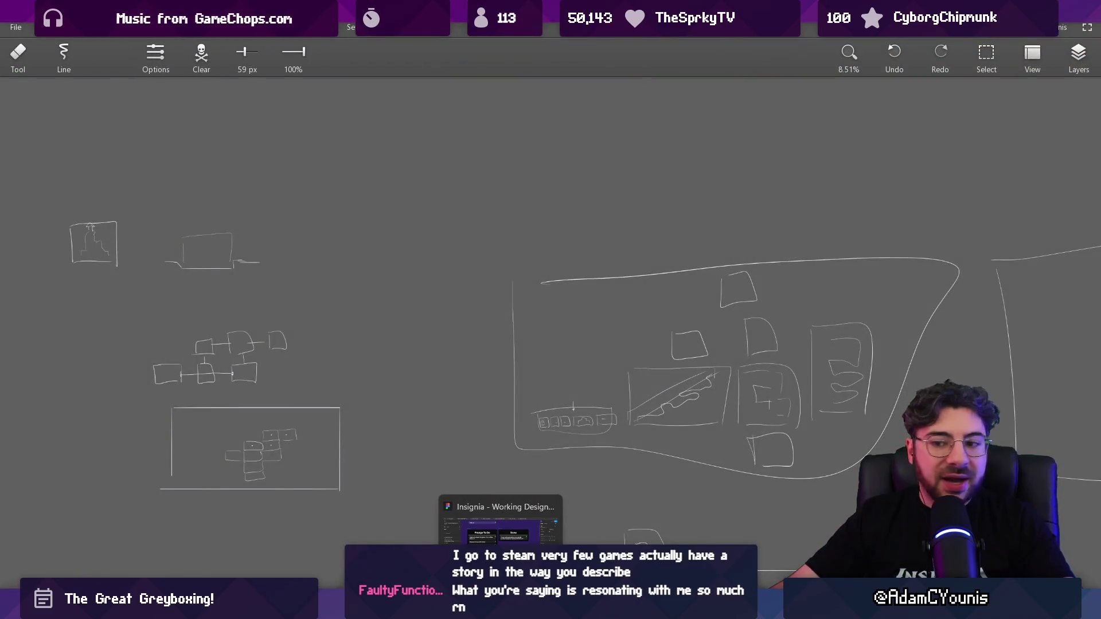